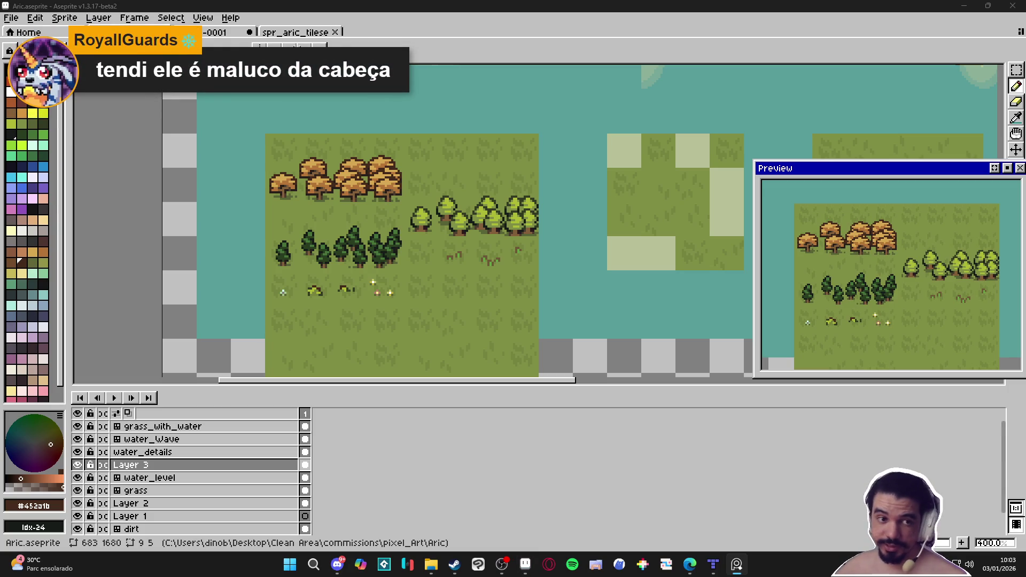
- Pick yellow-green #adb834 and block in the left part of the bush below the tufts
scroll(366, 305, up, 1)
scroll(370, 305, down, 1)
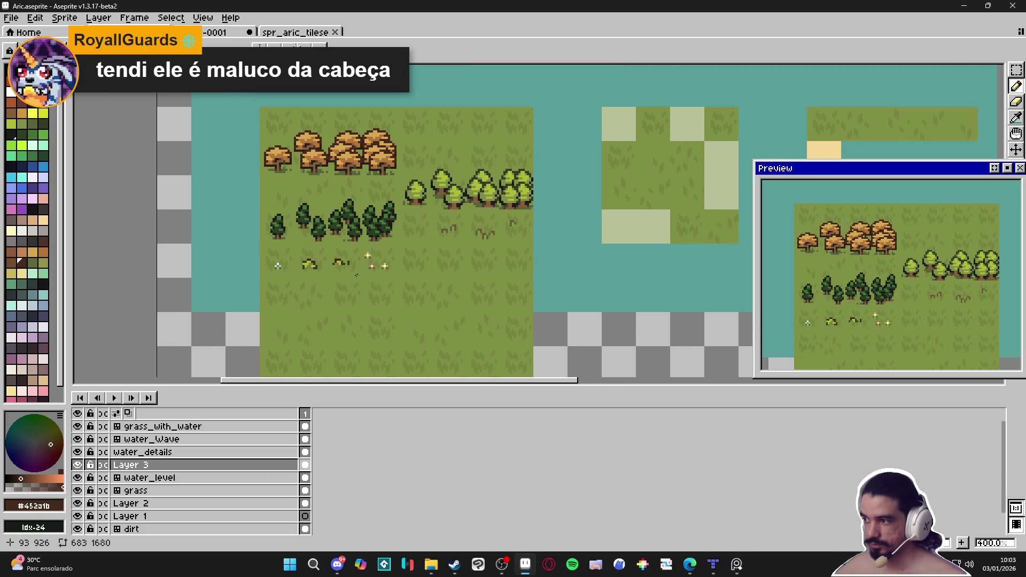
scroll(362, 272, up, 6)
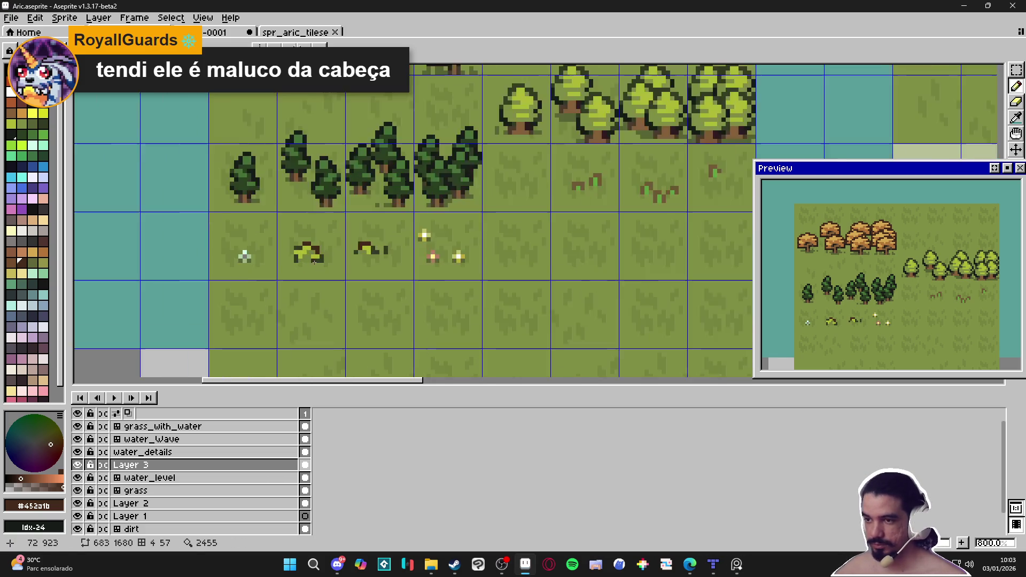
alt+click(319, 250)
scroll(331, 278, down, 3)
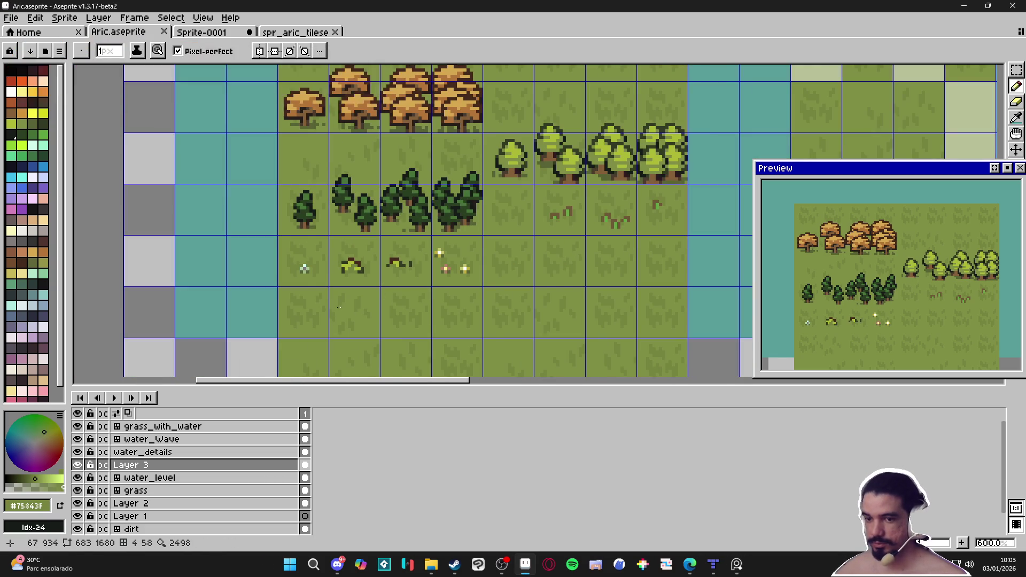
scroll(343, 307, up, 1)
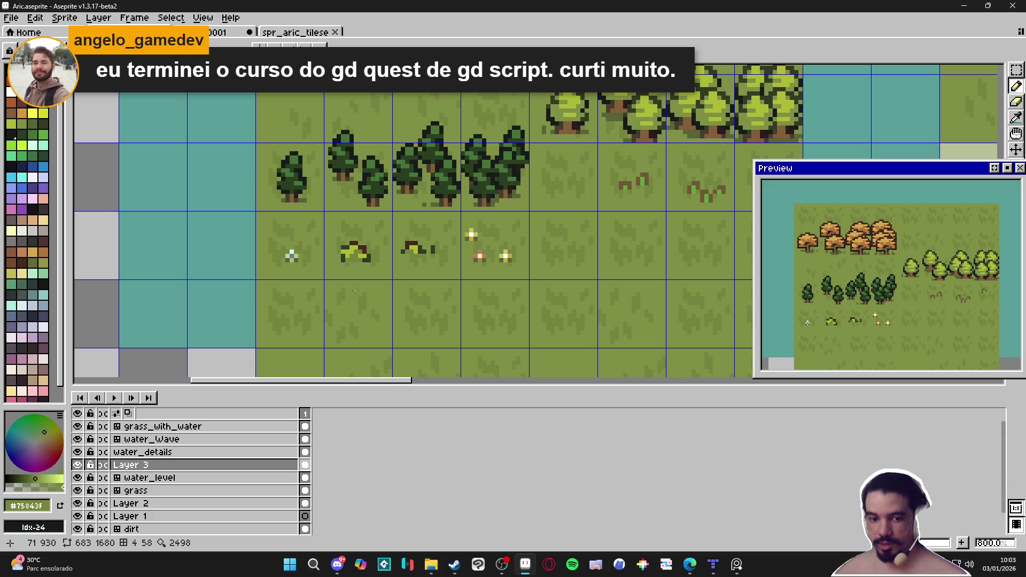
scroll(351, 297, up, 3)
scroll(336, 303, up, 1)
alt+click(345, 161)
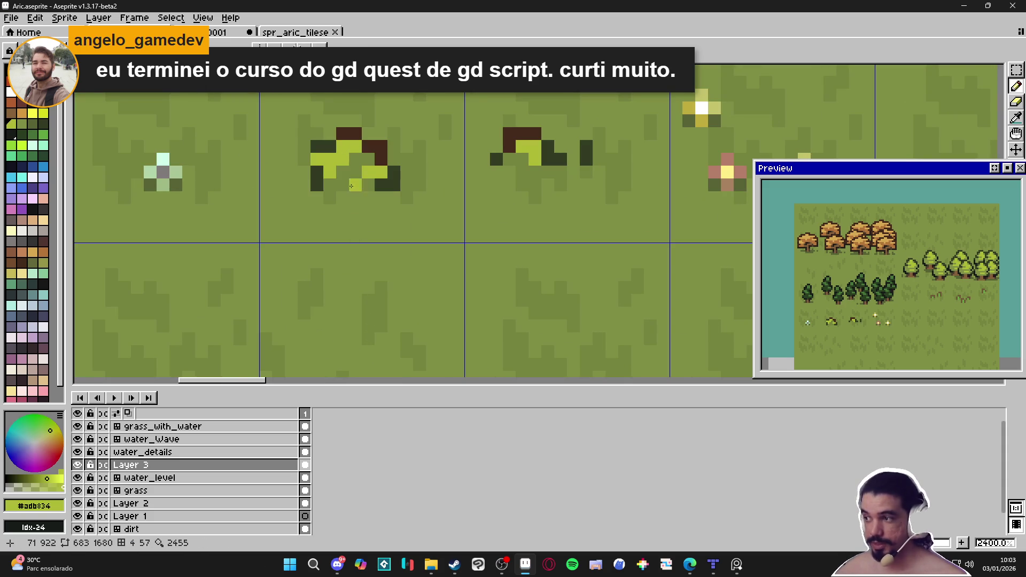
scroll(409, 177, down, 3)
click(358, 224)
drag(363, 224, 394, 259)
click(358, 251)
click(371, 264)
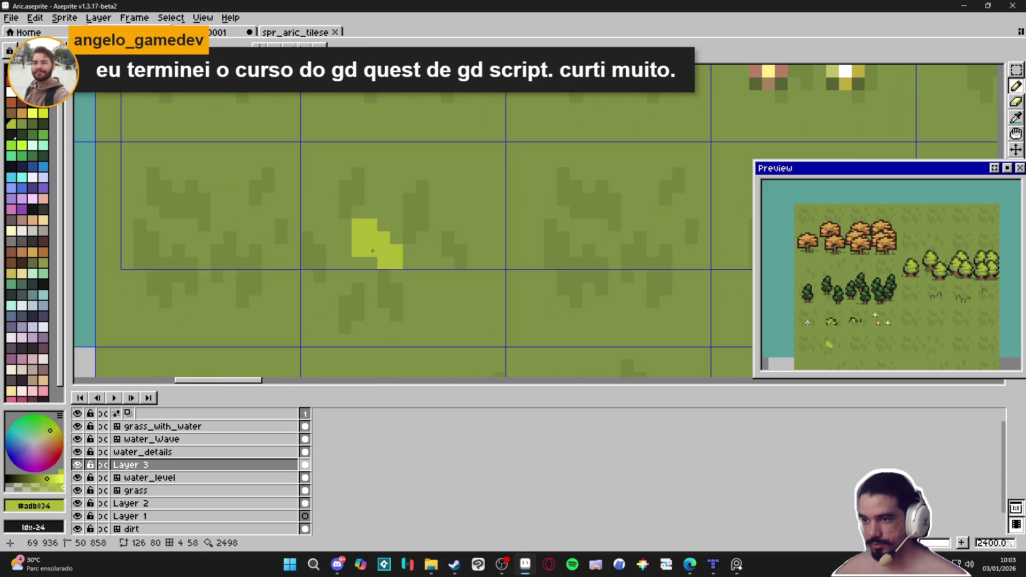
- Widen the yellow-green bush to the right and fill in its lower-right section
click(384, 225)
click(396, 238)
click(410, 251)
click(409, 238)
mouse_move(422, 238)
mouse_down()
mouse_move(417, 247)
mouse_move(423, 225)
mouse_move(435, 238)
mouse_move(435, 212)
mouse_move(412, 214)
mouse_up()
right_click(412, 215)
click(435, 250)
click(435, 263)
click(423, 263)
click(447, 263)
click(448, 251)
click(448, 243)
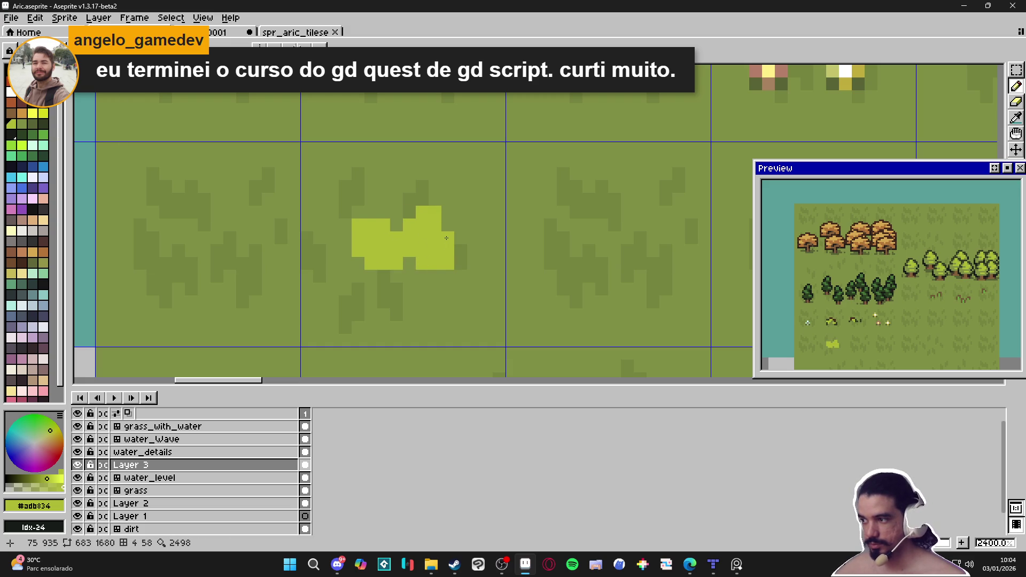
- Outline the bush's top, sides and bottom corners in dark green #333c24
alt+click(423, 160)
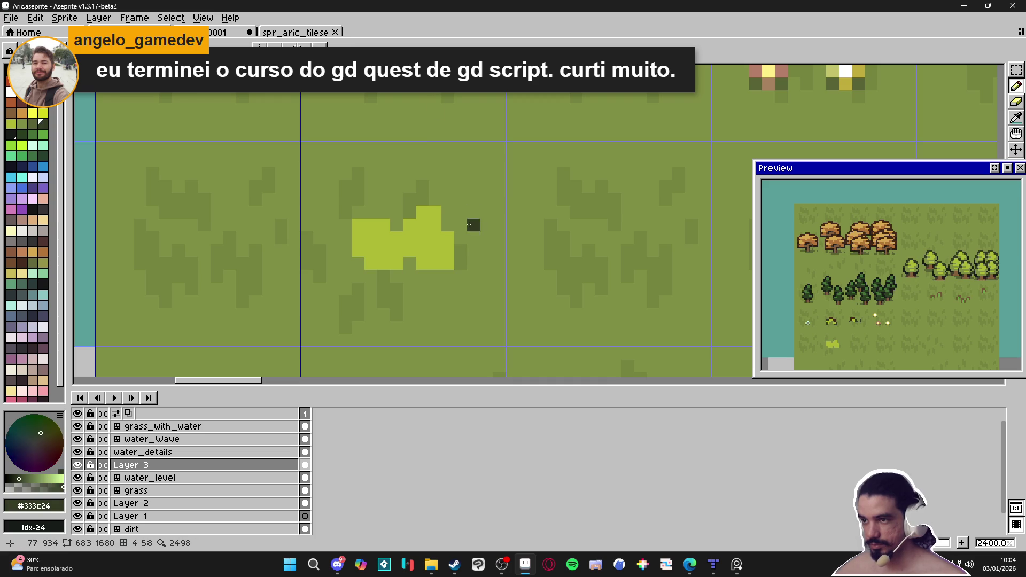
mouse_move(451, 212)
mouse_down()
mouse_move(447, 225)
mouse_move(435, 200)
mouse_move(409, 199)
mouse_move(396, 231)
mouse_move(360, 212)
mouse_move(344, 225)
mouse_move(357, 263)
mouse_up()
click(409, 263)
click(448, 263)
click(462, 261)
drag(462, 260, 455, 226)
scroll(455, 227, down, 2)
alt+click(420, 239)
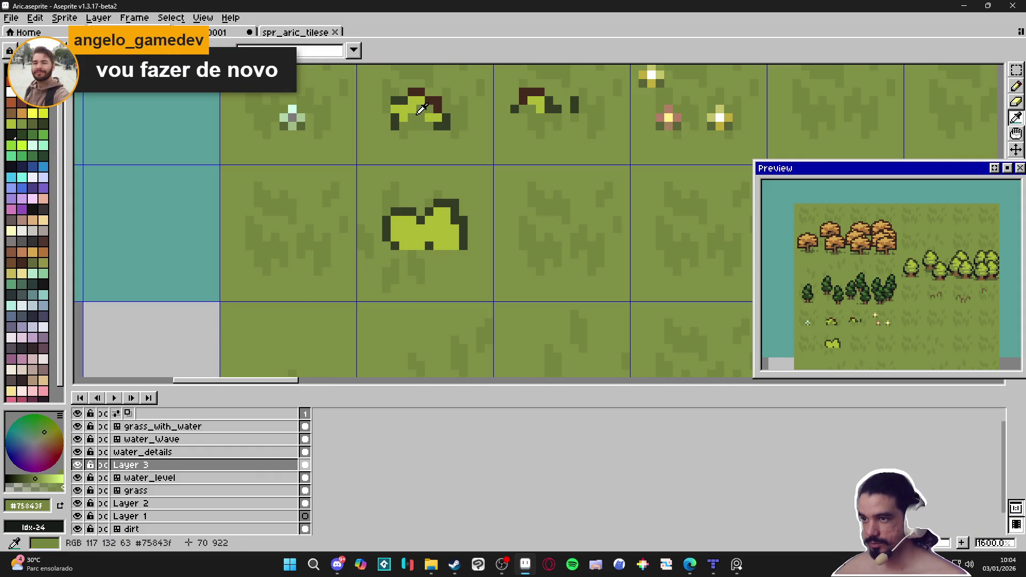
- Paint grass green through the bush's middle and bottom row, splitting it into two lumps
scroll(420, 239, up, 1)
mouse_move(433, 246)
mouse_down()
mouse_move(433, 220)
mouse_move(446, 237)
mouse_up()
click(433, 211)
alt+click(455, 232)
alt+click(459, 249)
click(471, 249)
click(407, 249)
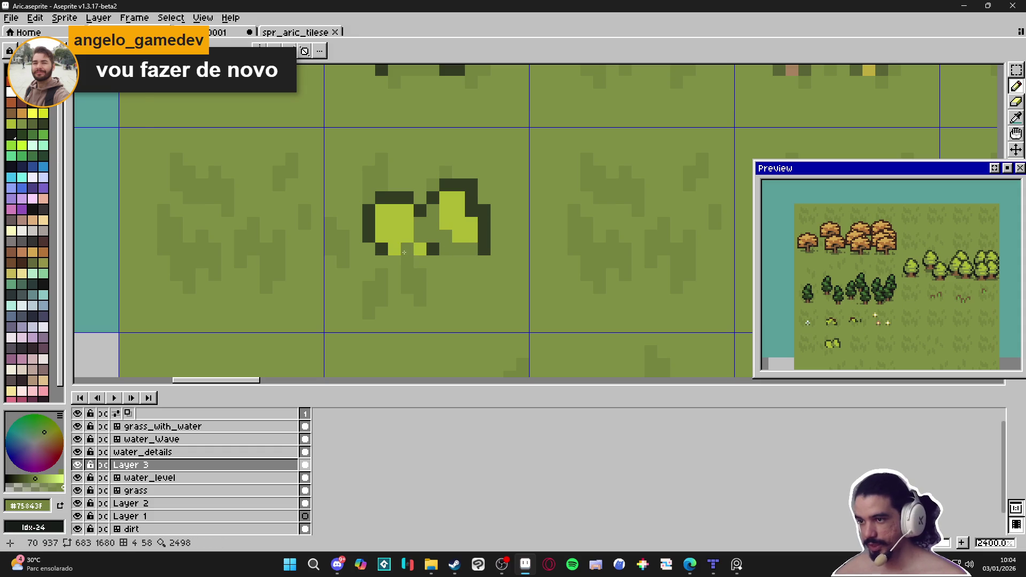
click(421, 249)
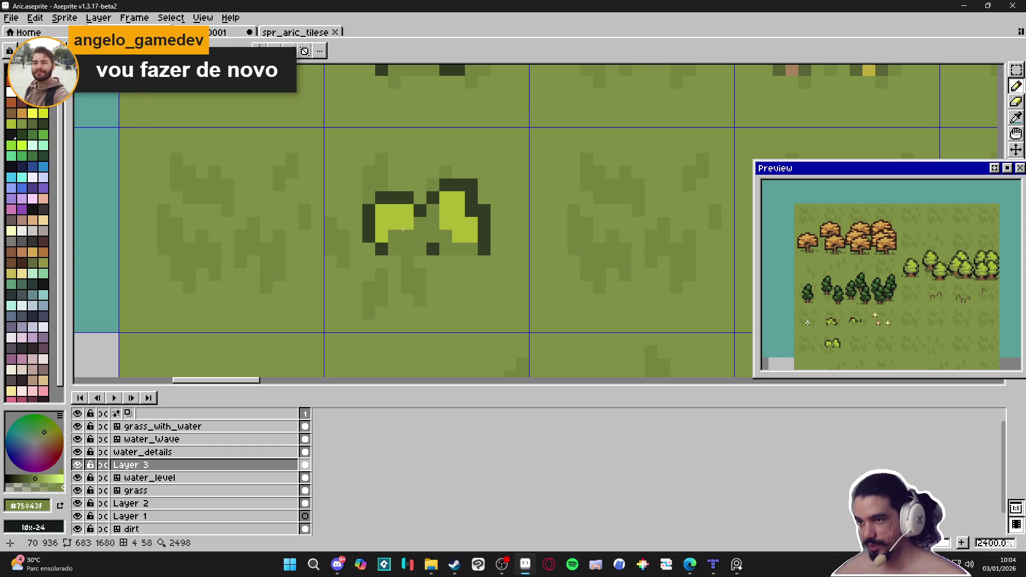
- Add yellow-green highlights to the right lump and a dark pixel below it
alt+click(426, 218)
click(446, 186)
click(484, 224)
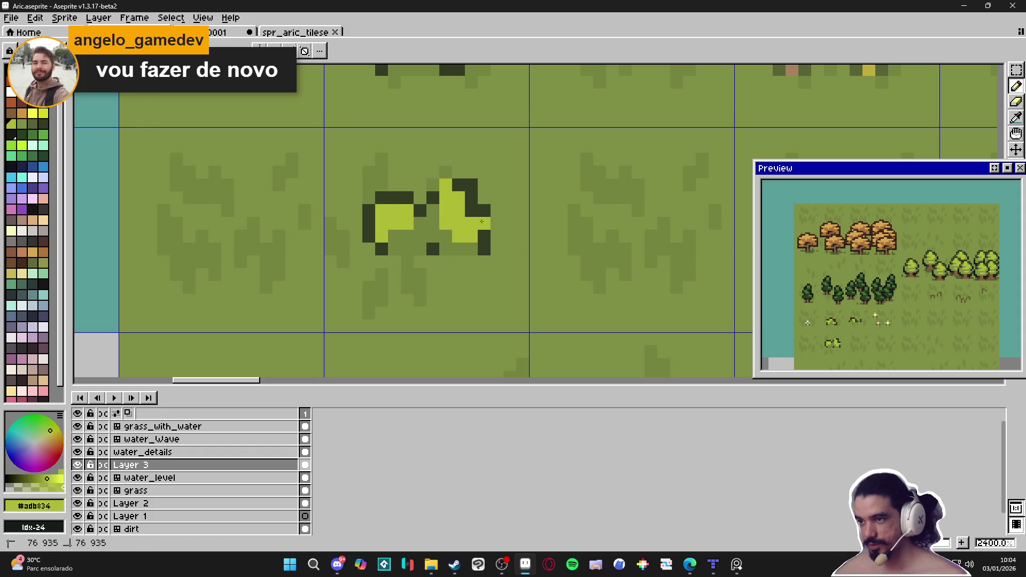
alt+click(469, 238)
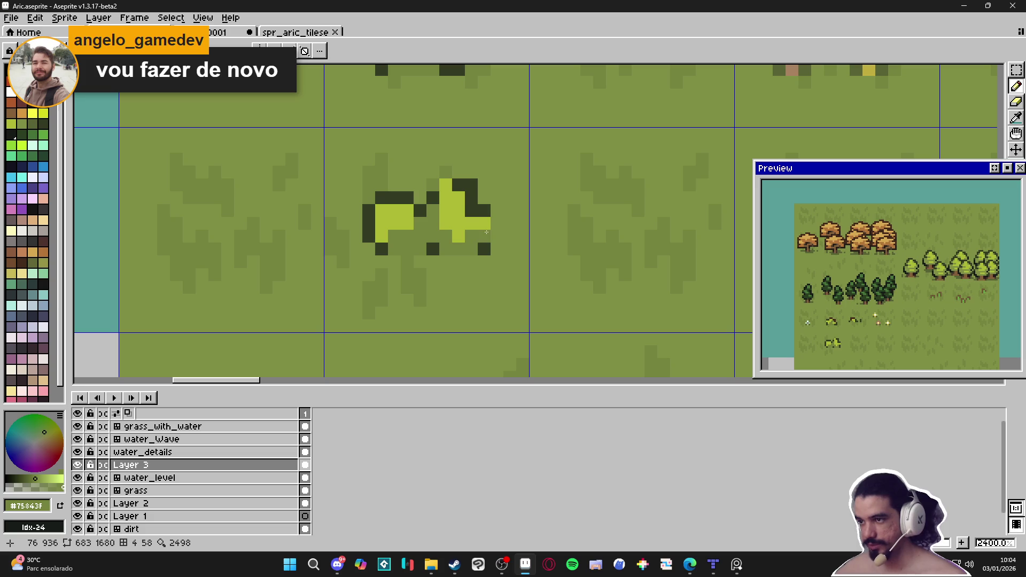
alt+click(482, 210)
drag(495, 224, 497, 237)
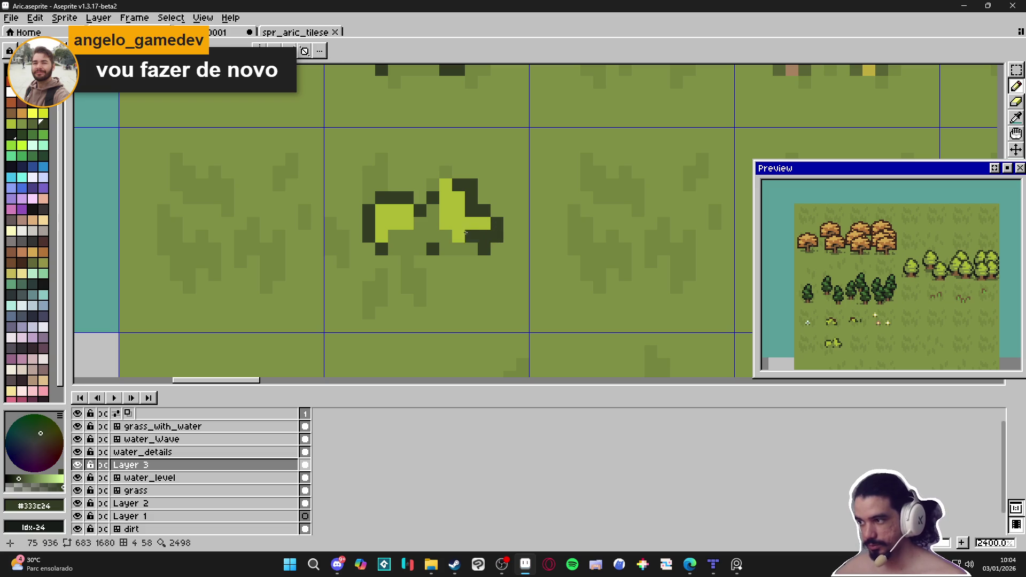
- Undo stray pixels and repaint several cells in both lumps grass green
key(ctrl+z)
key(ctrl+z)
alt+click(472, 237)
drag(459, 237, 459, 224)
key(ctrl+z)
drag(395, 210, 446, 224)
click(407, 224)
key(ctrl+z)
click(446, 224)
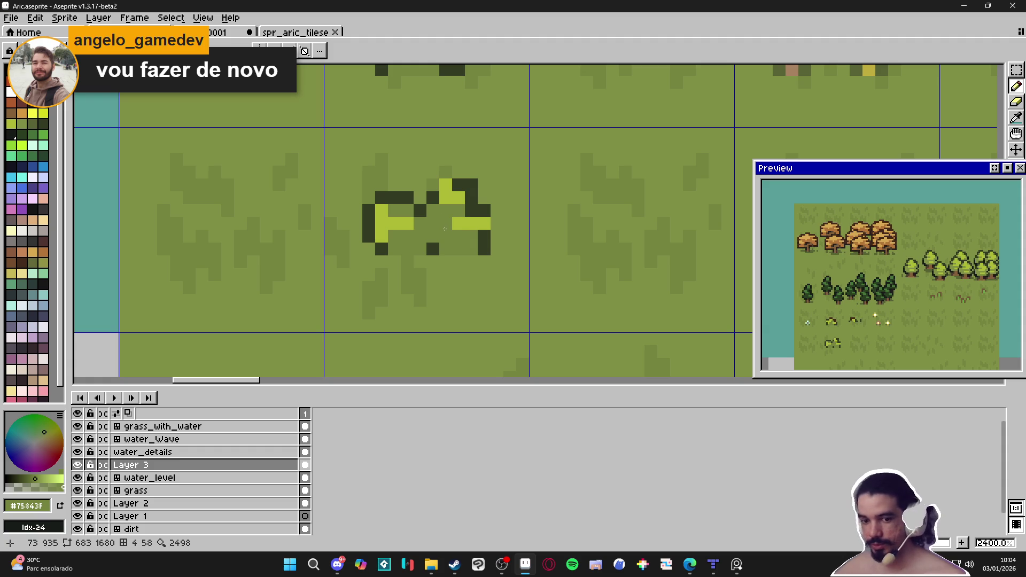
- Add two yellow-green highlight pixels below the right lump
scroll(447, 227, up, 1)
alt+click(469, 216)
click(459, 232)
click(447, 233)
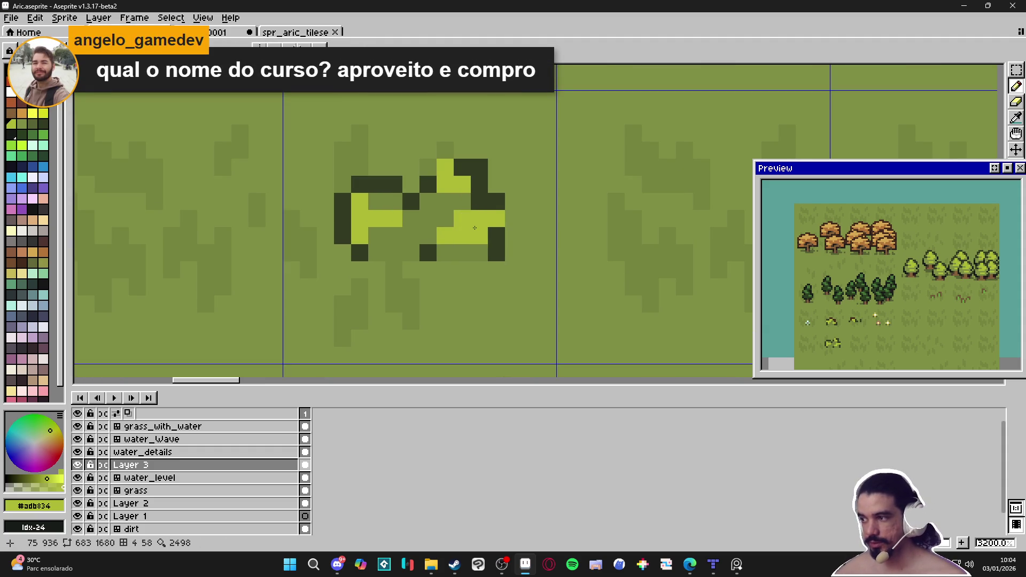
scroll(478, 226, down, 3)
scroll(497, 152, down, 3)
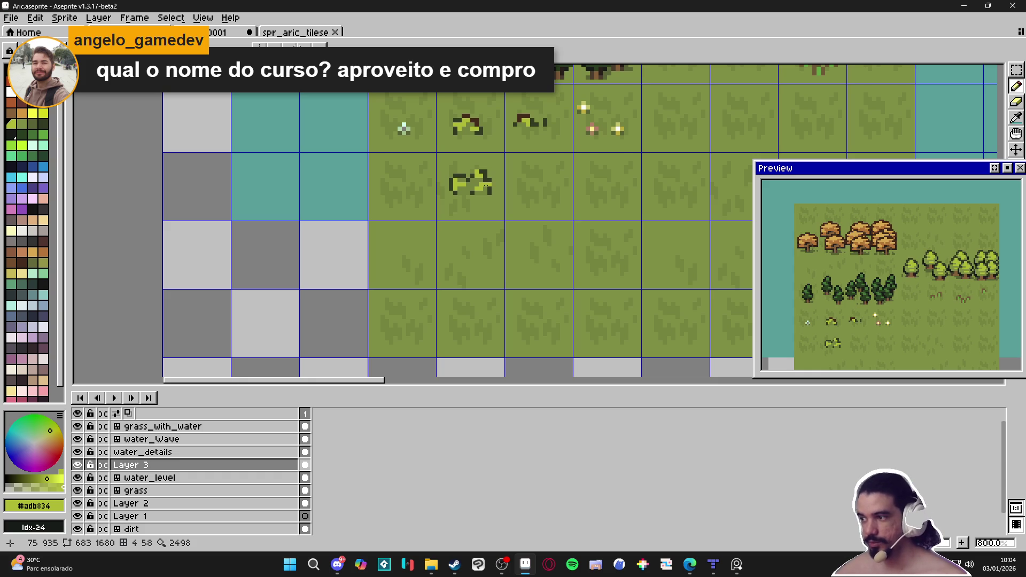
scroll(485, 185, up, 1)
- Recolour the bush's top outline dark brown #452a1b and turn one highlight pixel grass green
alt+click(462, 183)
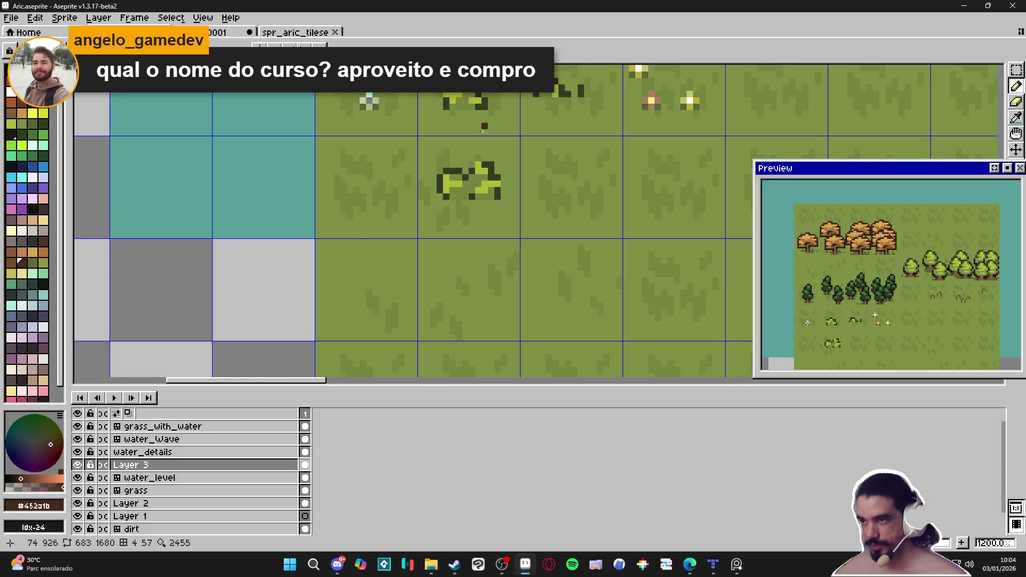
scroll(462, 184, up, 1)
click(466, 168)
click(484, 169)
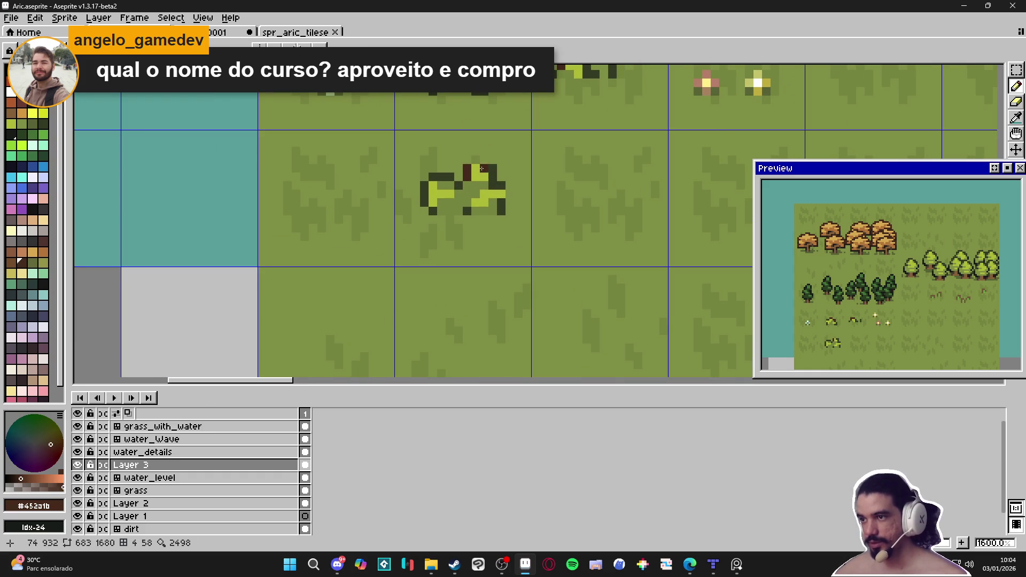
drag(449, 177, 427, 191)
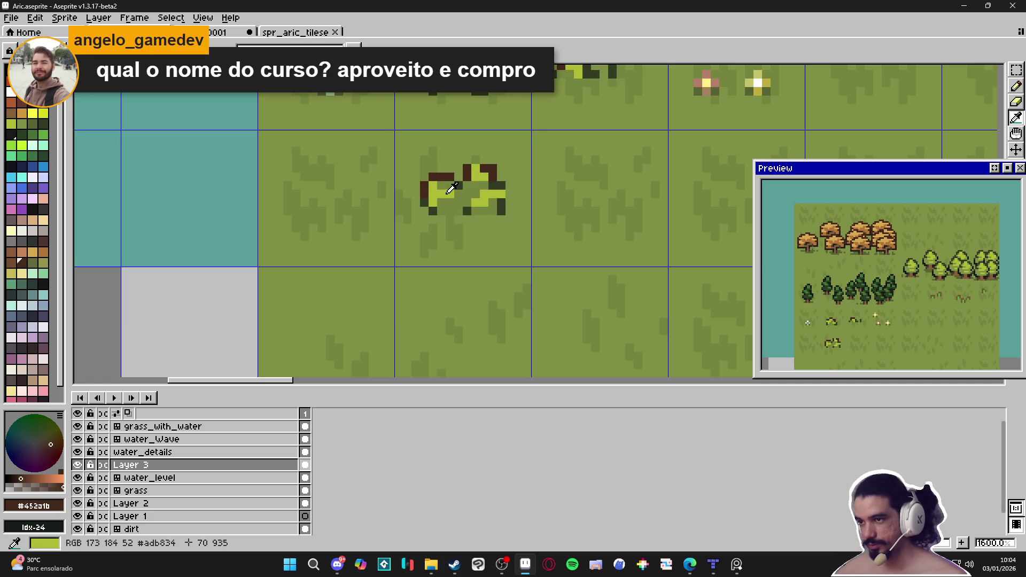
alt+click(439, 186)
alt+click(440, 186)
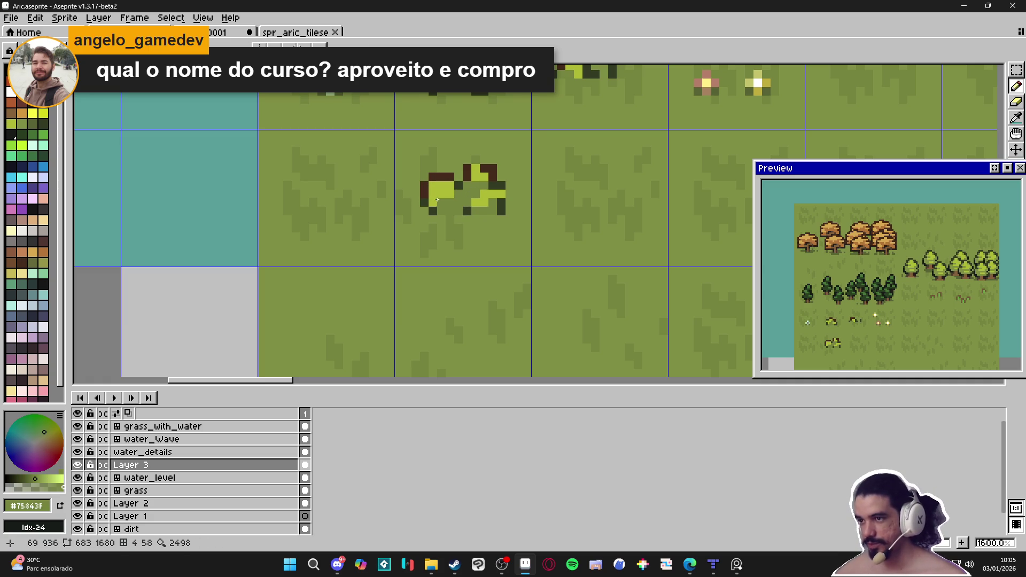
click(431, 196)
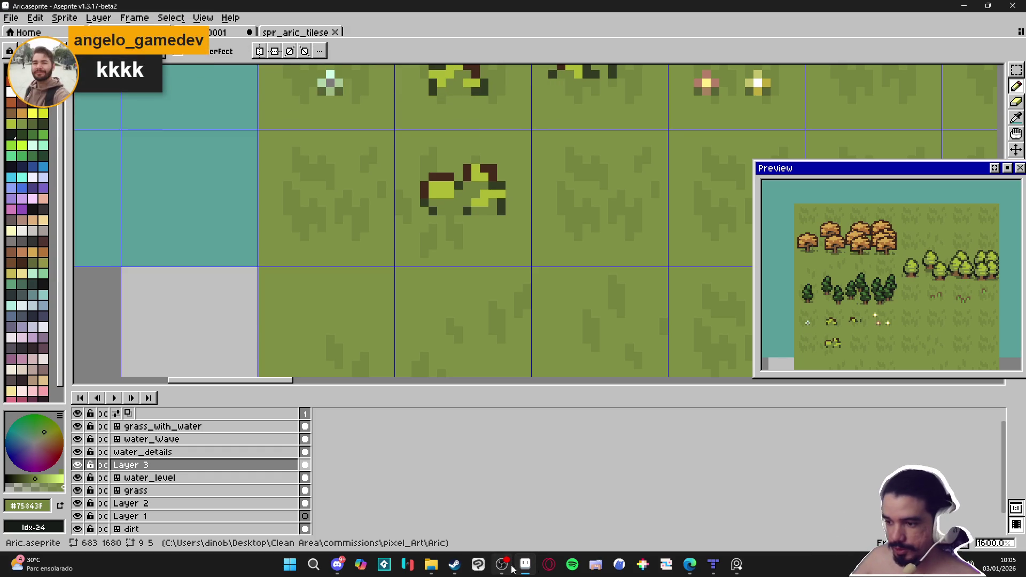
- Bring up the Edge window showing the Udemy 'Jumpstart to 2D Game Development: Godot 4.4+' course
mouse_move(689, 564)
click(688, 502)
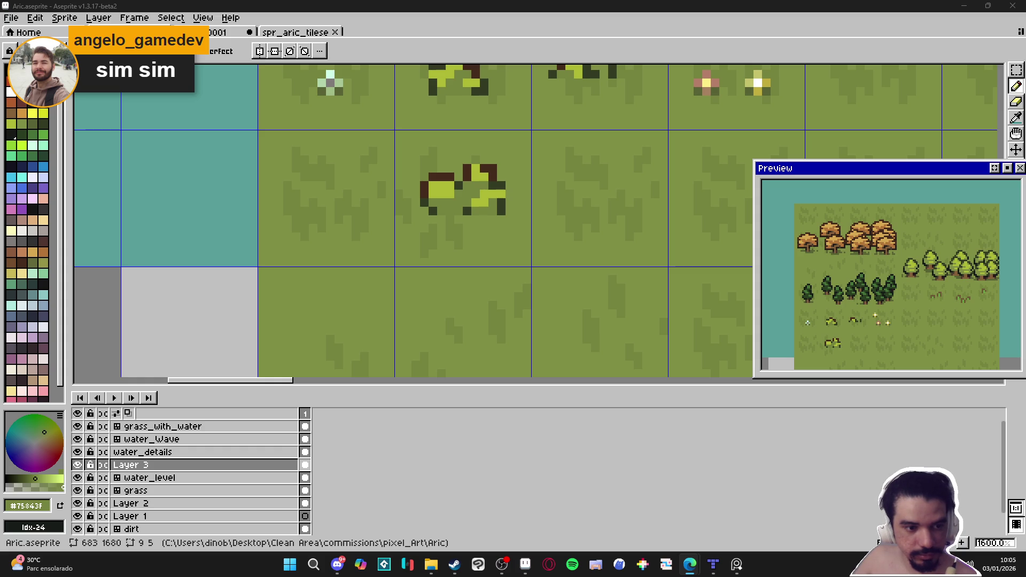
key(alt+Tab)
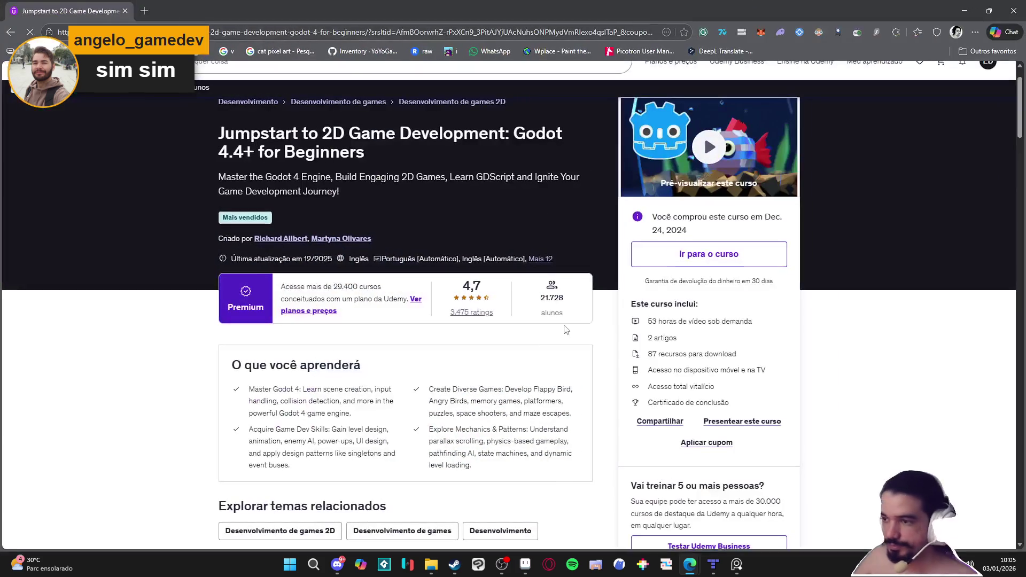
- Select the course page URL in the address bar, then return to Aseprite
click(328, 28)
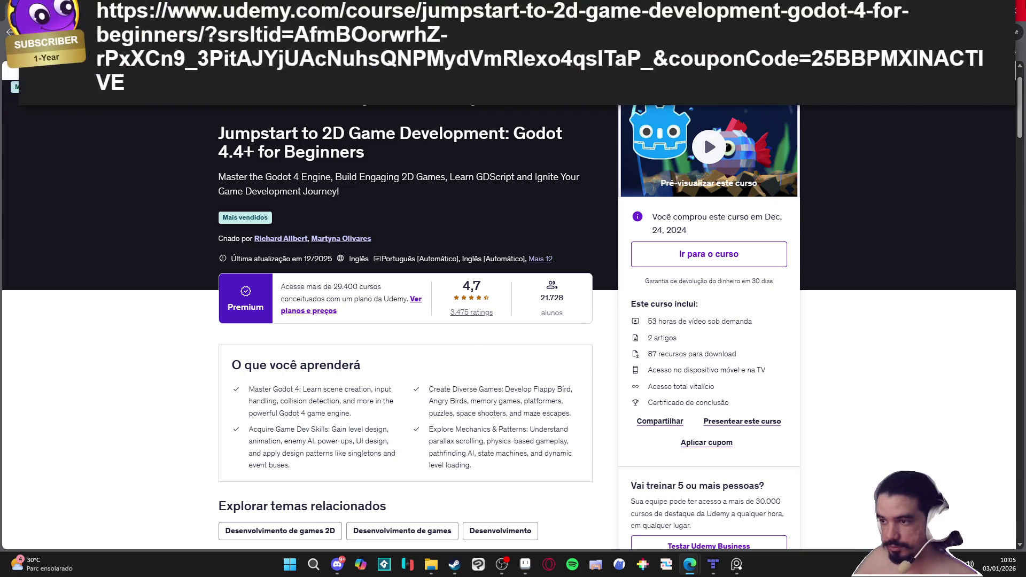
key(alt+Tab)
scroll(491, 235, up, 3)
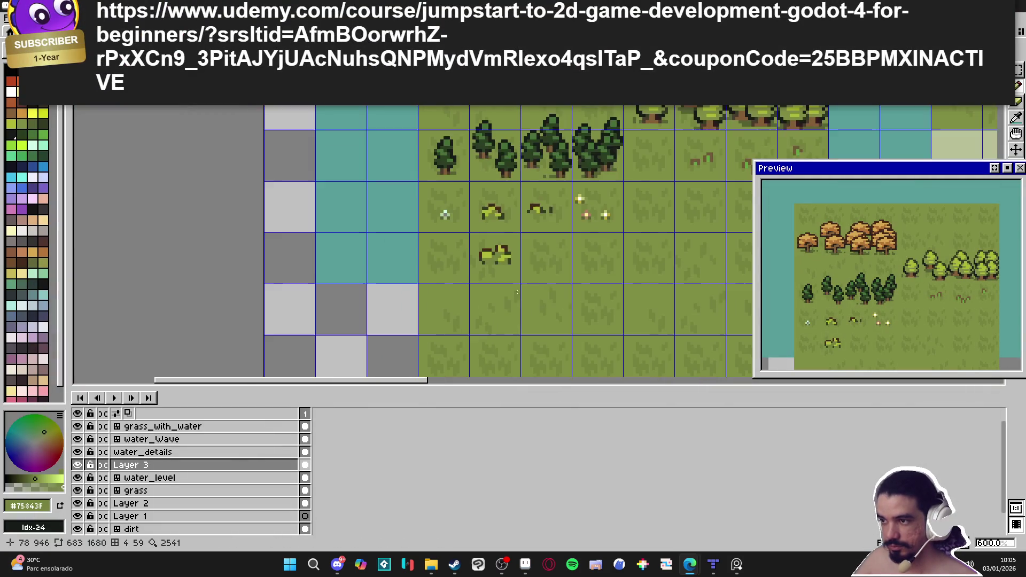
drag(491, 236, 479, 240)
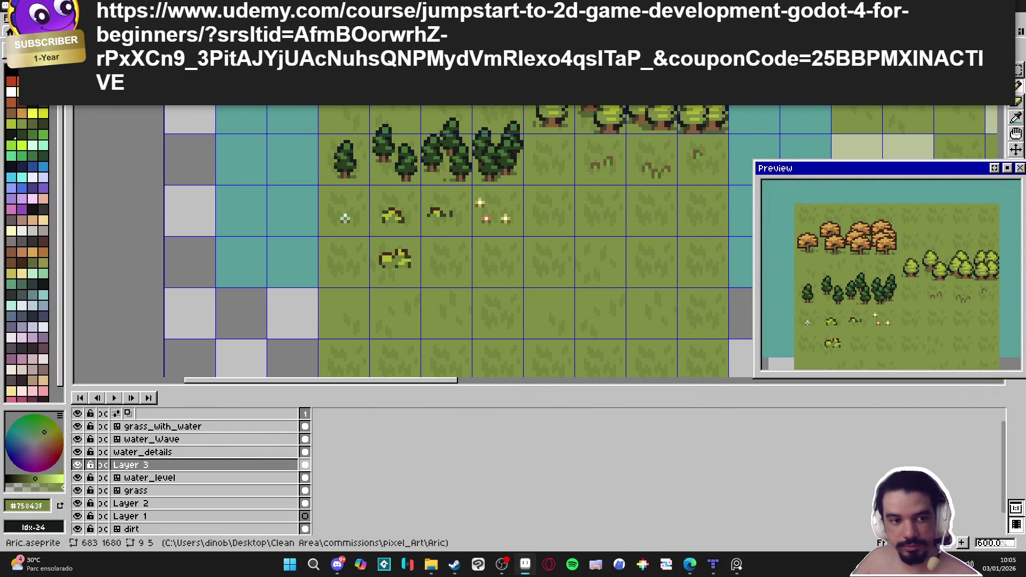
key(alt+Tab)
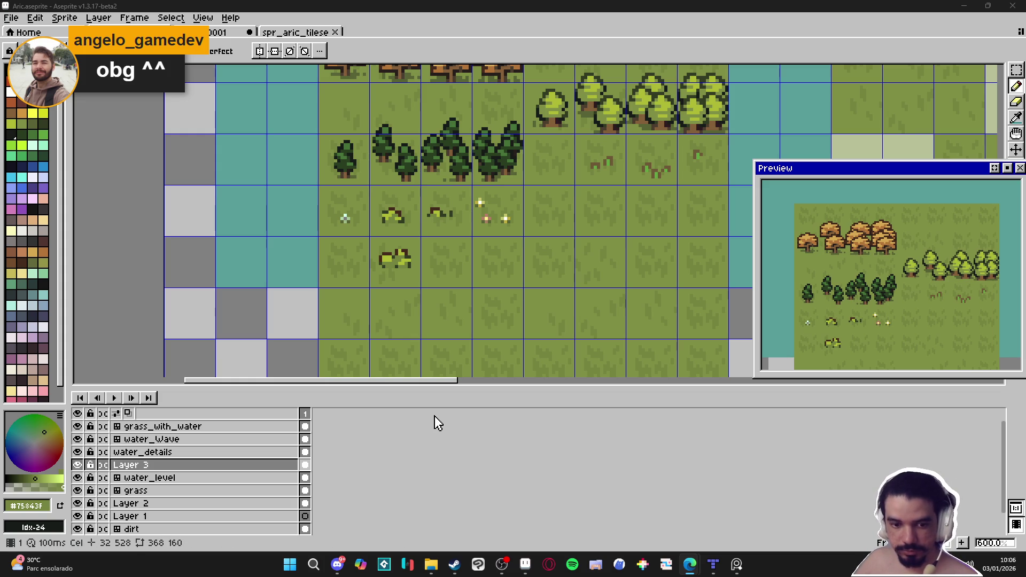
scroll(542, 294, down, 2)
drag(513, 275, 503, 291)
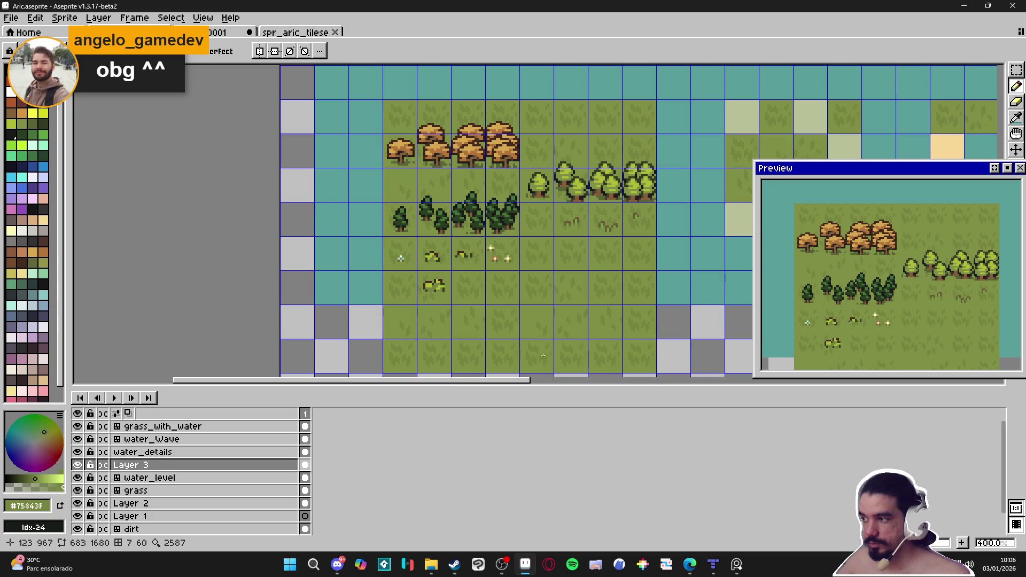
- Back in Aseprite, zoom in and turn off the tile grid with Ctrl+'
click(501, 564)
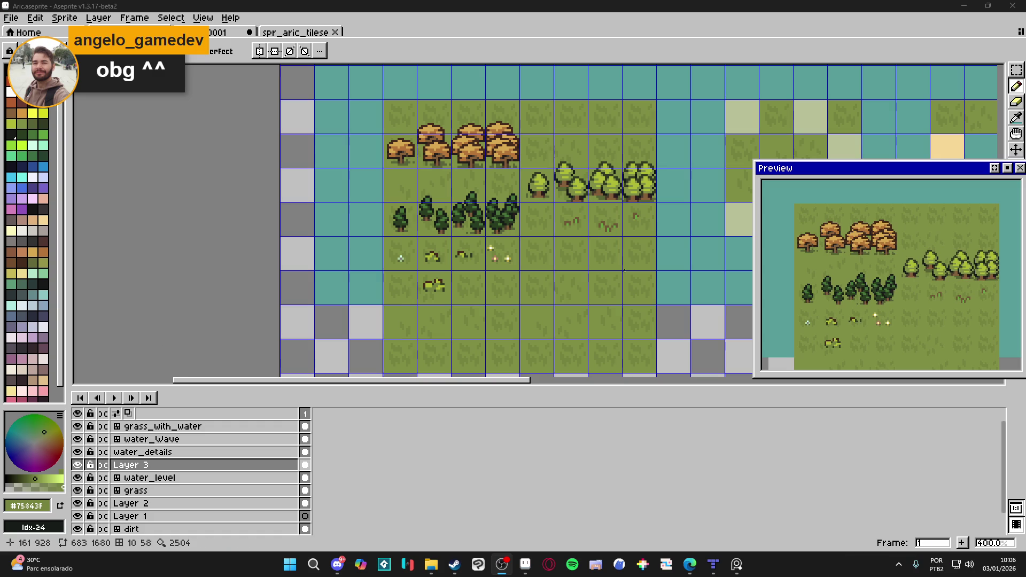
scroll(520, 242, up, 1)
key(ctrl+apostrophe)
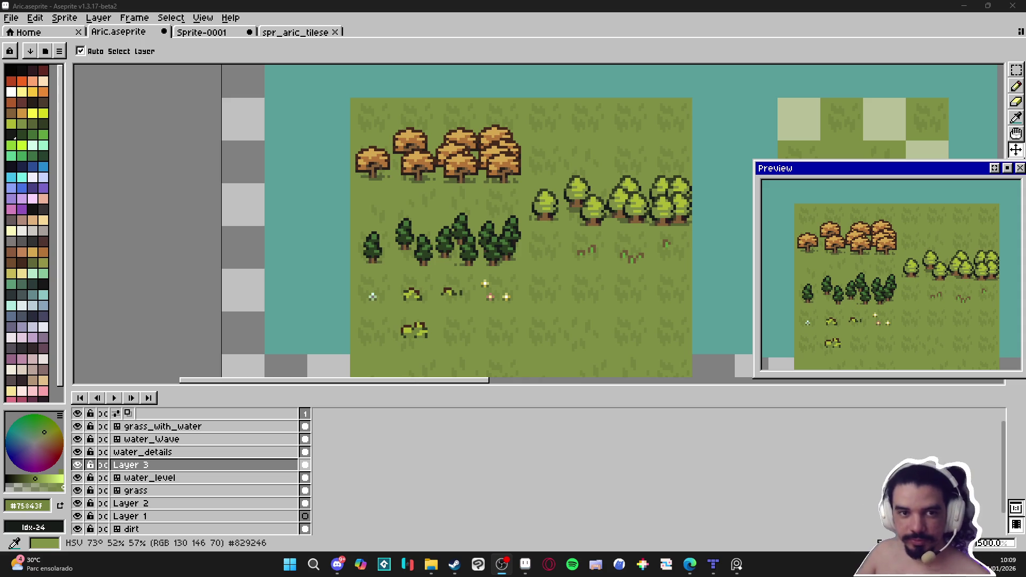
middle_click(571, 194)
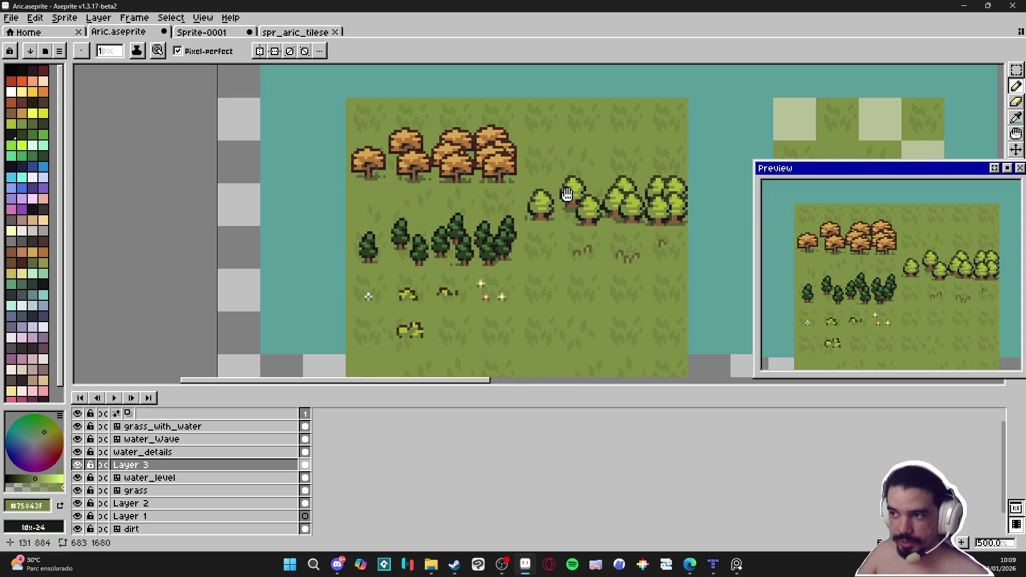
- Pan the canvas to recentre the tileset around the bush
drag(571, 194, 543, 186)
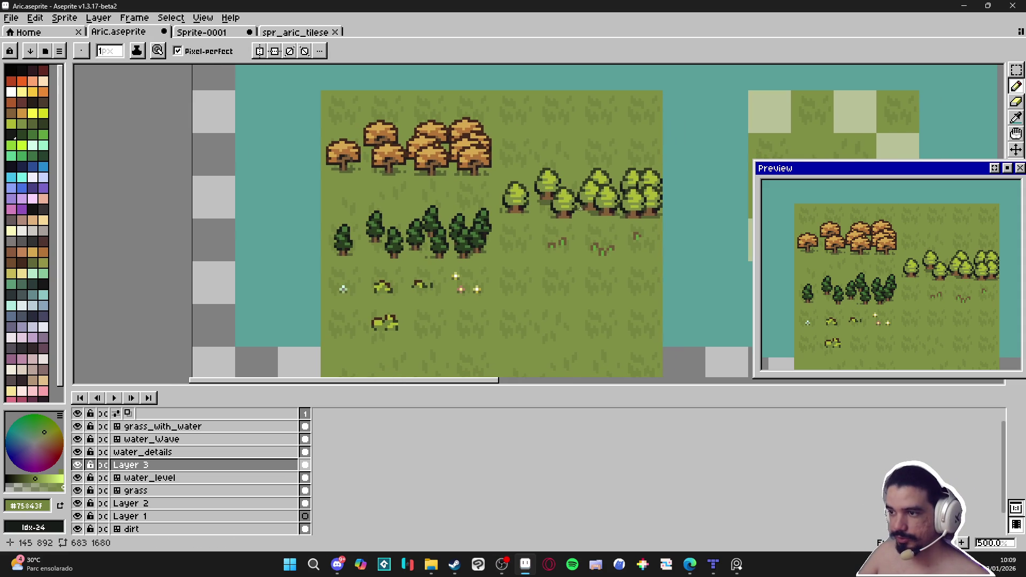
key(v)
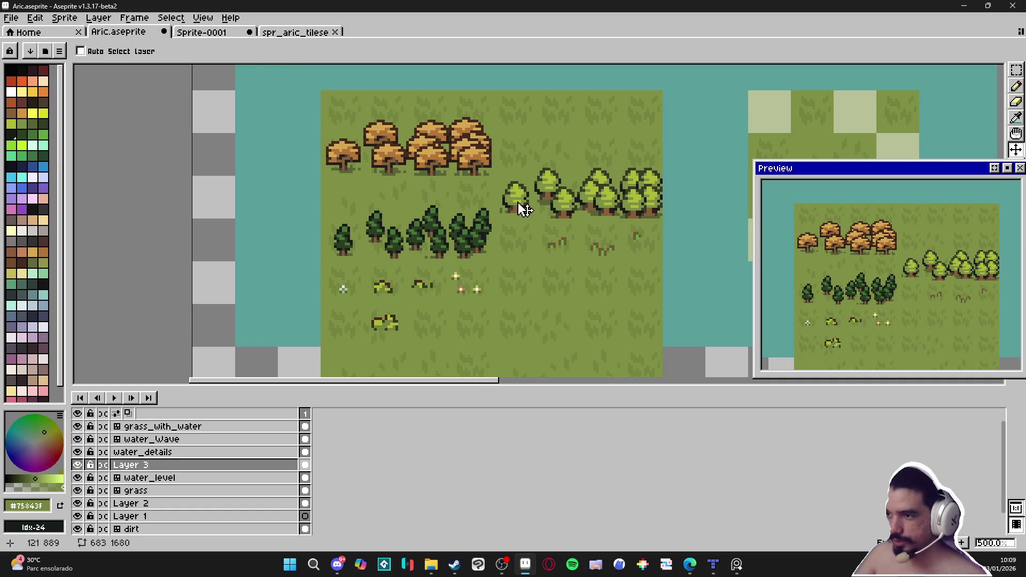
scroll(522, 209, down, 3)
scroll(535, 235, up, 2)
mouse_move(537, 235)
mouse_down()
mouse_move(522, 211)
mouse_move(499, 228)
mouse_up()
scroll(460, 267, up, 1)
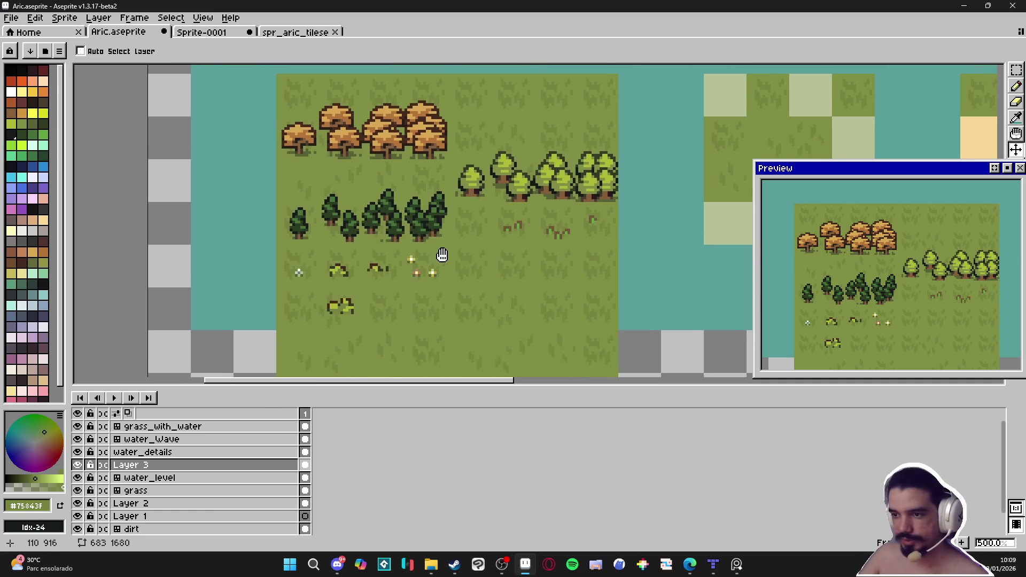
scroll(347, 305, up, 2)
- Switch to the Pencil with dark brown #452a1b and turn the tile grid back on
key(b)
scroll(331, 303, up, 3)
scroll(330, 302, up, 1)
alt+click(329, 291)
key(ctrl+')
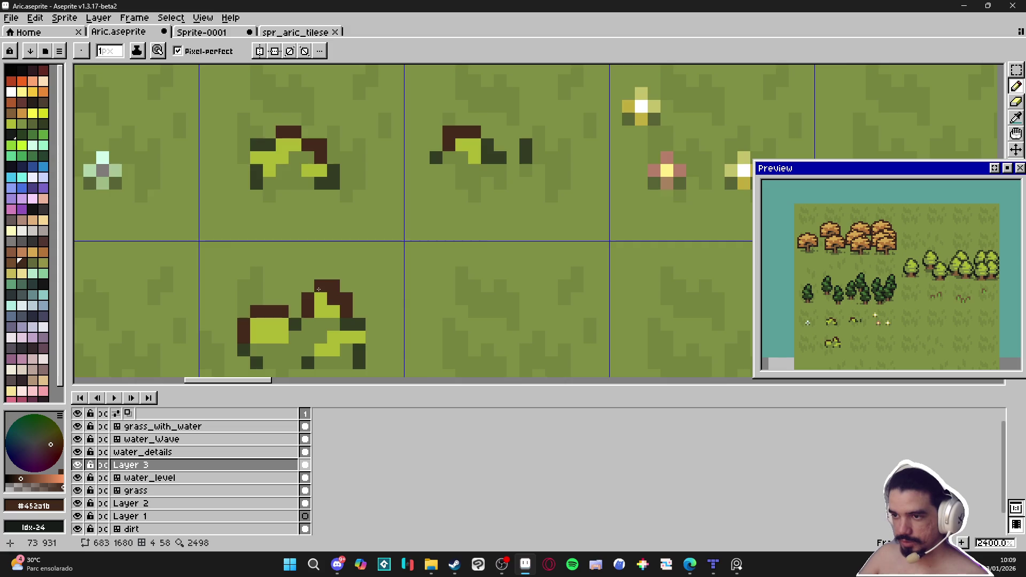
scroll(329, 291, down, 7)
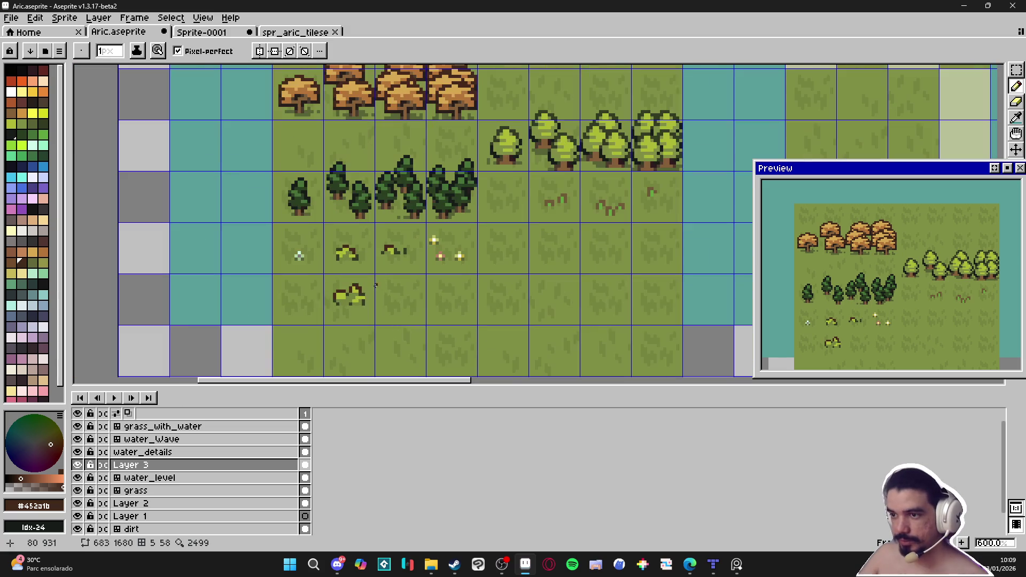
scroll(374, 293, up, 5)
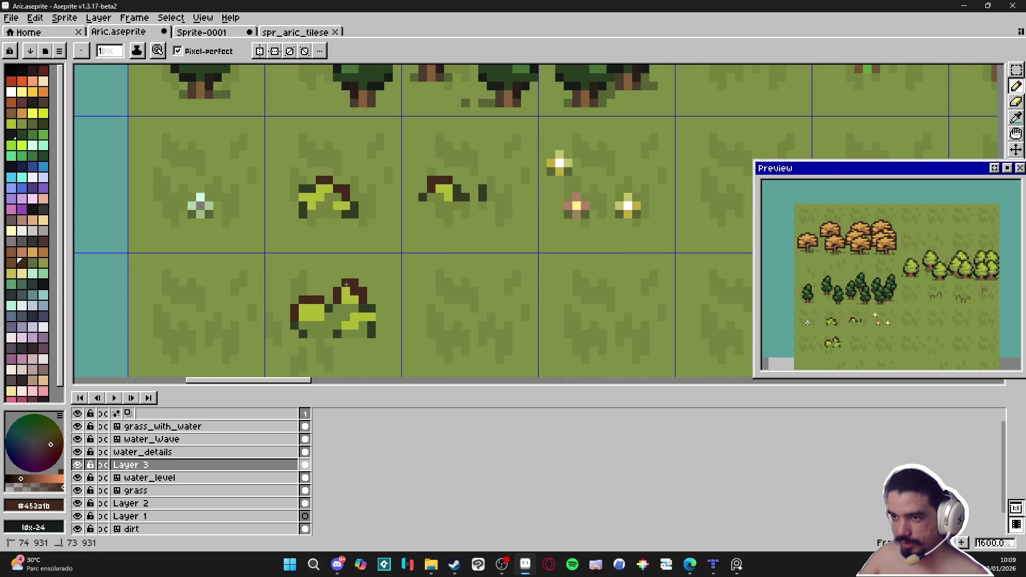
scroll(351, 286, down, 4)
scroll(357, 287, down, 1)
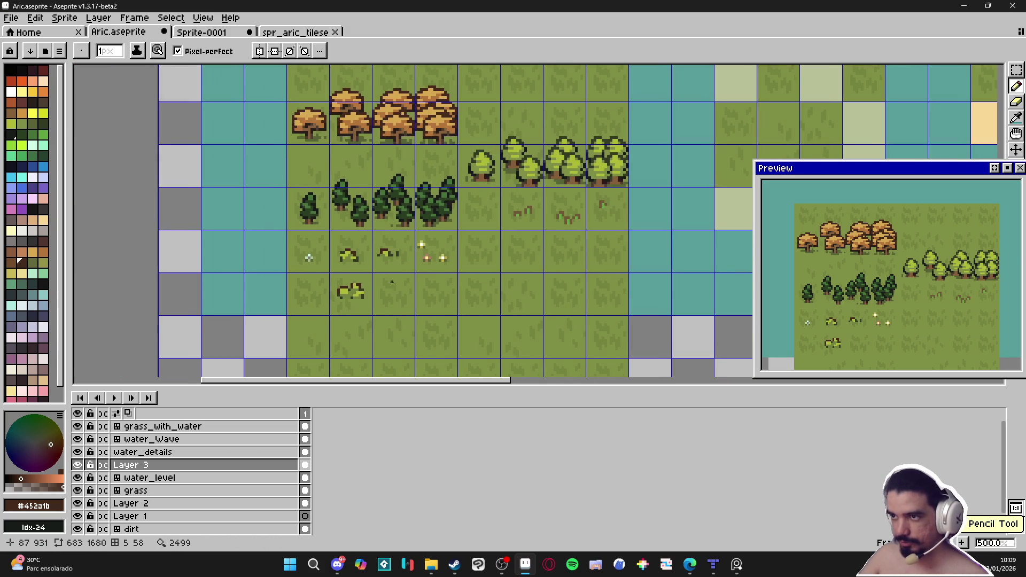
scroll(362, 294, up, 7)
- Repaint a bush pixel dark green and add three dark brown pixels along its outline
alt+click(322, 277)
alt+click(306, 284)
click(310, 280)
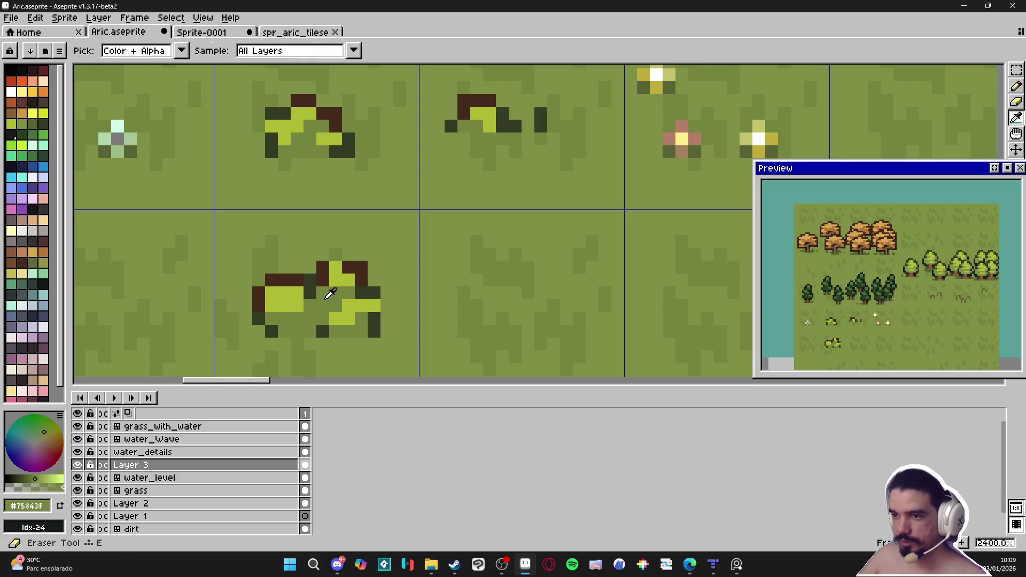
alt+click(313, 298)
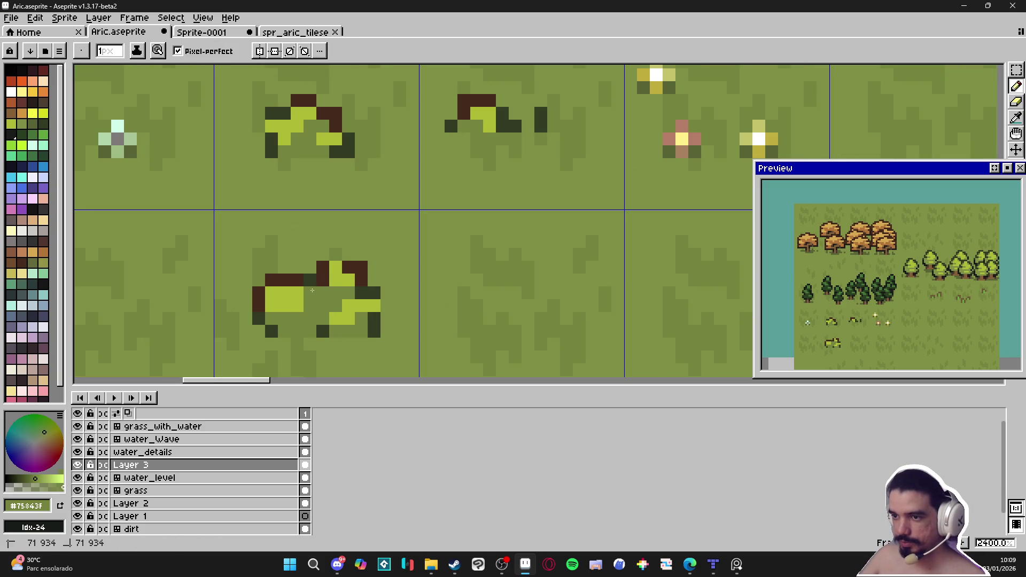
alt+click(318, 279)
click(335, 255)
click(323, 254)
click(348, 254)
- Paint a short dark green column on the bush, then erase its top and right portion
scroll(398, 235, down, 3)
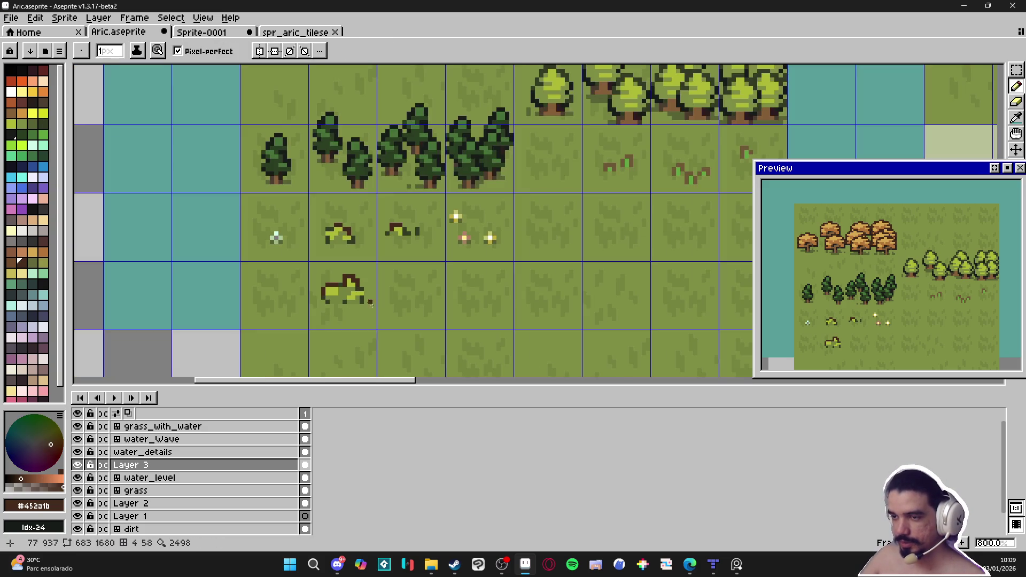
scroll(364, 275, up, 3)
alt+click(365, 276)
drag(371, 282, 374, 308)
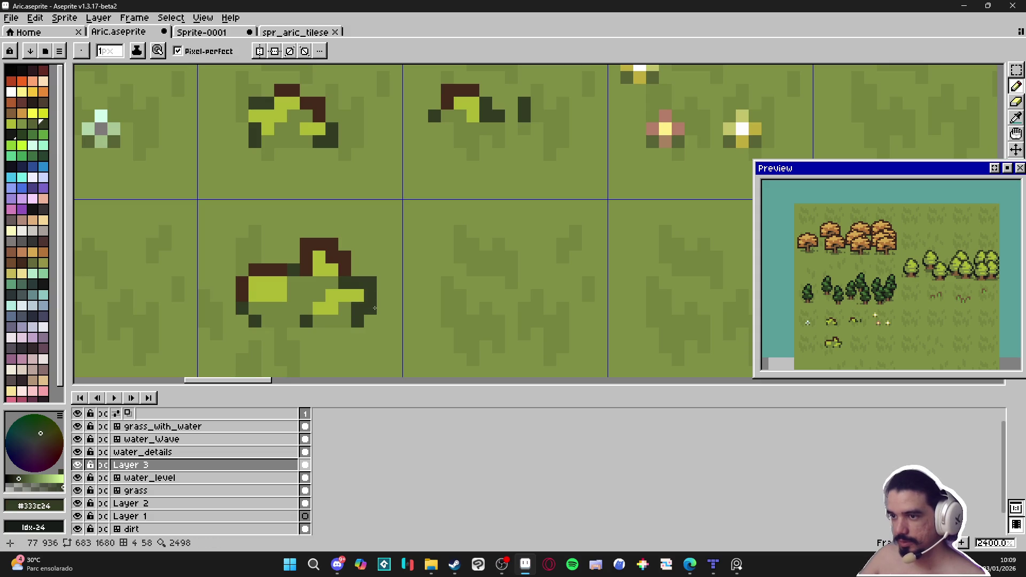
scroll(358, 296, down, 4)
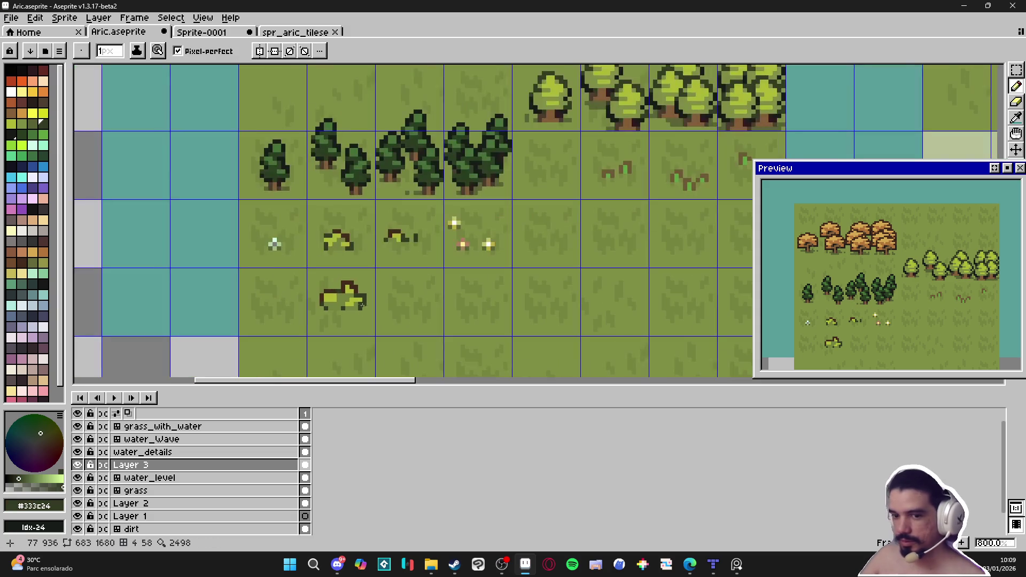
scroll(357, 287, up, 2)
key(e)
mouse_move(342, 270)
mouse_down()
mouse_move(350, 284)
mouse_move(328, 283)
mouse_move(369, 292)
mouse_move(360, 308)
mouse_move(356, 299)
mouse_move(359, 321)
mouse_move(298, 297)
mouse_up()
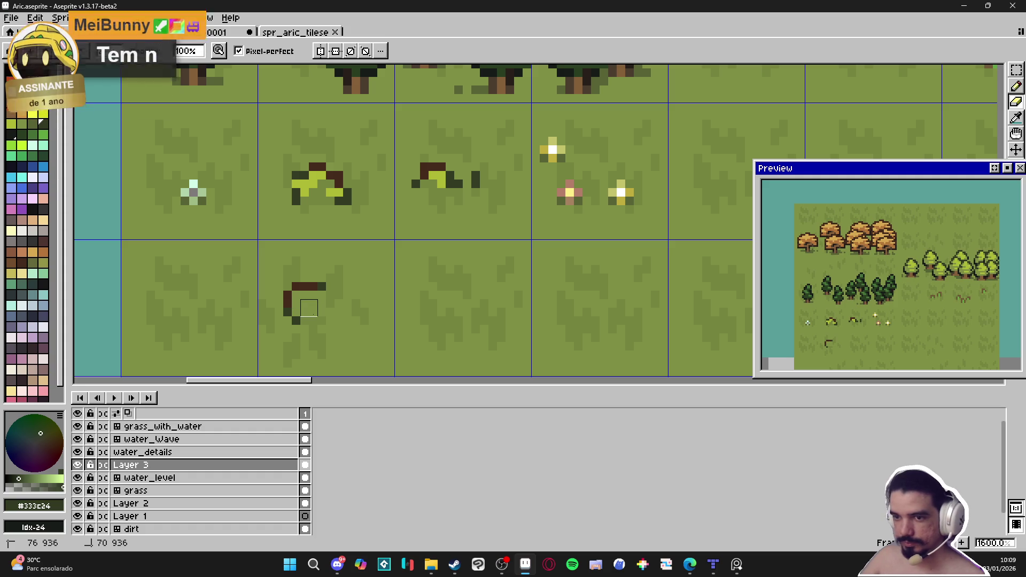
- Choose khaki from the palette and block in a khaki mound on the lower tile
key(b)
click(22, 124)
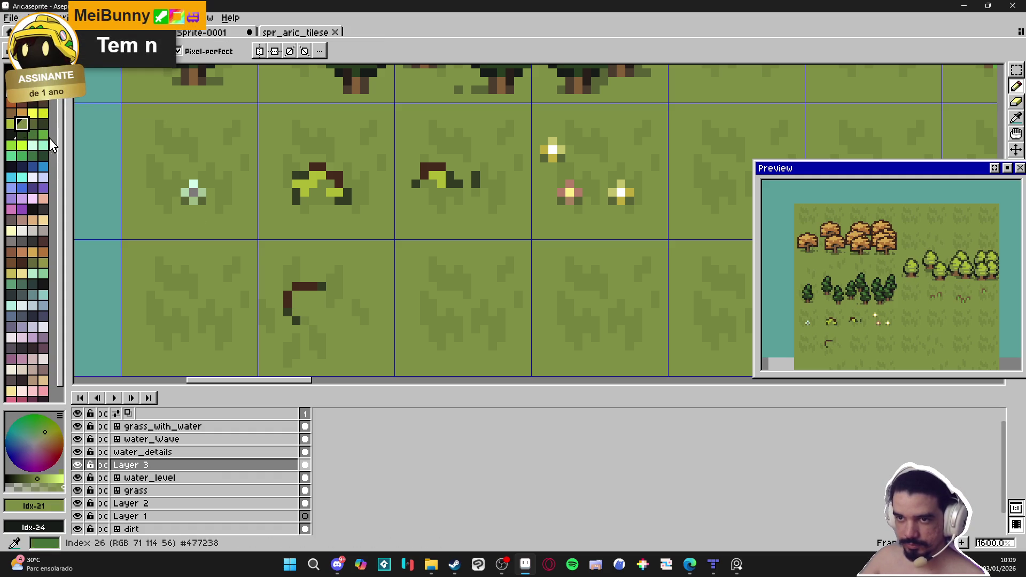
click(43, 113)
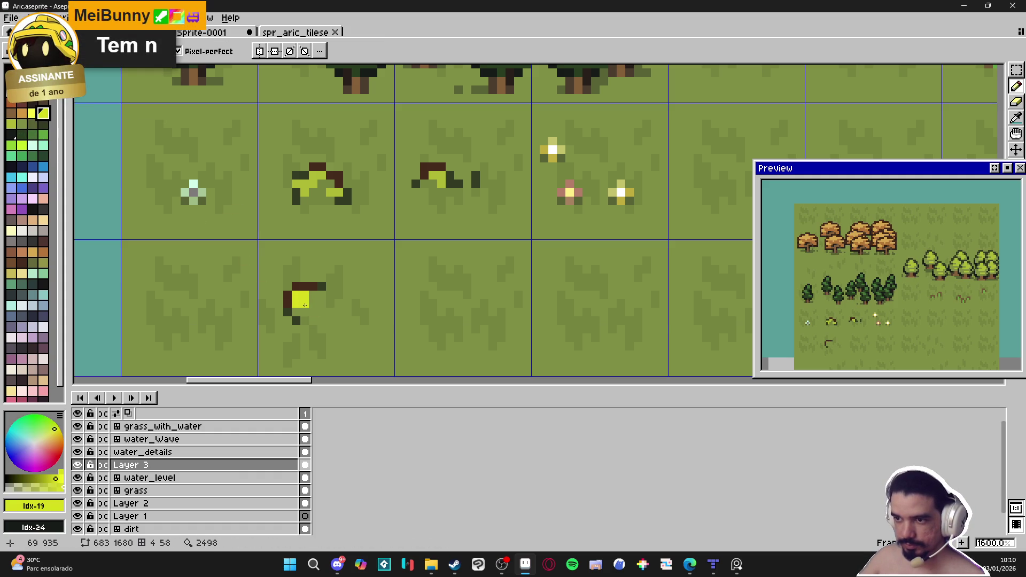
click(11, 273)
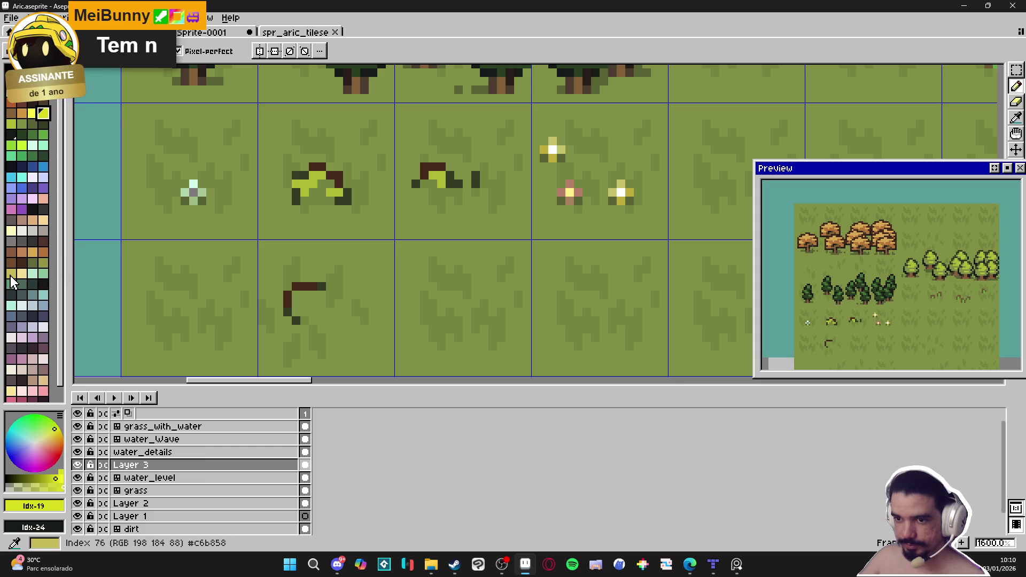
mouse_move(309, 303)
mouse_down()
mouse_move(297, 301)
mouse_move(321, 299)
mouse_move(312, 312)
mouse_move(291, 283)
mouse_move(288, 324)
mouse_move(326, 316)
mouse_up()
key(e)
key(b)
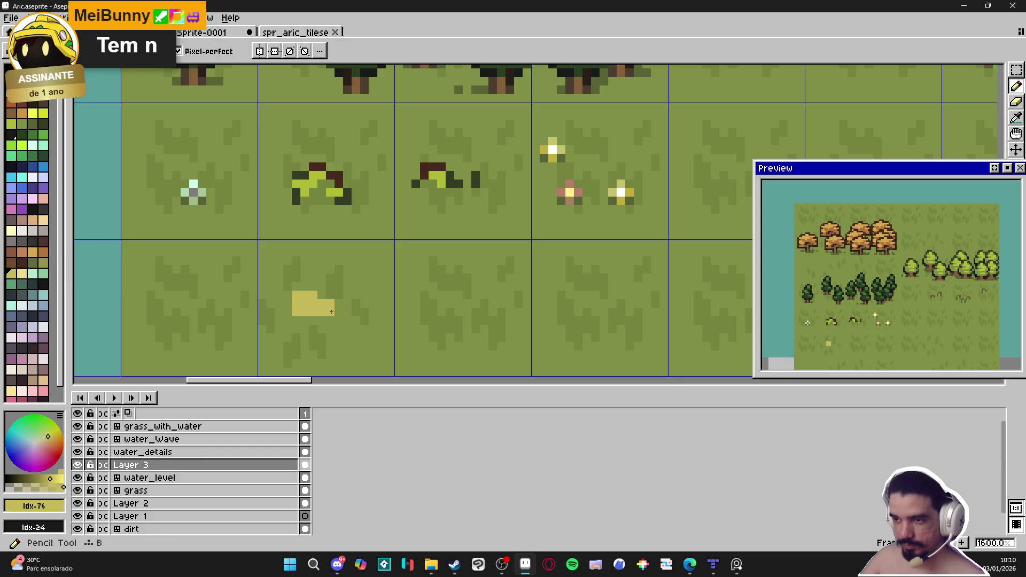
click(339, 302)
mouse_move(338, 296)
mouse_down()
mouse_move(348, 292)
mouse_move(353, 320)
mouse_move(362, 315)
mouse_up()
click(338, 320)
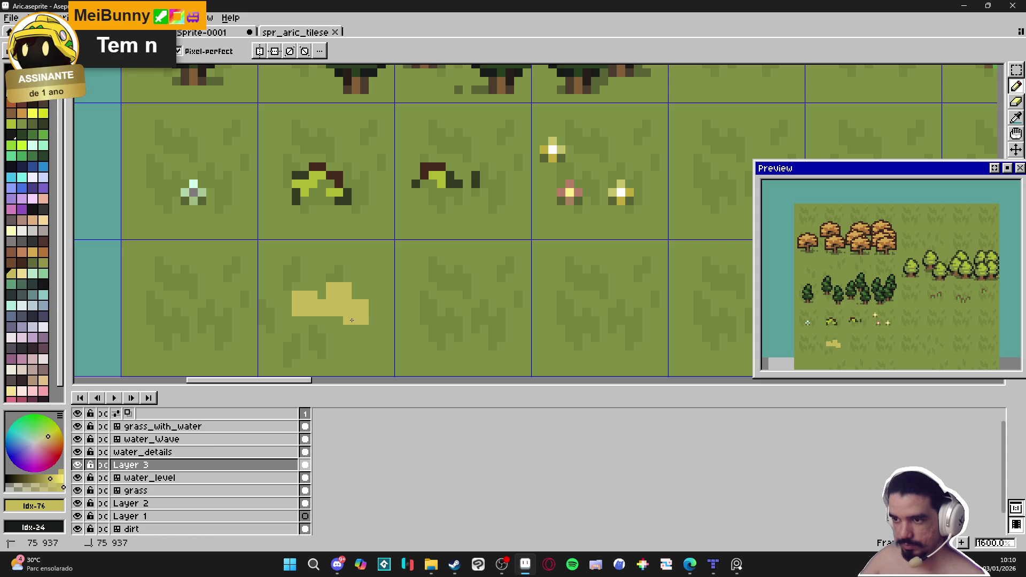
- Trace a dark brown outline along the khaki mound's top and sides
scroll(348, 320, down, 2)
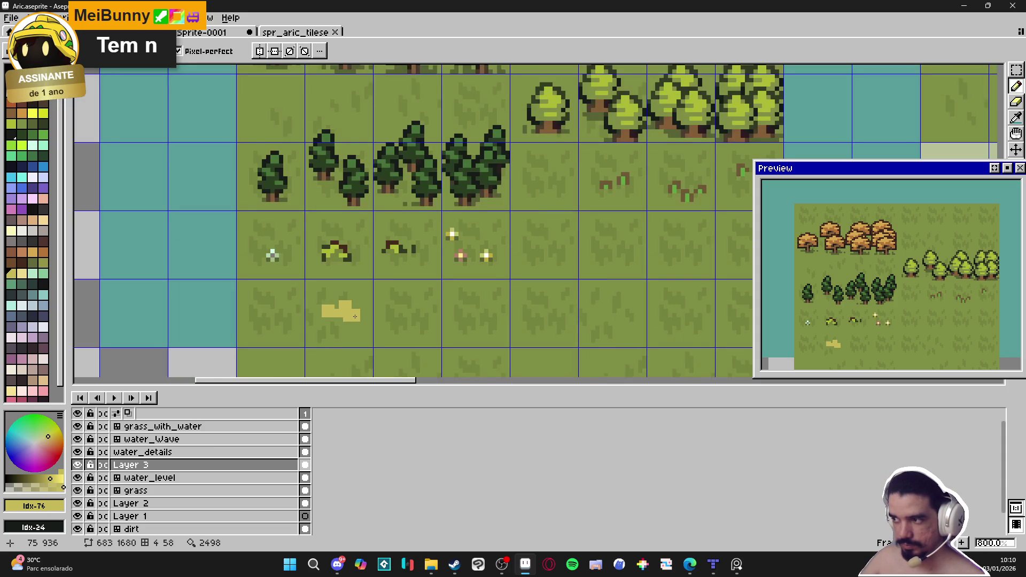
scroll(373, 252, up, 2)
scroll(372, 253, up, 2)
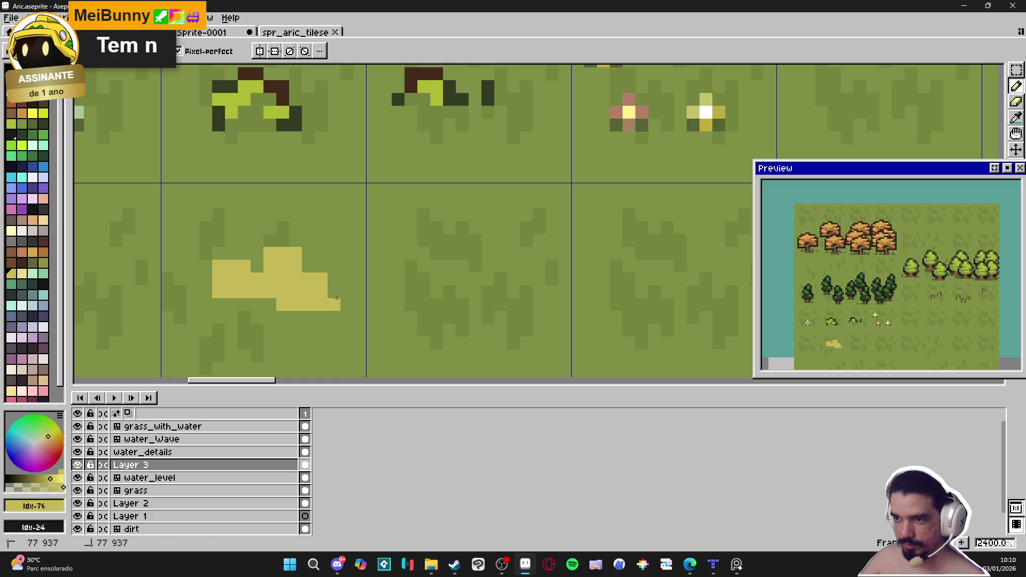
scroll(294, 306, down, 3)
scroll(294, 306, up, 1)
scroll(291, 291, down, 1)
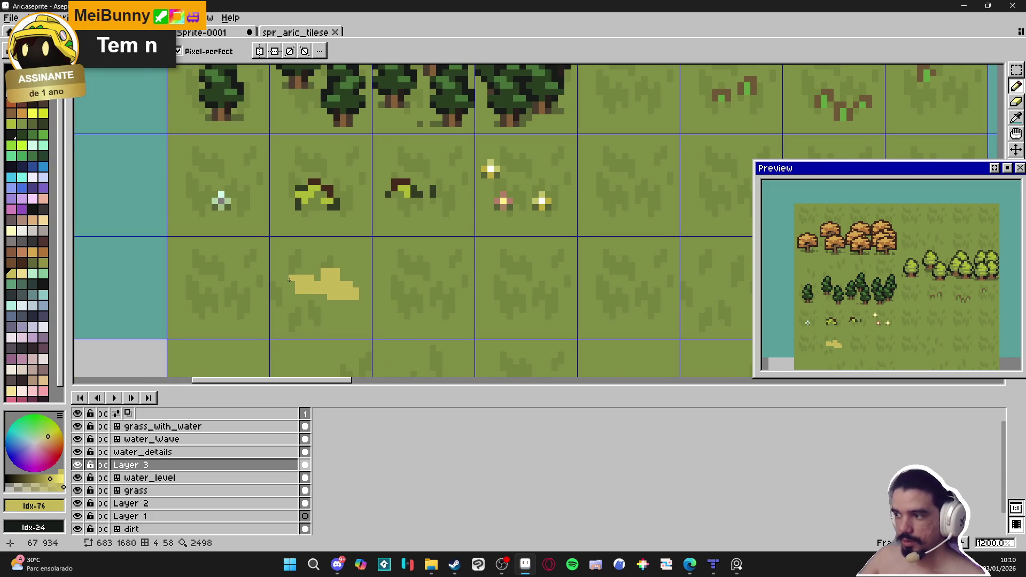
scroll(291, 280, up, 3)
scroll(327, 284, down, 2)
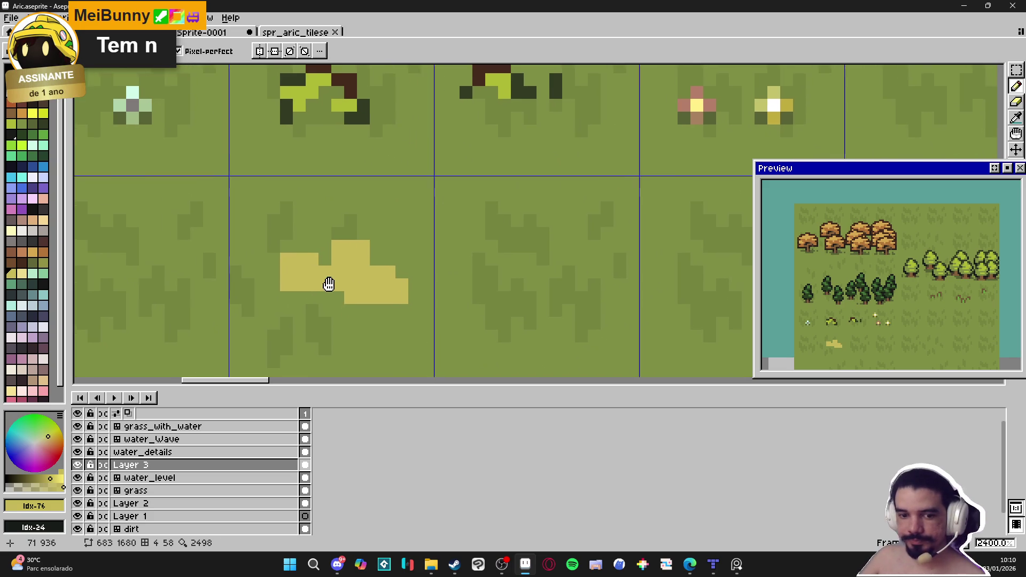
scroll(337, 283, left, 2)
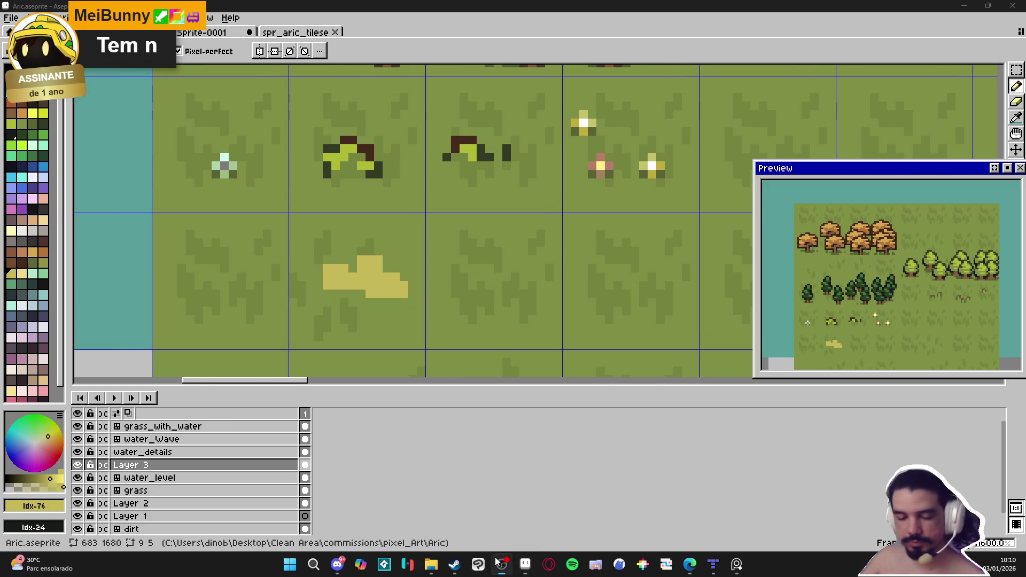
scroll(367, 173, up, 2)
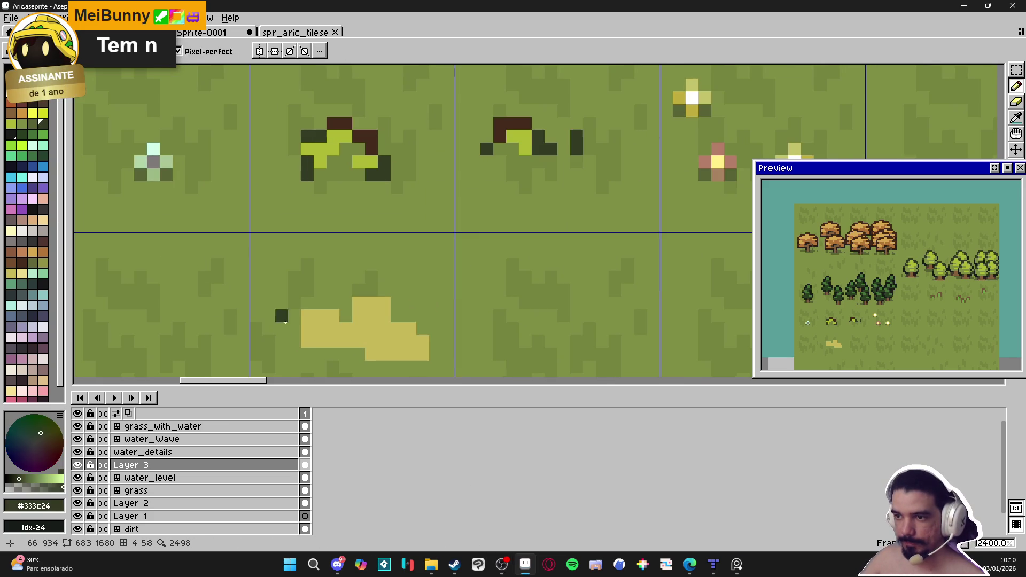
alt+click(236, 288)
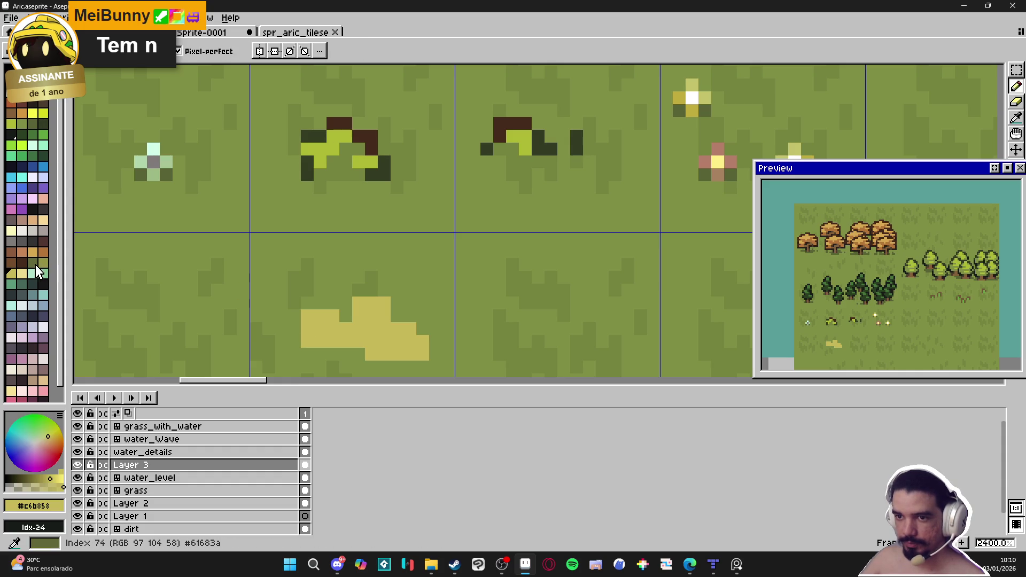
alt+click(273, 322)
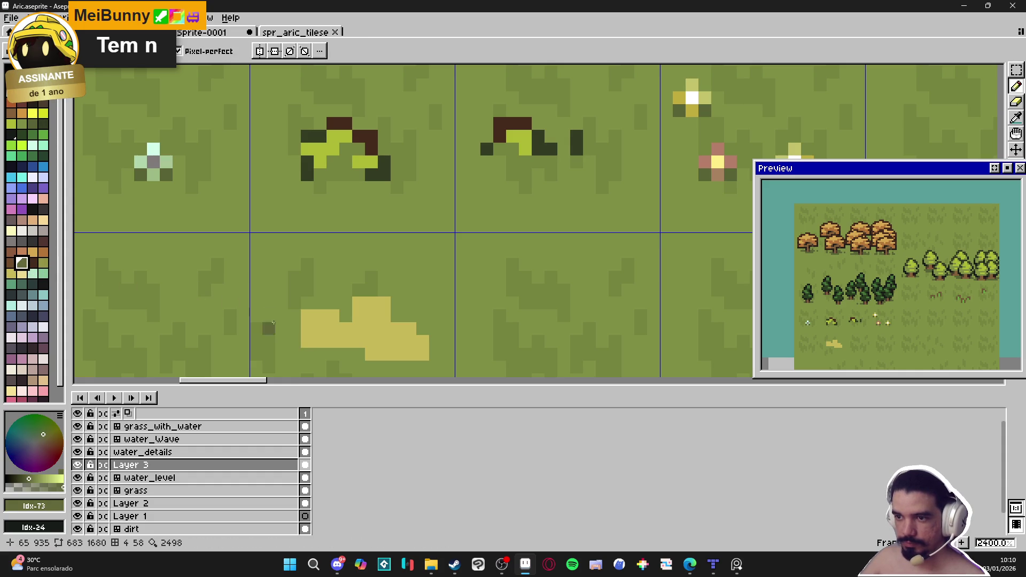
click(295, 344)
mouse_move(297, 346)
mouse_down()
mouse_move(294, 322)
mouse_move(308, 306)
mouse_move(380, 291)
mouse_move(431, 325)
mouse_move(435, 350)
mouse_up()
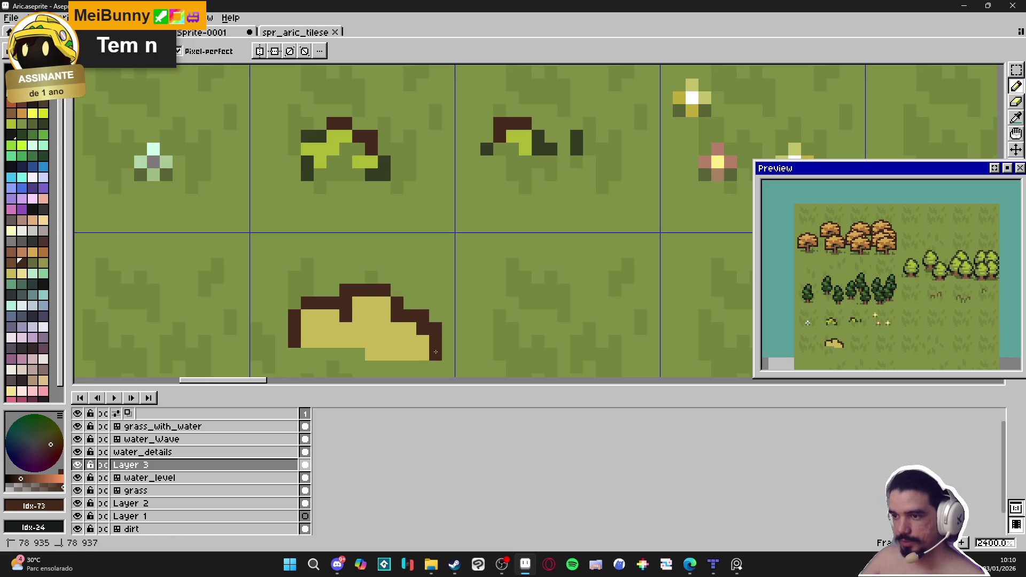
- Paint olive shading across the yellow bush's lower half, finishing with single 1px pixels
scroll(389, 322, down, 3)
scroll(395, 337, up, 1)
key(alt)
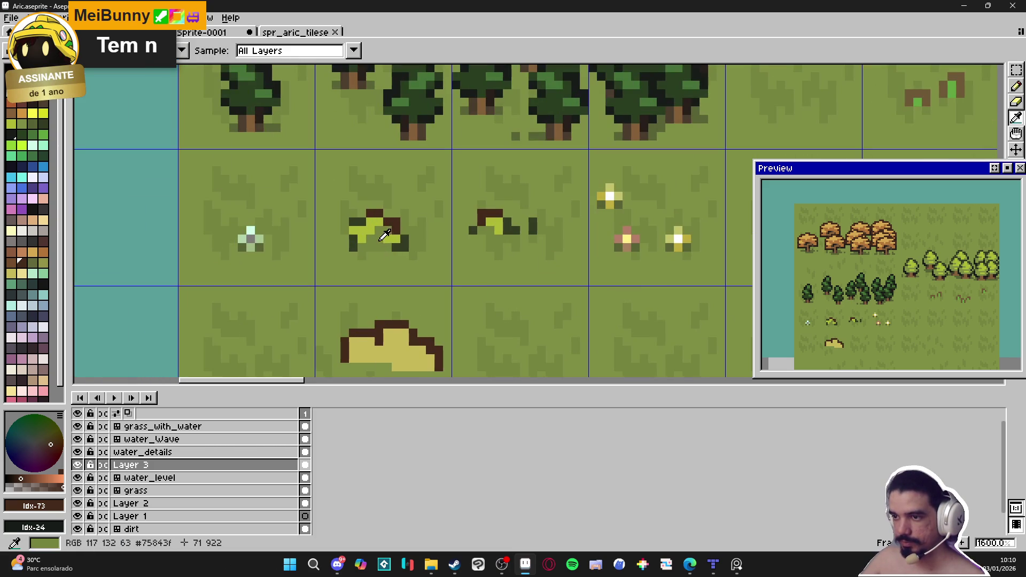
click(400, 344)
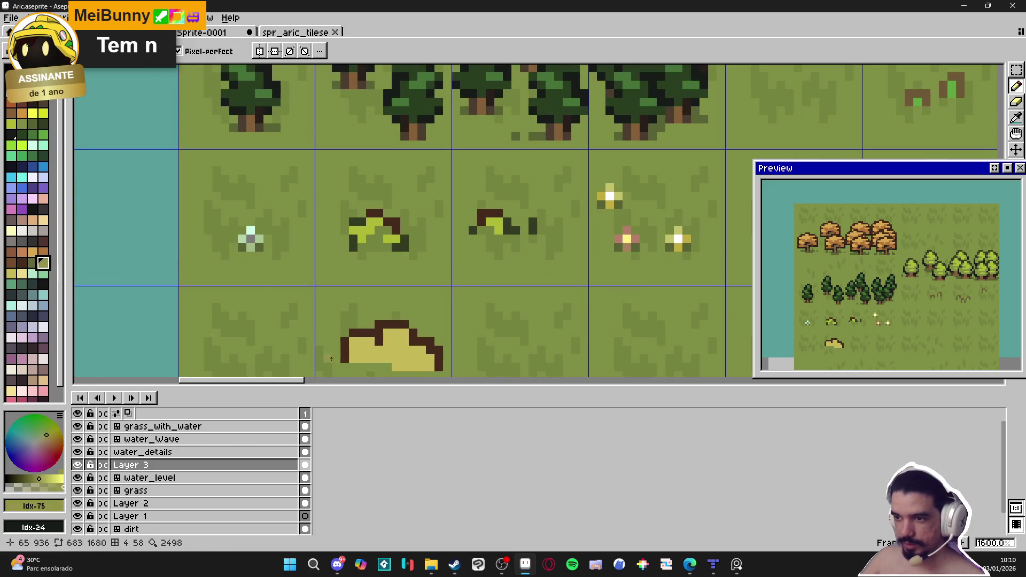
drag(422, 352, 455, 281)
scroll(455, 282, up, 2)
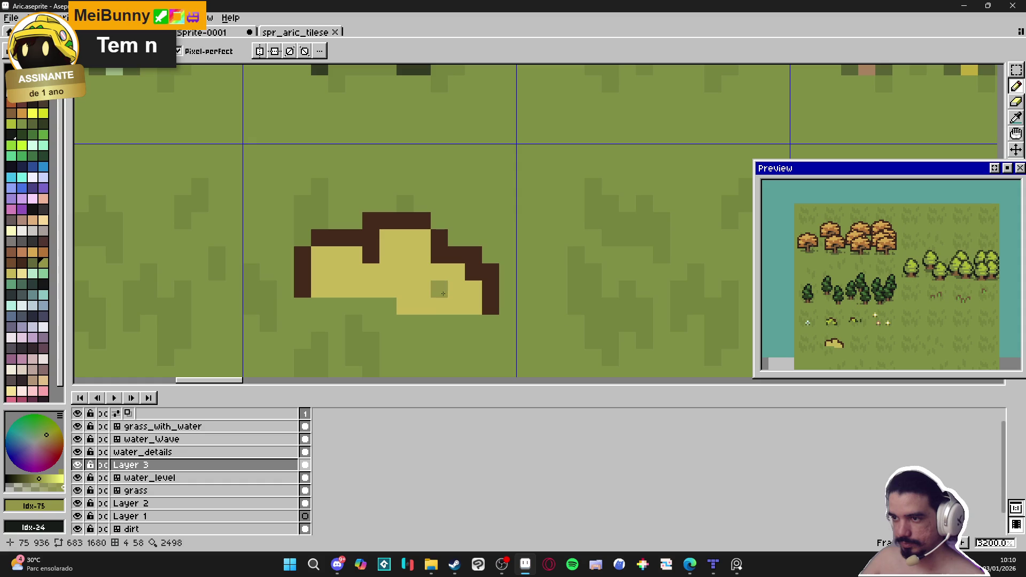
click(469, 303)
mouse_move(454, 288)
mouse_down()
mouse_move(438, 307)
mouse_move(400, 291)
mouse_up()
key(minus)
click(371, 272)
click(375, 291)
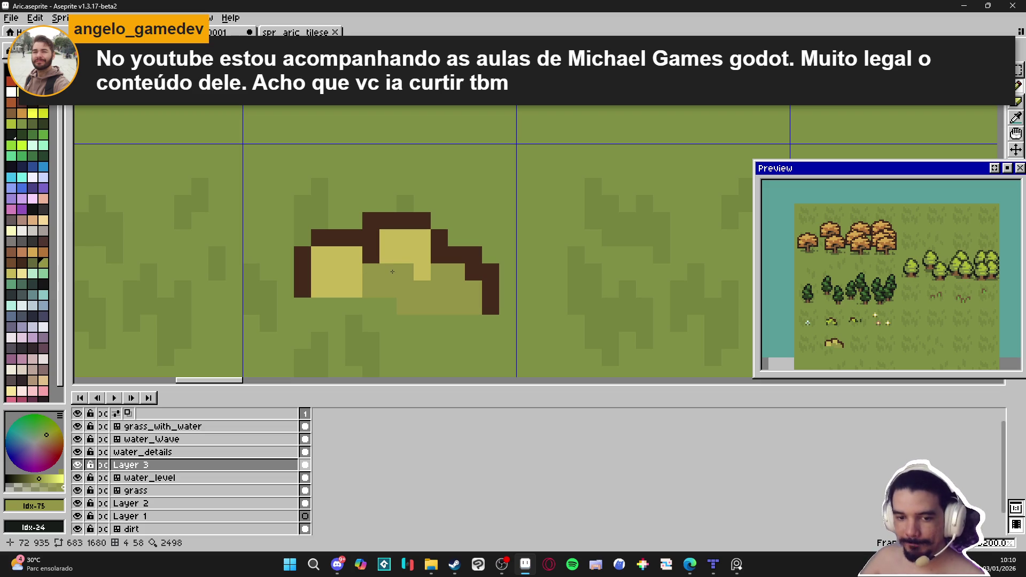
- Undo a trial brown line down the bush and shade the left yellow block's bottom row olive
alt+click(425, 271)
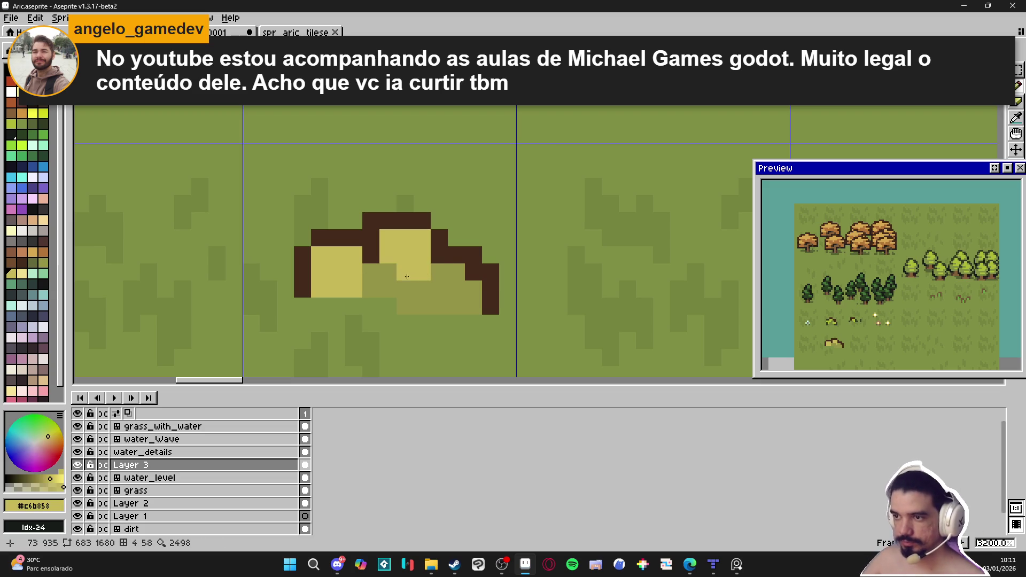
alt+click(441, 253)
drag(440, 257, 441, 292)
key(ctrl+z)
alt+click(391, 272)
key(ctrl+z)
alt+click(425, 276)
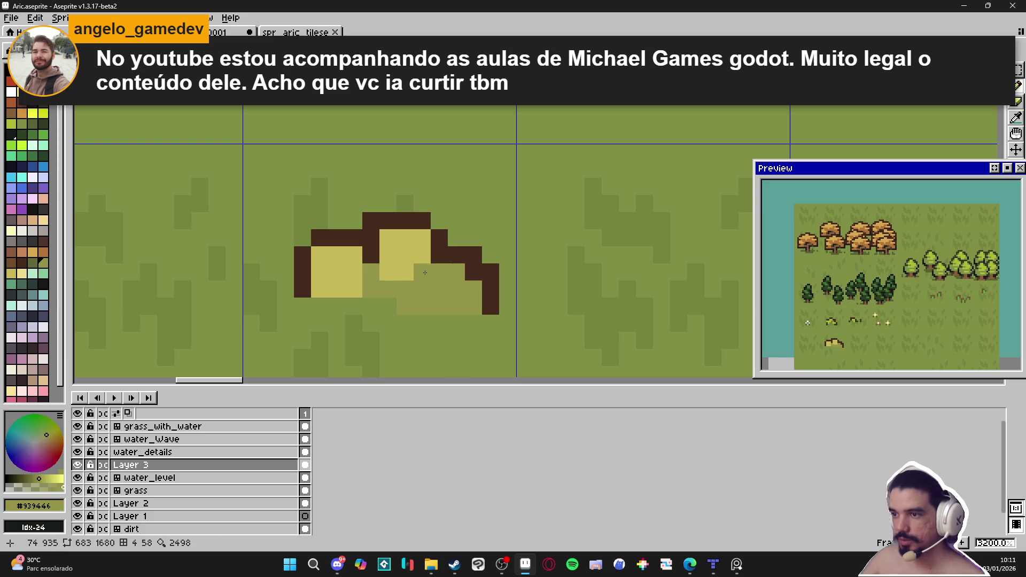
mouse_move(389, 288)
mouse_down()
mouse_move(341, 289)
mouse_move(383, 290)
mouse_up()
- Touch up the bush's yellow highlight pixels on its right side, restoring stray pixels to olive
alt+click(403, 248)
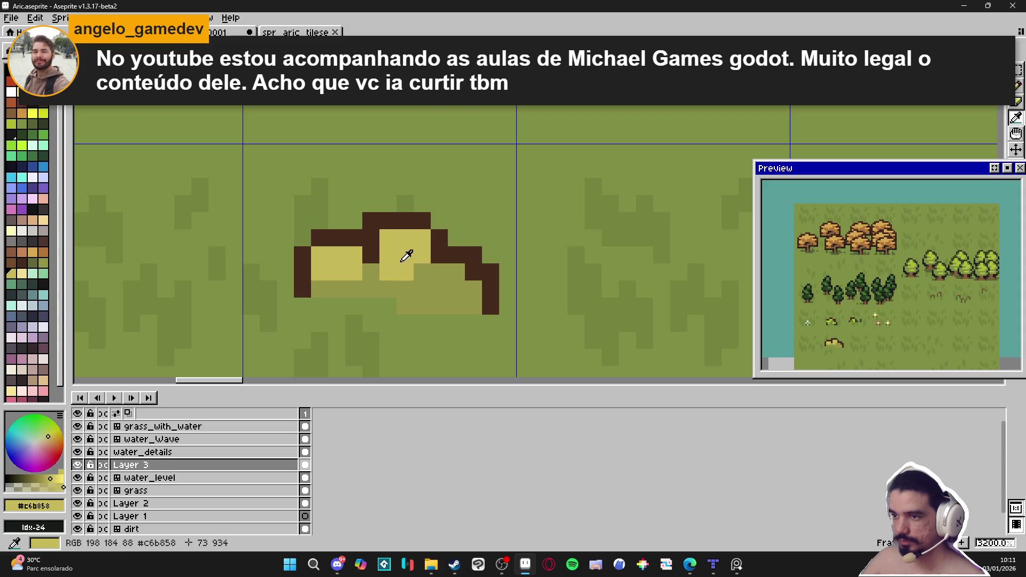
mouse_move(453, 275)
mouse_down()
mouse_move(474, 301)
mouse_move(453, 304)
mouse_move(452, 287)
mouse_up()
key(ctrl+z)
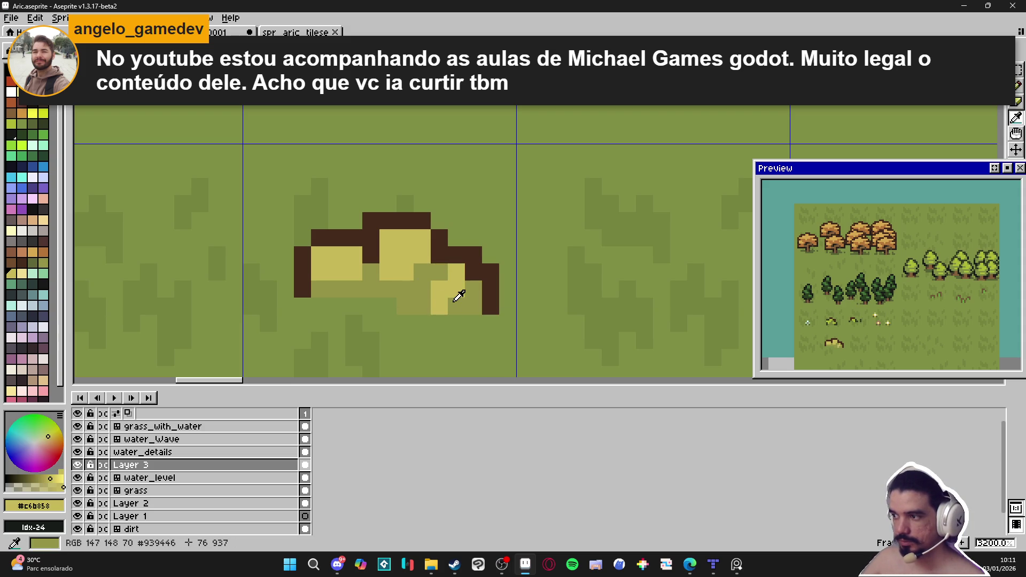
right_click(451, 304)
alt+click(454, 278)
click(439, 279)
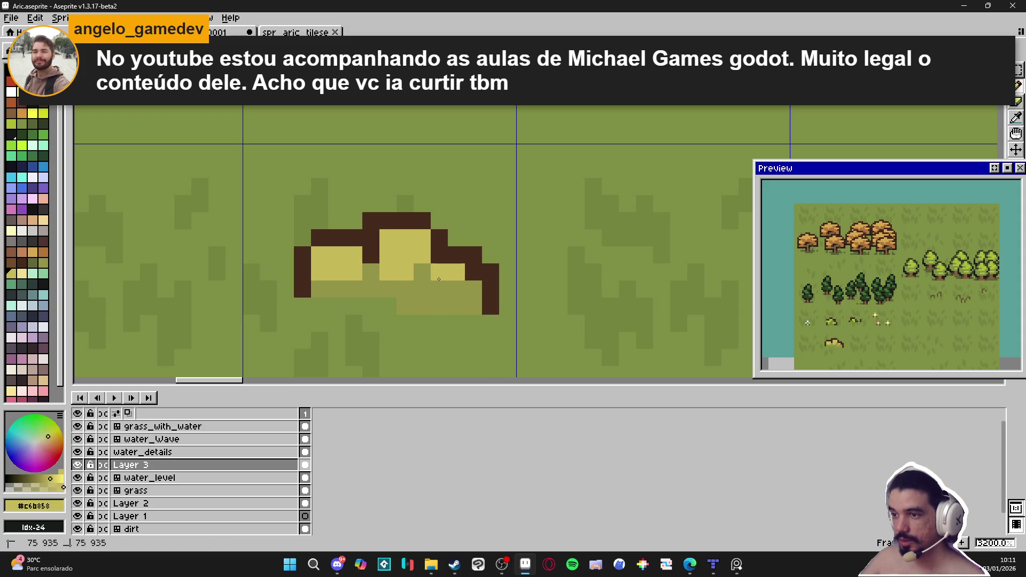
scroll(447, 285, down, 3)
scroll(447, 281, up, 3)
alt+click(387, 272)
click(408, 277)
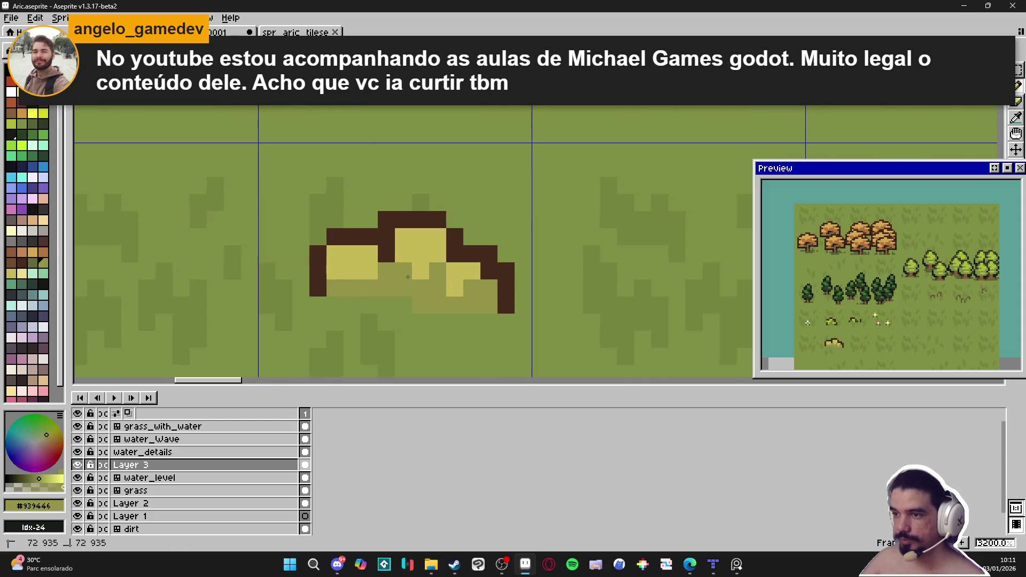
key(ctrl+z)
scroll(426, 313, down, 3)
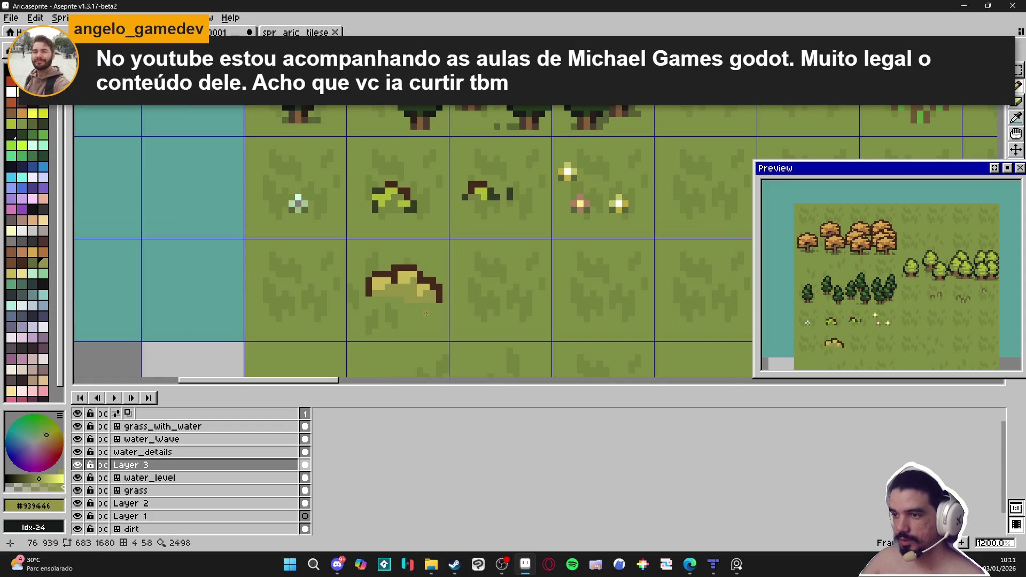
- Try black outline pixels along the bush's top and right slope, then undo them
scroll(428, 314, down, 1)
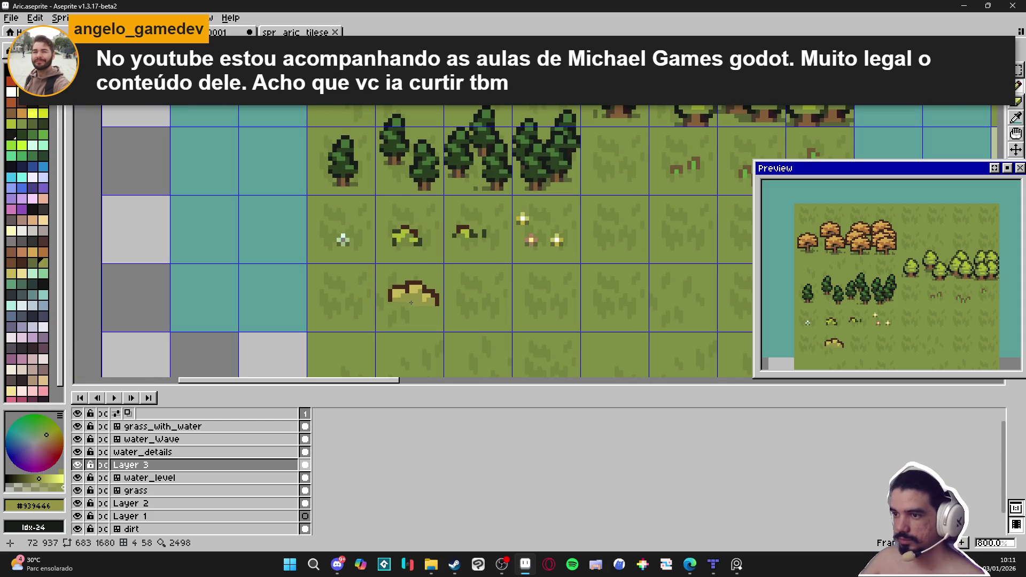
scroll(411, 303, up, 4)
alt+click(399, 243)
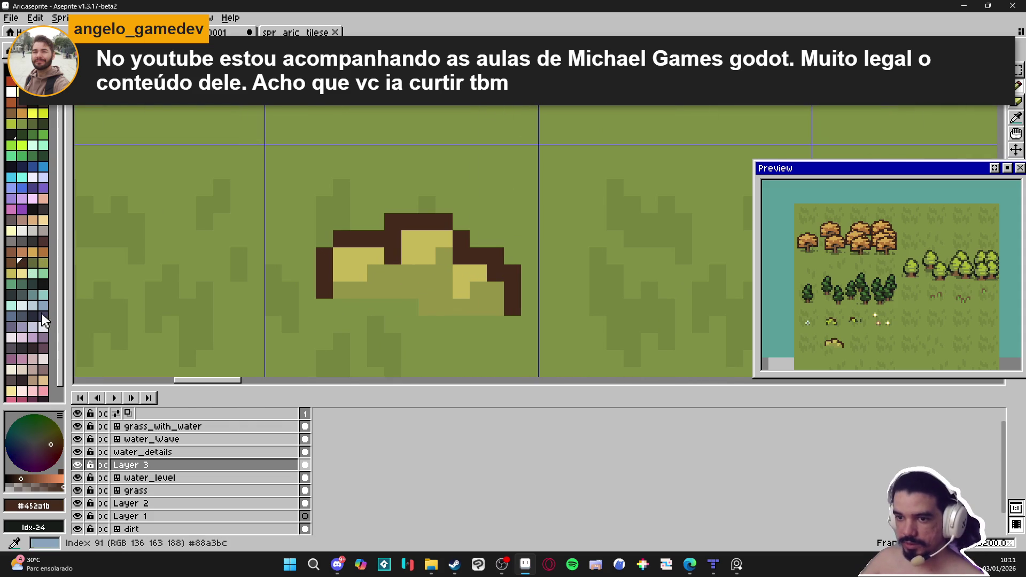
click(21, 348)
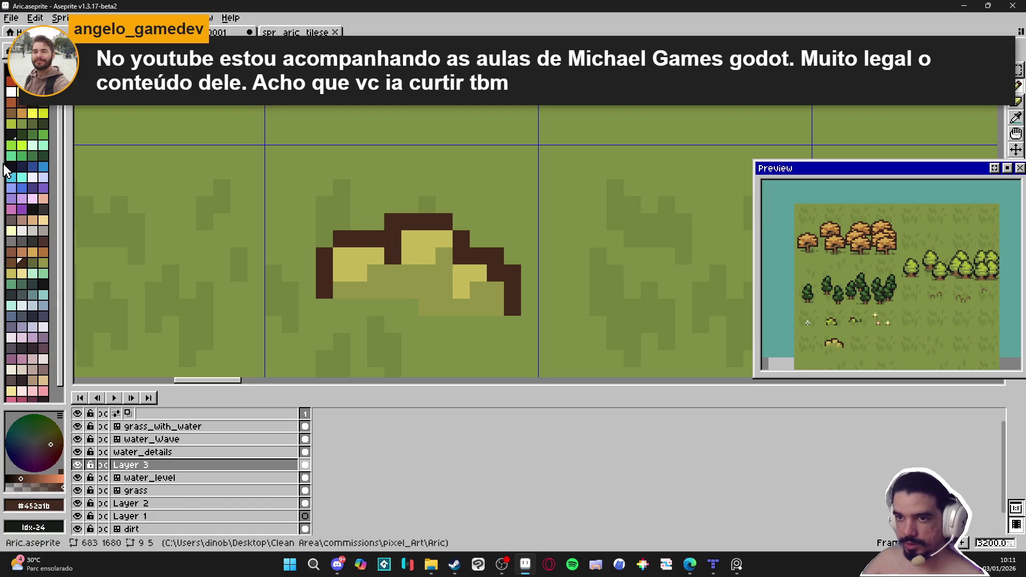
click(14, 85)
key(bracketright)
click(390, 249)
click(393, 239)
click(376, 239)
click(393, 222)
click(461, 239)
click(478, 256)
click(496, 273)
key(ctrl+z)
key(ctrl+z)
key(ctrl+z)
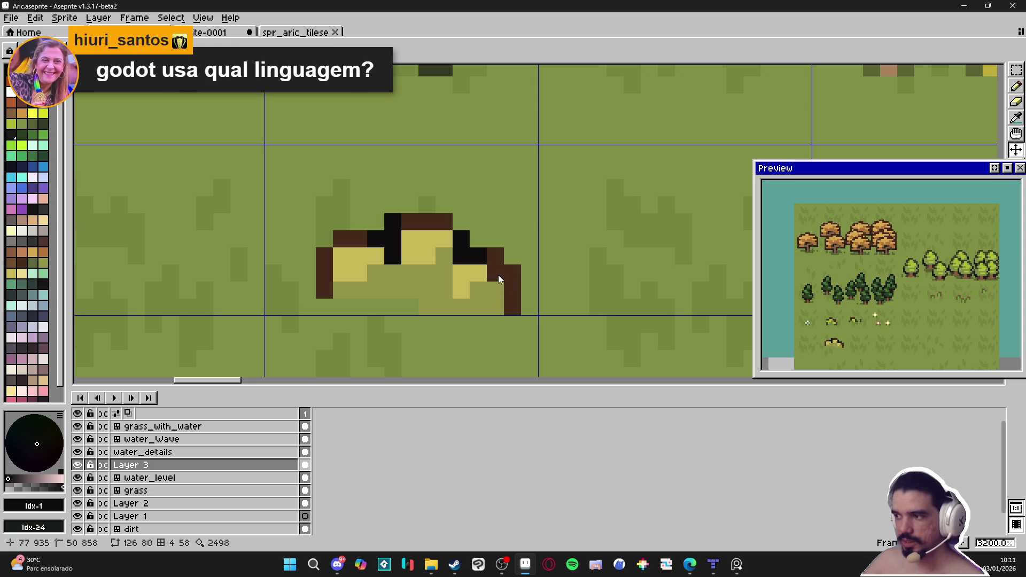
- Switch between the rectangular selection and eraser tools and select the larger grass tuft sprite
scroll(505, 286, down, 3)
scroll(512, 295, down, 2)
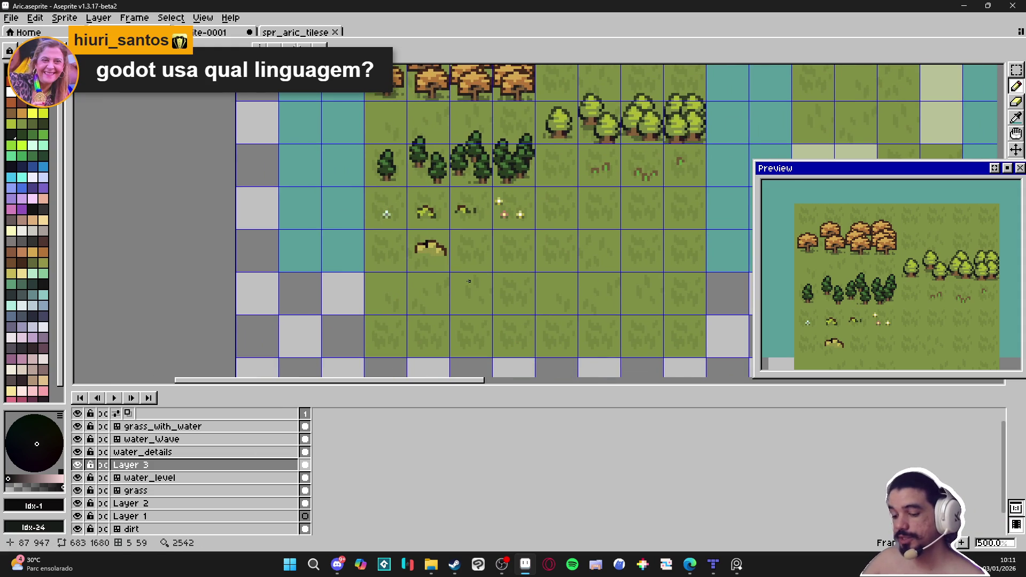
scroll(469, 283, up, 4)
key(m)
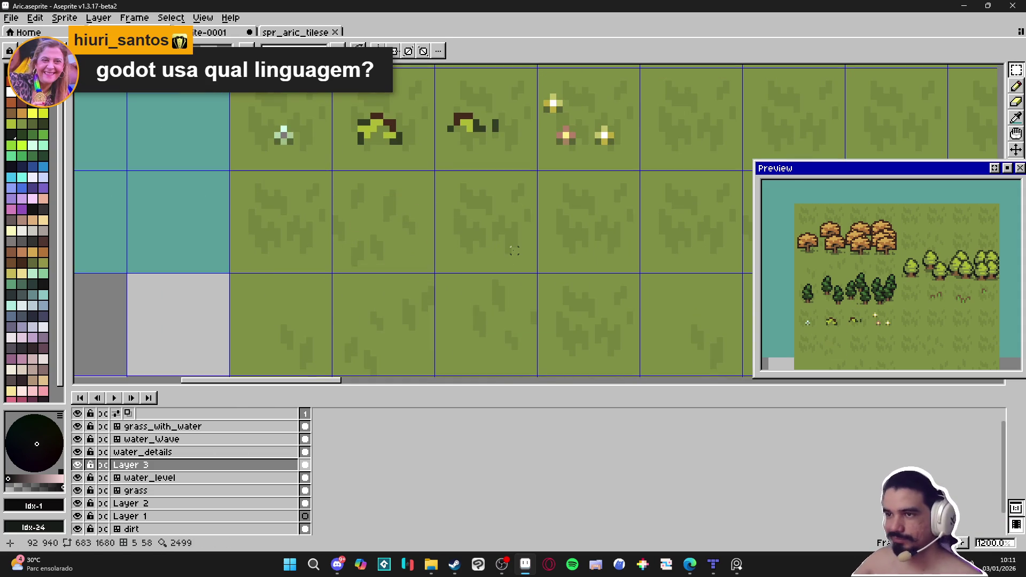
scroll(496, 199, down, 4)
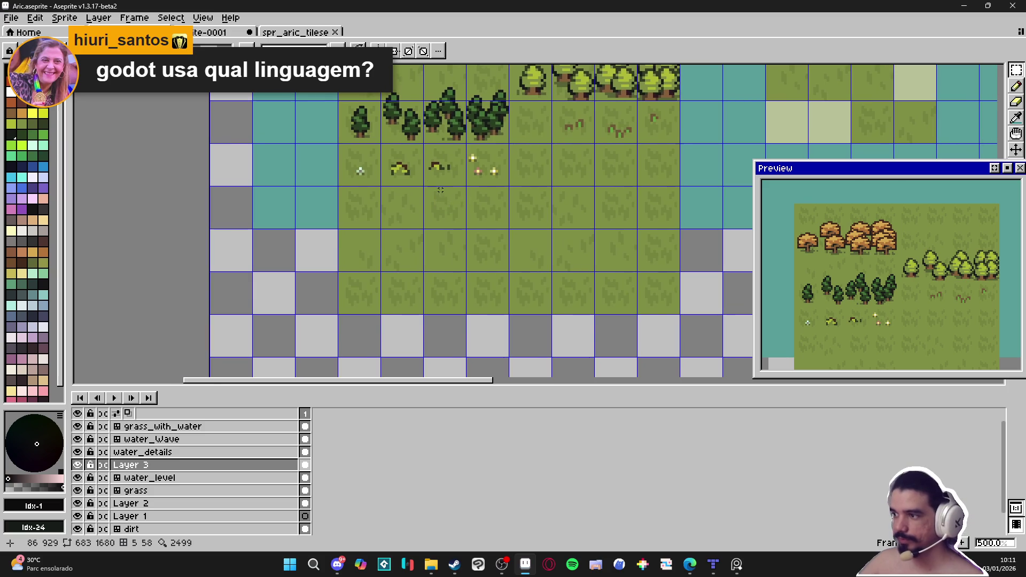
scroll(441, 190, up, 2)
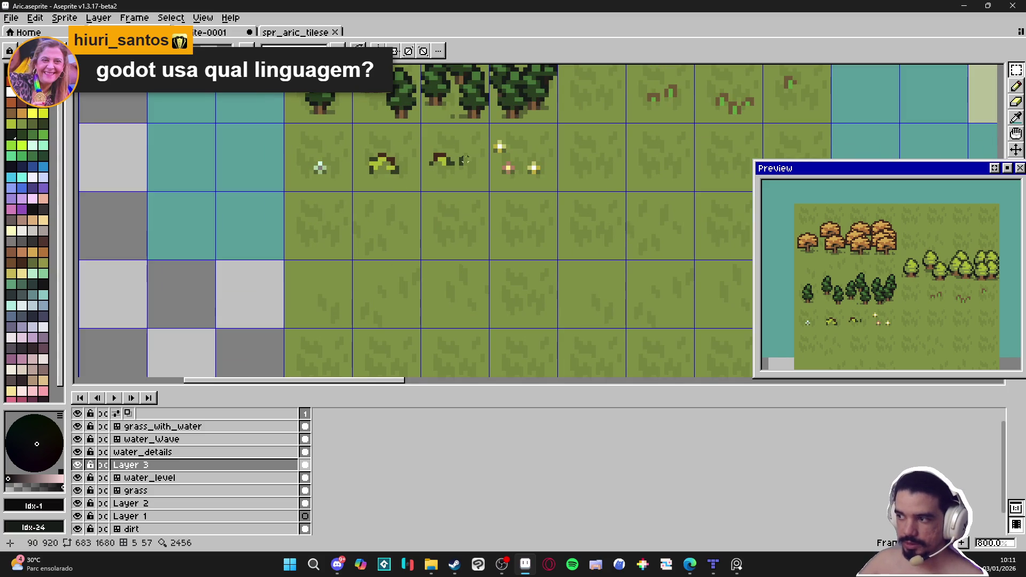
scroll(458, 162, up, 3)
key(e)
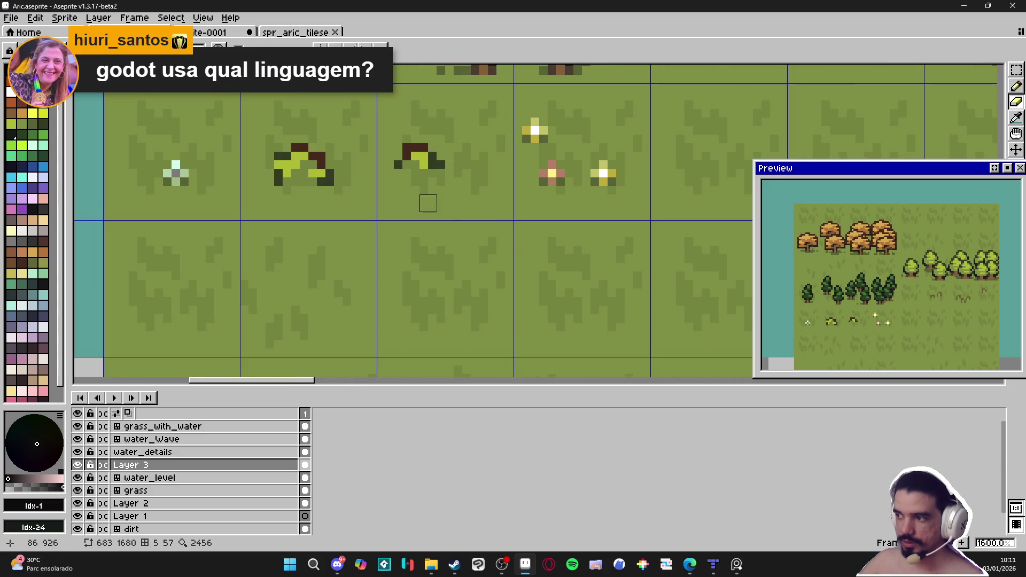
scroll(423, 198, down, 3)
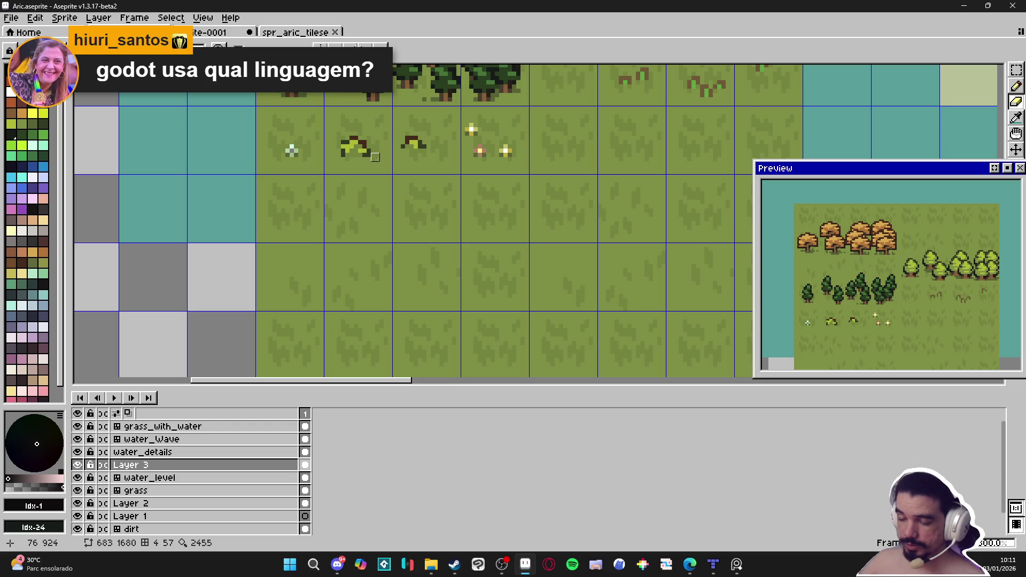
key(m)
scroll(345, 153, up, 3)
mouse_move(345, 167)
mouse_down()
mouse_move(366, 136)
mouse_move(418, 120)
mouse_up()
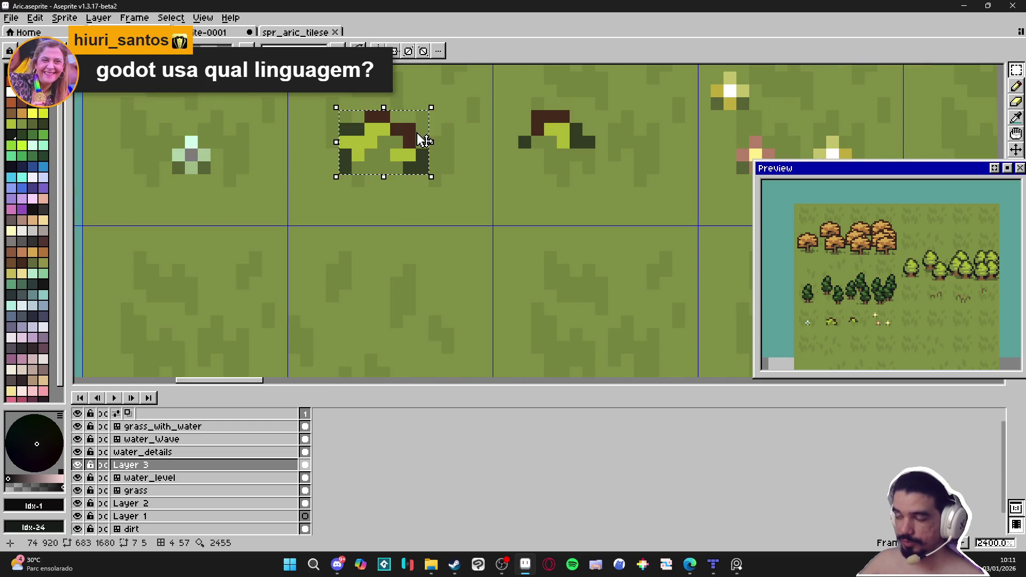
- Copy the grass tuft one tile lower and stamp extra copies to widen the bush
drag(408, 168, 420, 334)
key(b)
scroll(418, 171, down, 3)
scroll(412, 245, up, 1)
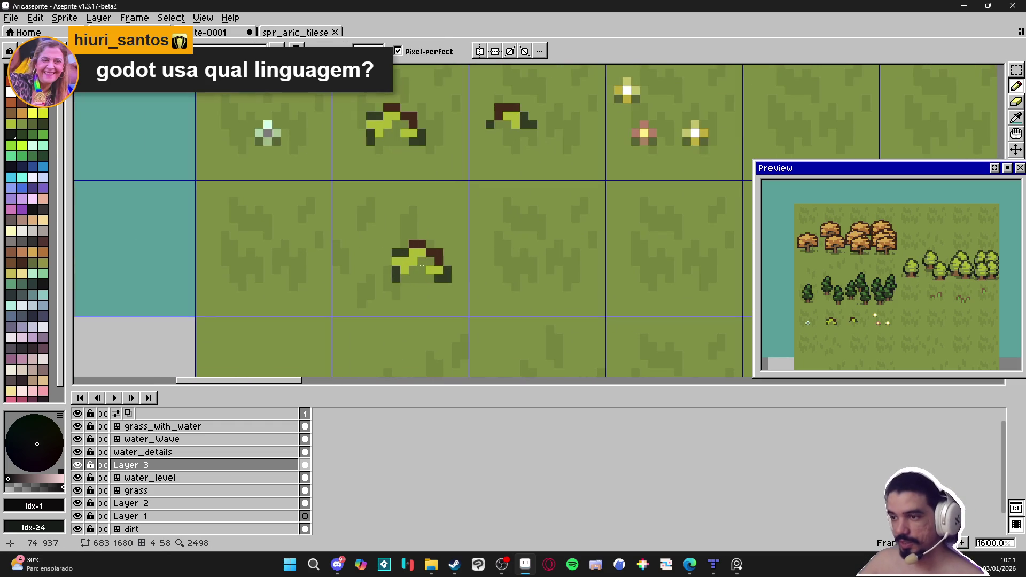
click(374, 266)
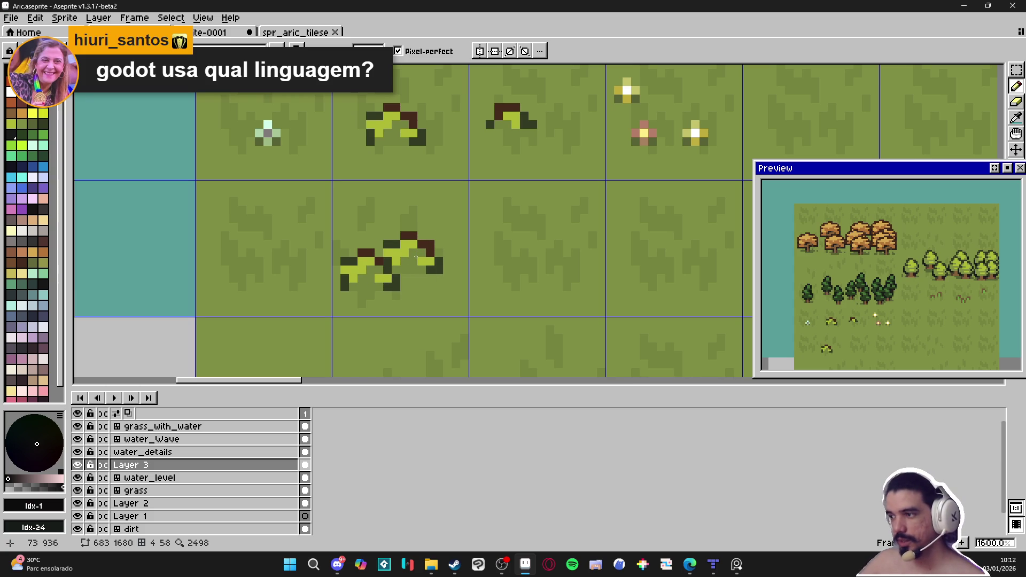
click(416, 257)
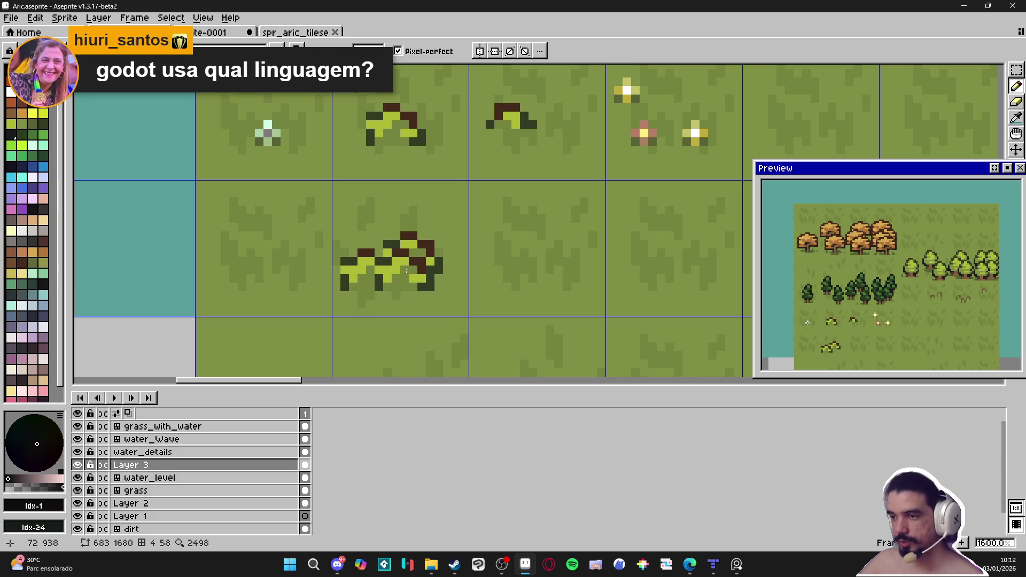
- Sample the bush's greens and repaint a dark bush pixel grass green
alt+click(403, 267)
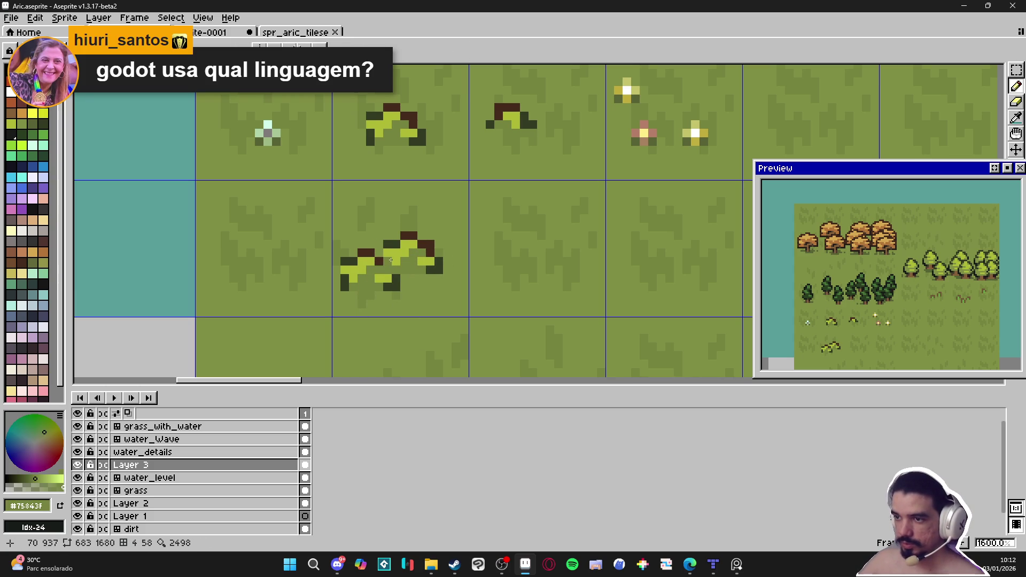
alt+click(391, 261)
alt+click(379, 245)
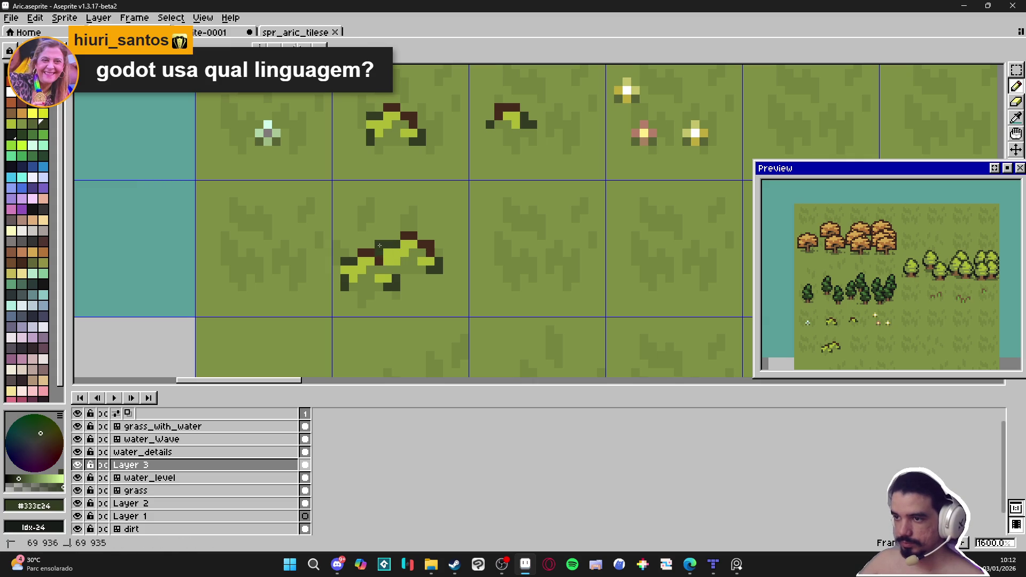
alt+click(393, 278)
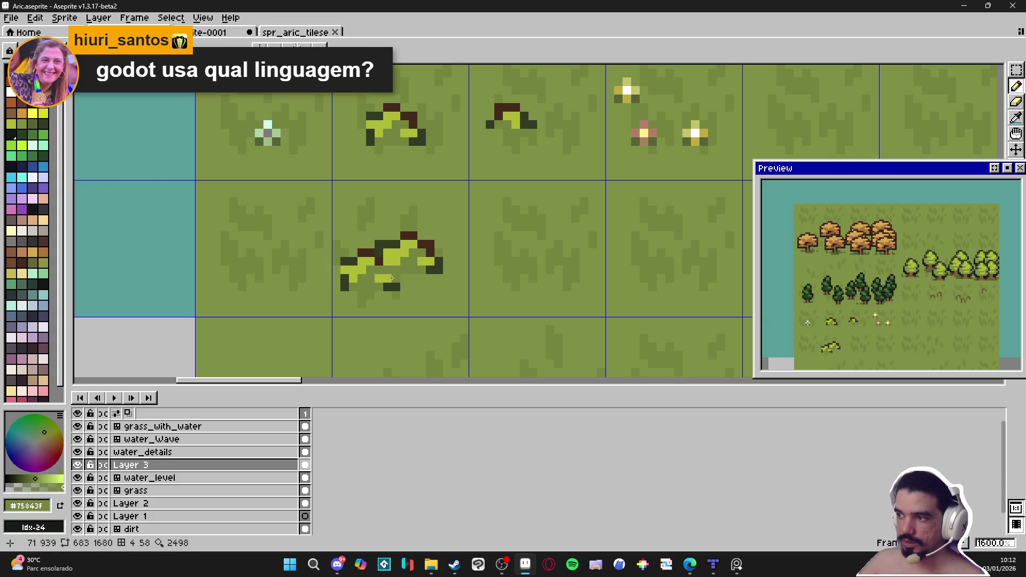
alt+click(392, 278)
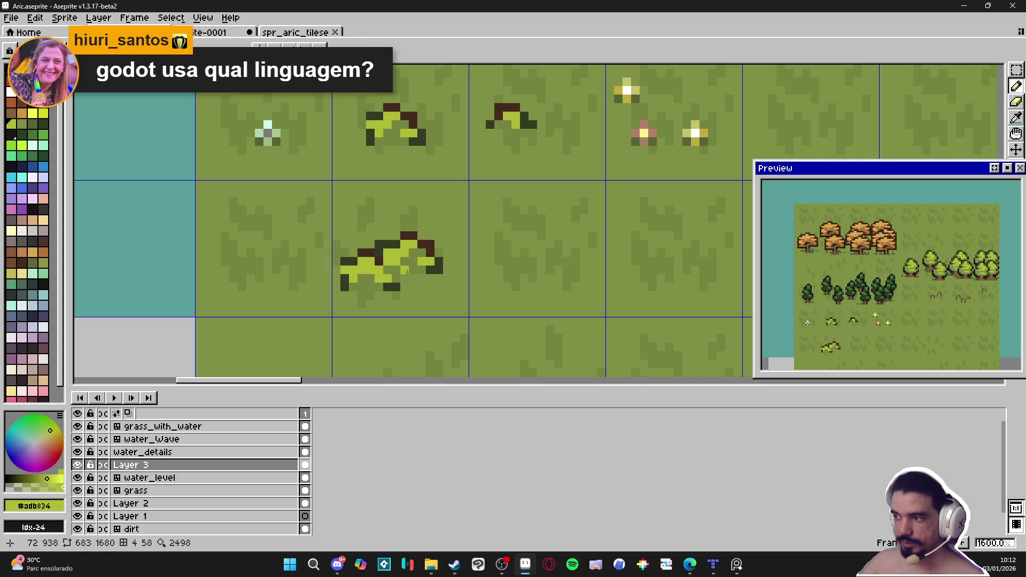
alt+click(396, 288)
click(389, 287)
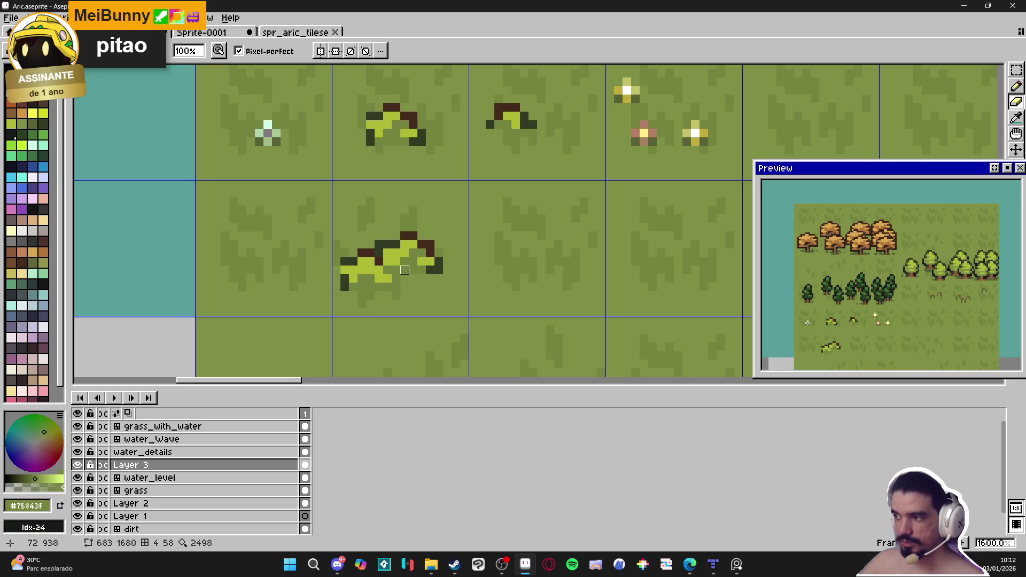
scroll(405, 270, down, 4)
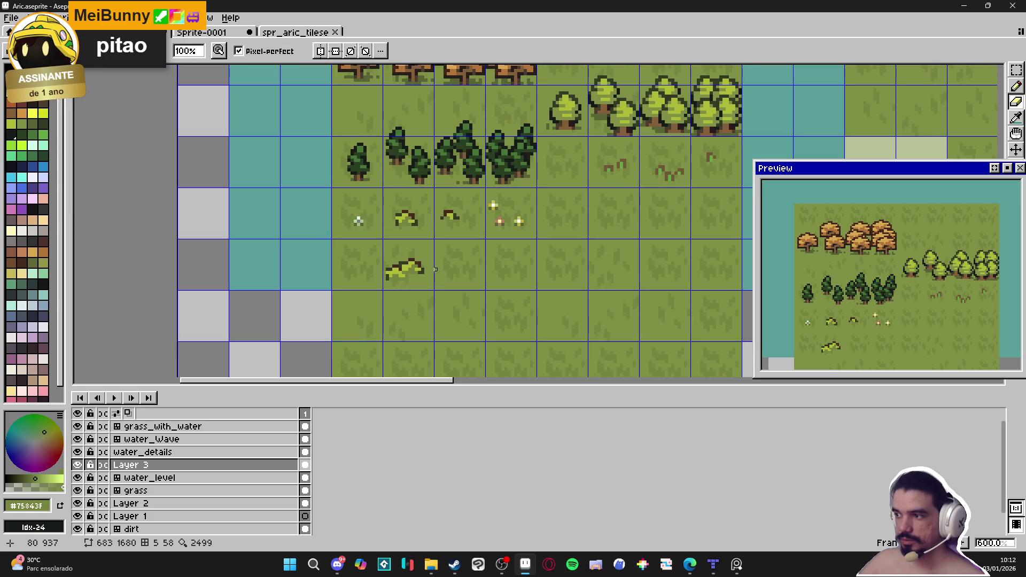
scroll(414, 269, up, 2)
- Nudge the large shrub one pixel right within its tile, then deselect
key(m)
drag(399, 264, 409, 265)
key(Right)
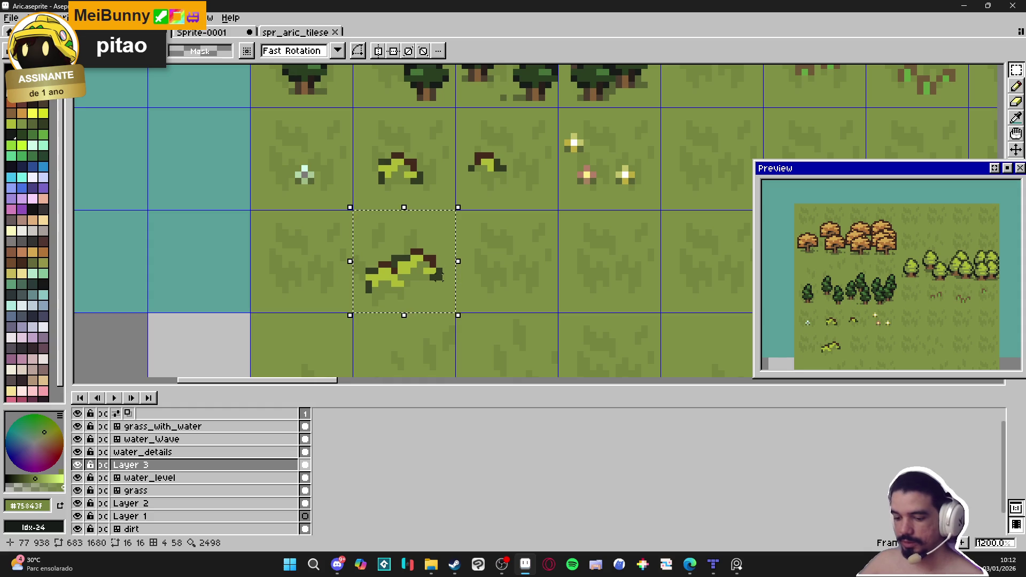
scroll(422, 286, down, 3)
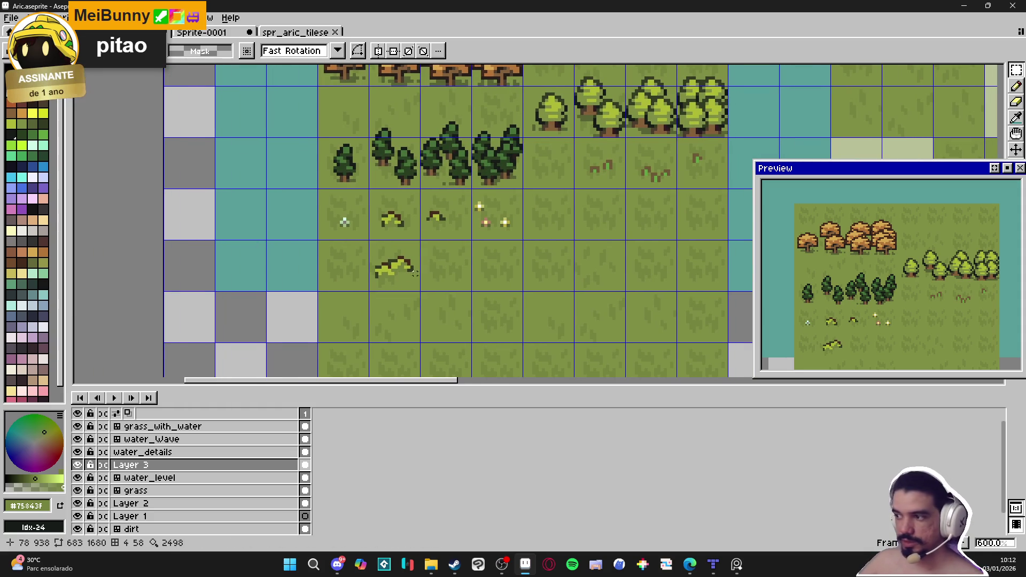
key(ctrl+d)
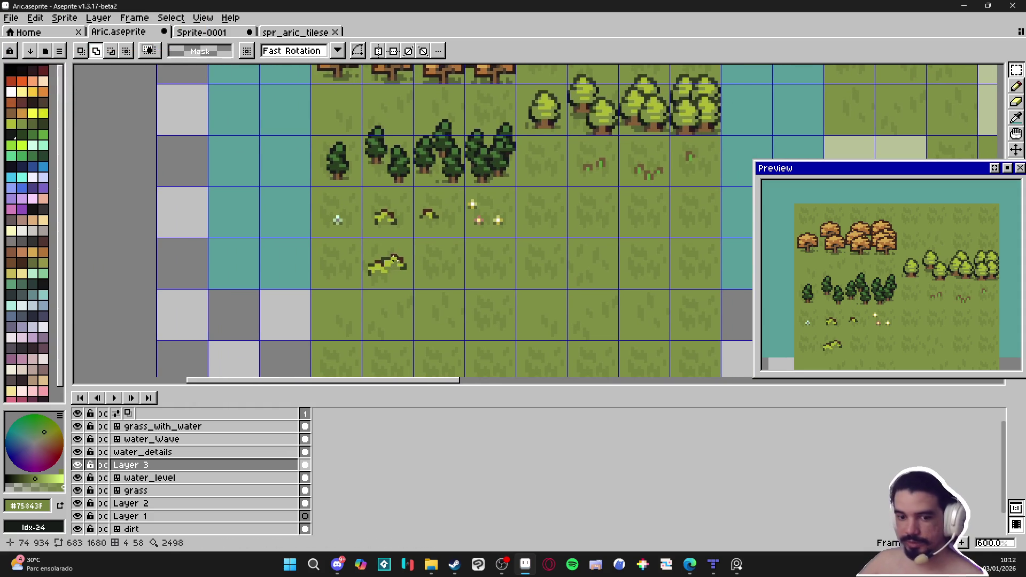
- Save Aric.aseprite and select the small shrub in the second tile
key(ctrl+shift+d)
key(ctrl+d)
key(ctrl+s)
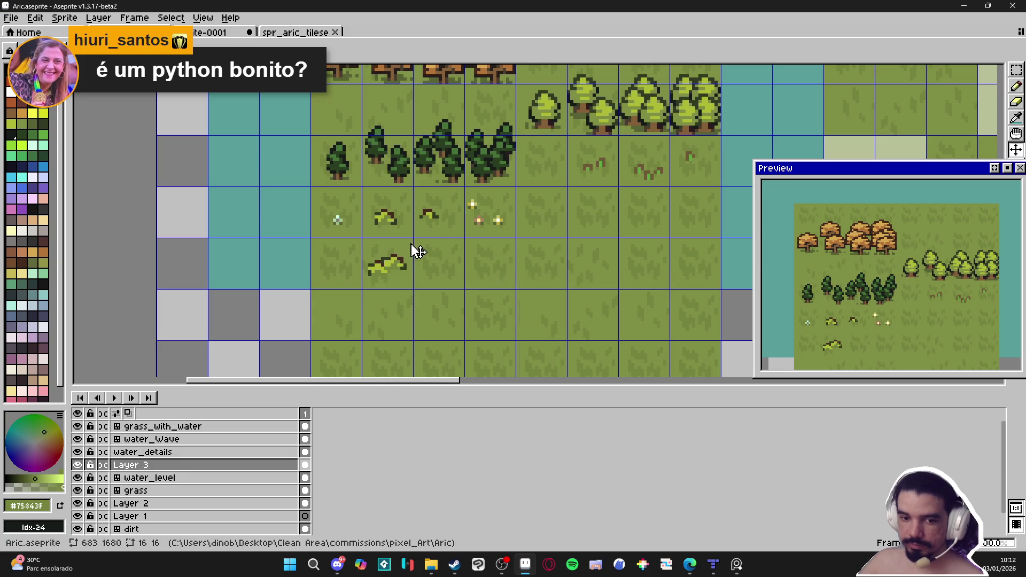
scroll(387, 209, up, 4)
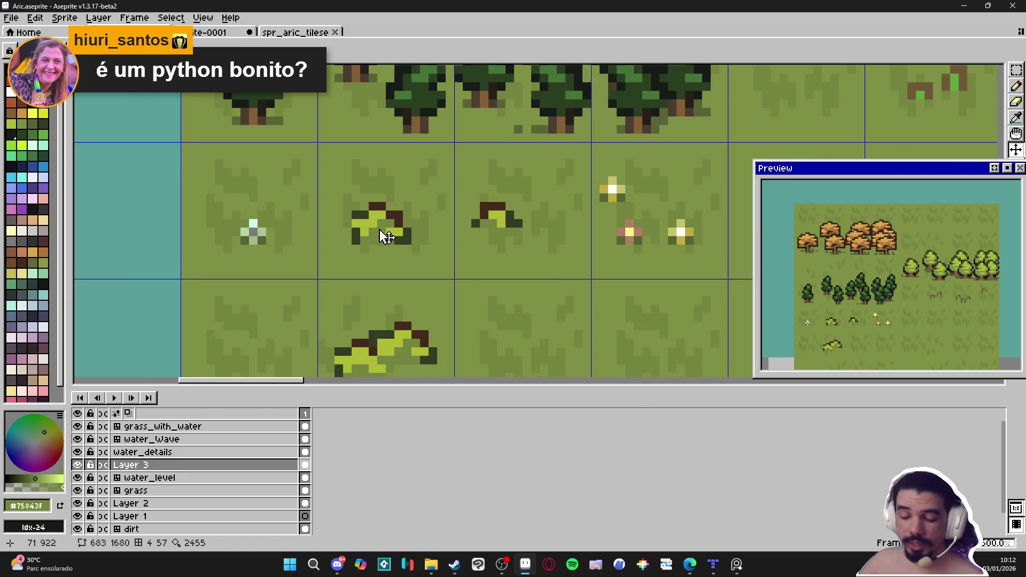
key(m)
mouse_move(349, 231)
mouse_down()
mouse_move(401, 189)
mouse_move(438, 230)
mouse_move(422, 288)
mouse_move(419, 274)
mouse_move(479, 294)
mouse_move(479, 323)
mouse_up()
scroll(417, 280, down, 4)
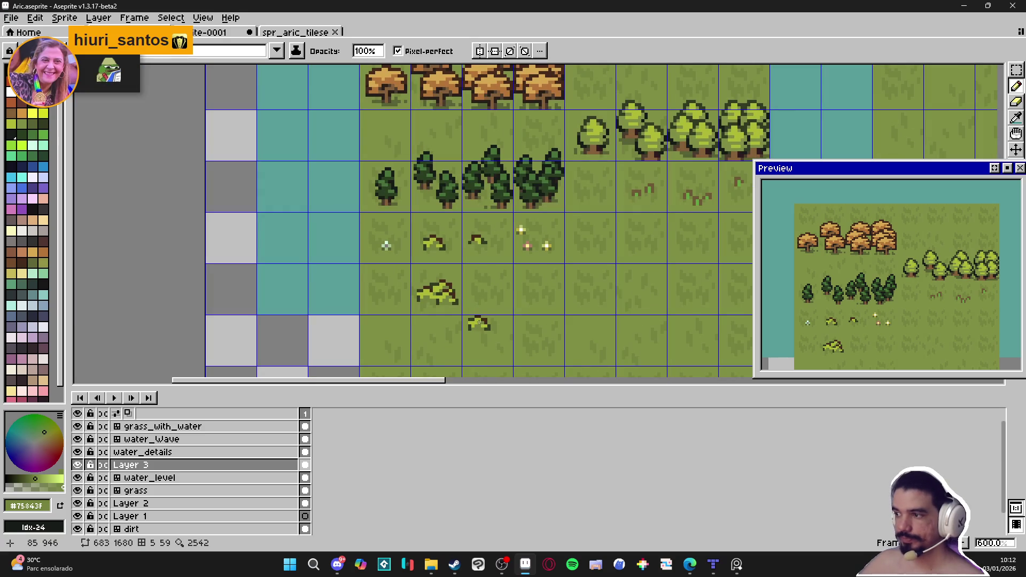
- Repaint brown and light shrub pixels dark green along the shrub's left edge
scroll(454, 294, up, 4)
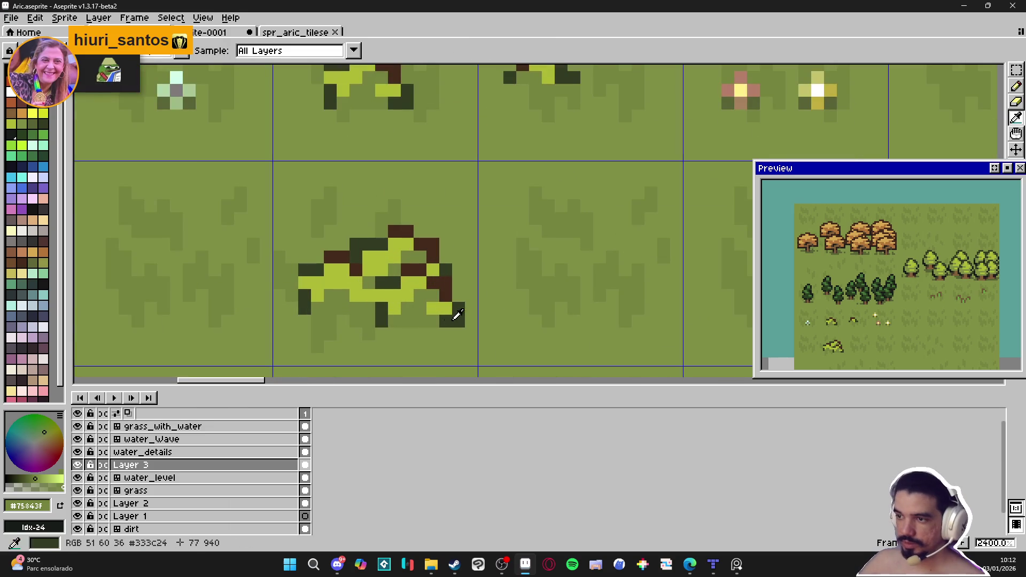
alt+click(446, 290)
click(443, 283)
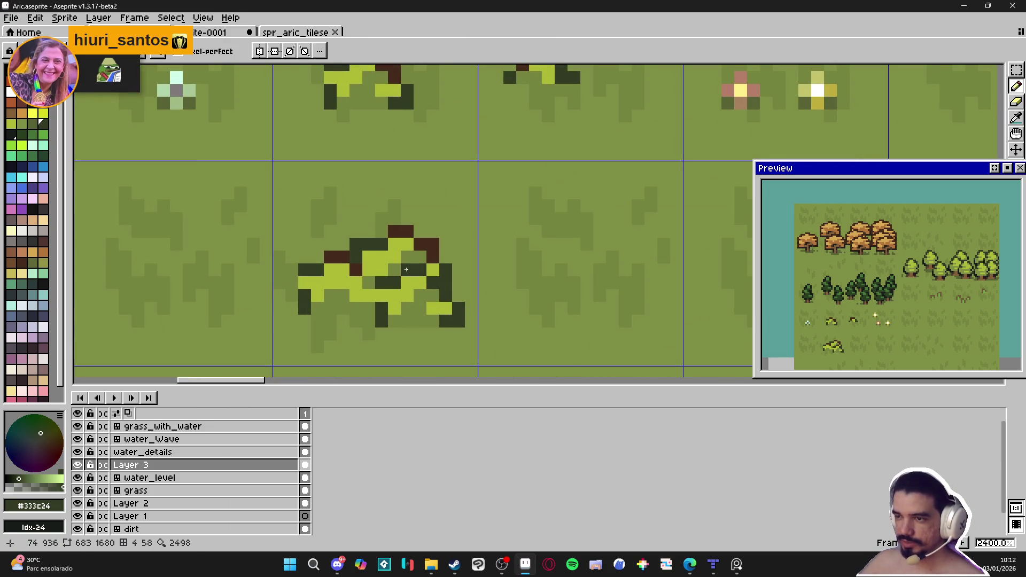
scroll(396, 269, down, 5)
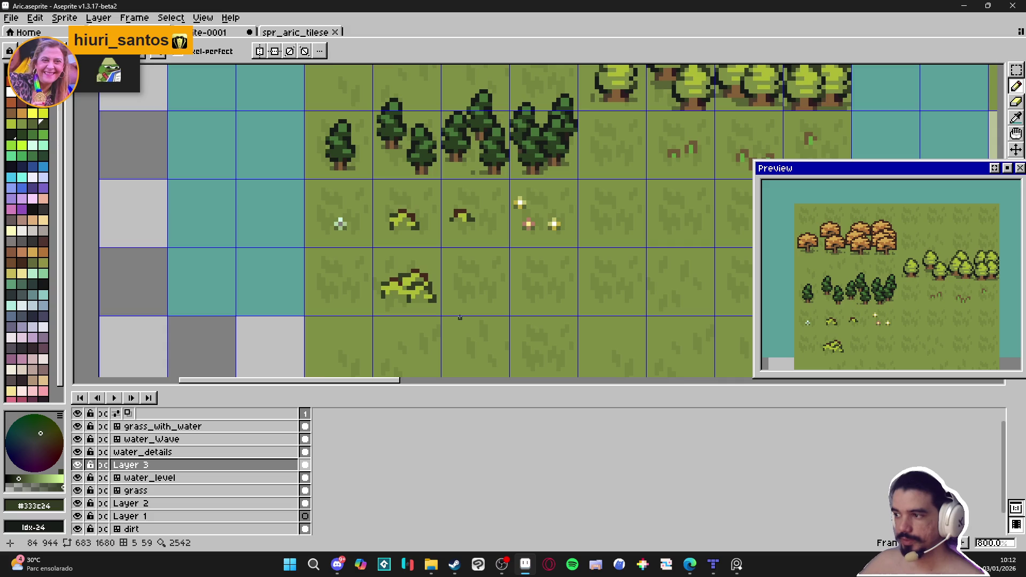
scroll(395, 305, up, 3)
alt+click(434, 283)
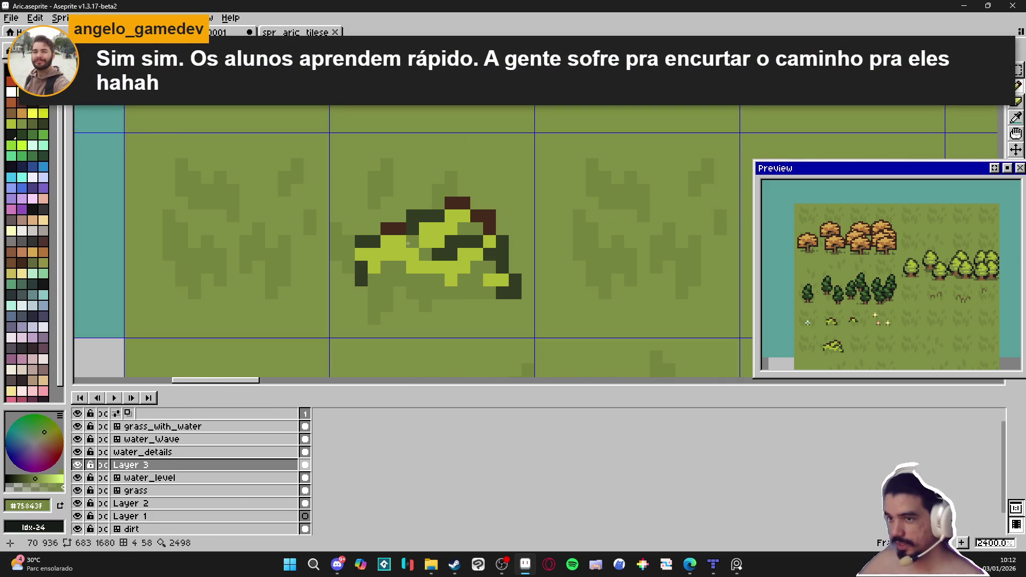
alt+click(361, 280)
drag(363, 267, 349, 267)
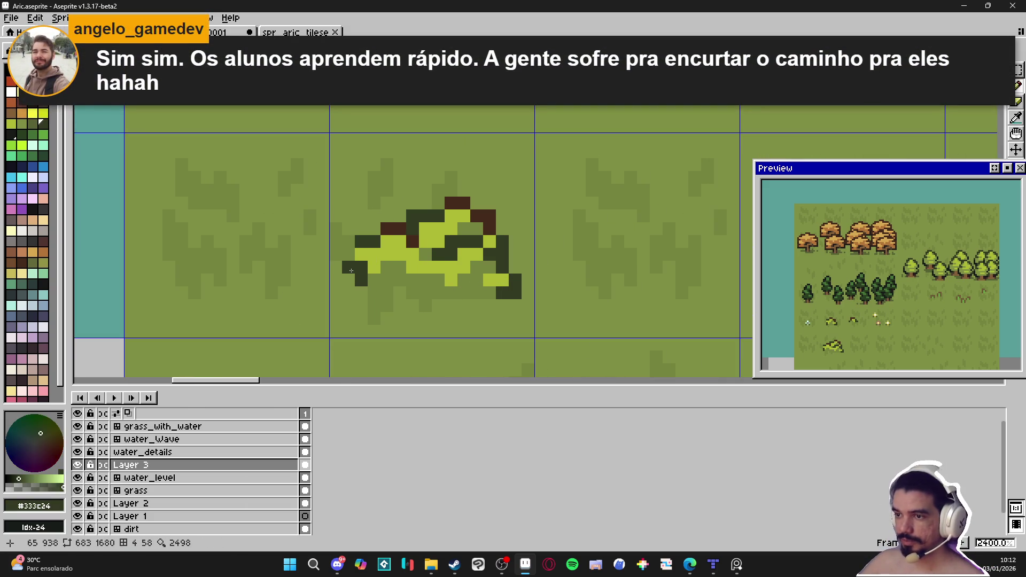
click(375, 256)
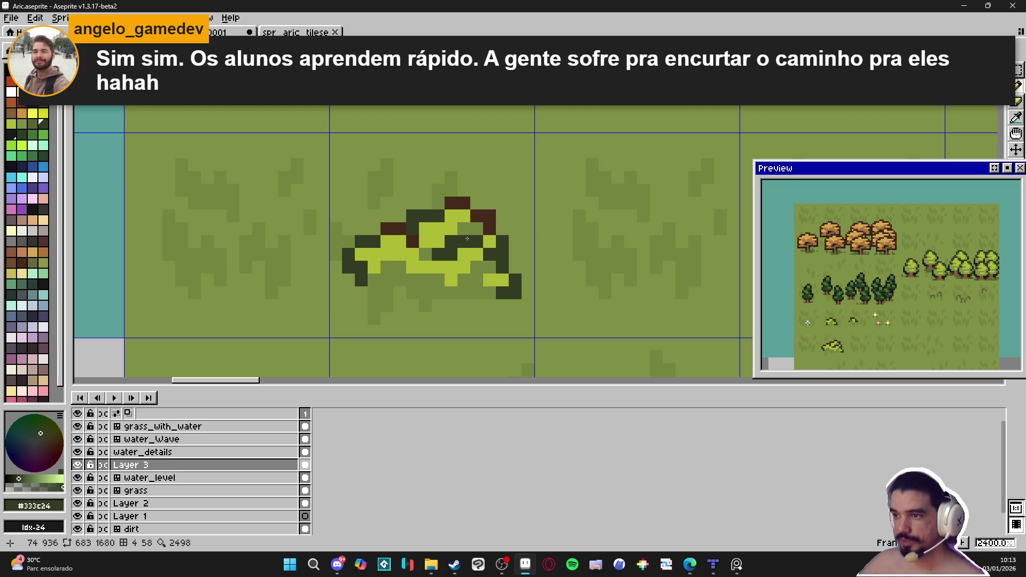
- Rework the shrub's mid-green pixels and yellow-green highlight row on its lower right
alt+click(469, 224)
click(453, 251)
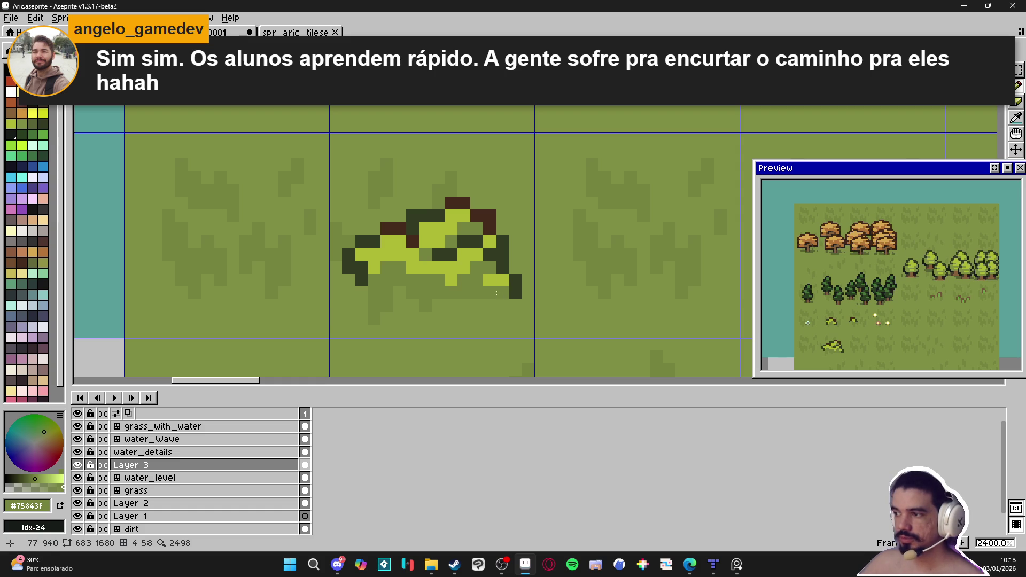
right_click(449, 241)
click(464, 267)
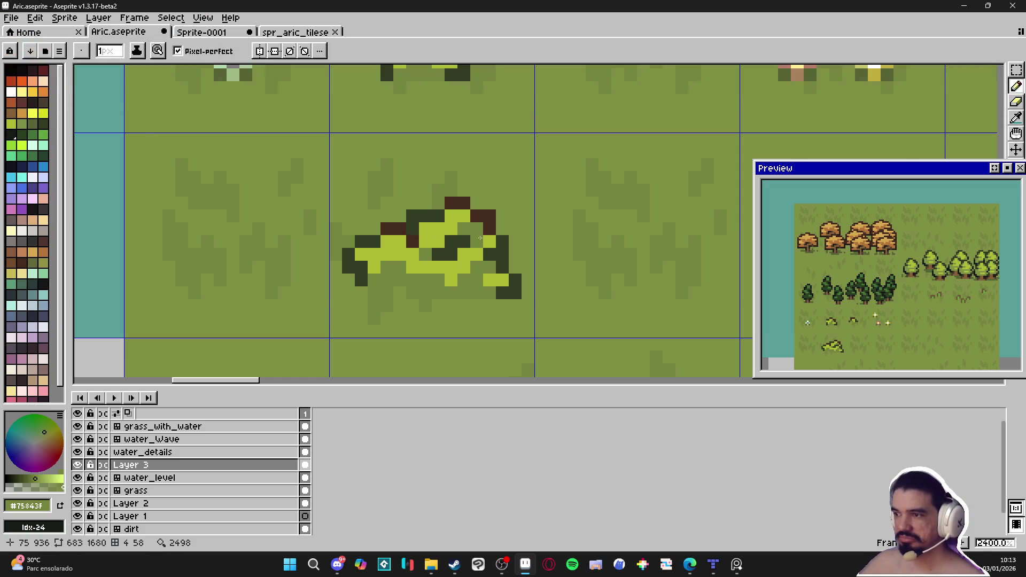
alt+click(449, 276)
click(443, 274)
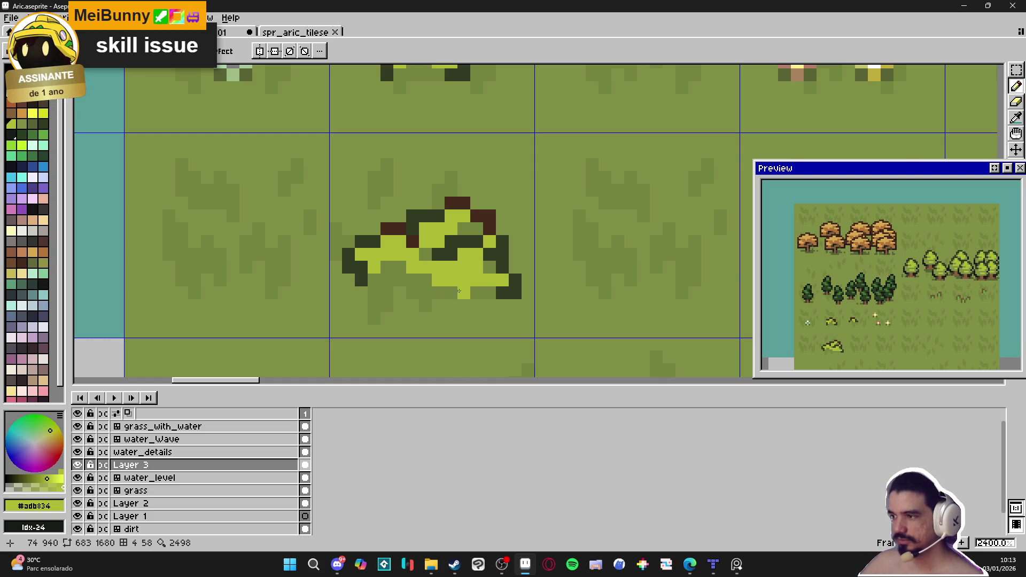
alt+click(422, 283)
click(438, 280)
key(ctrl+z)
click(445, 278)
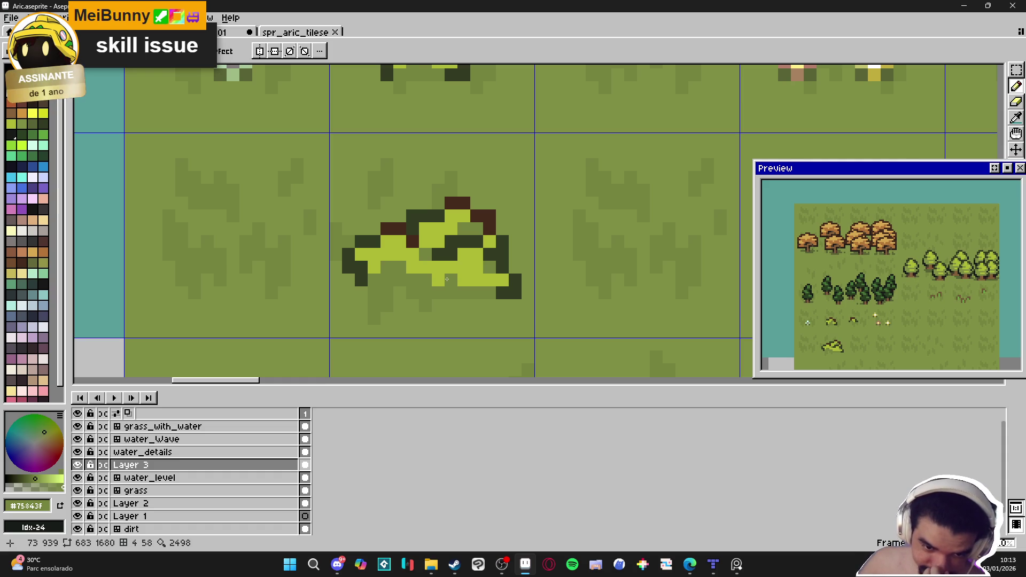
- Pick the shrub's dark brown and save Aric.aseprite
key(alt+Tab)
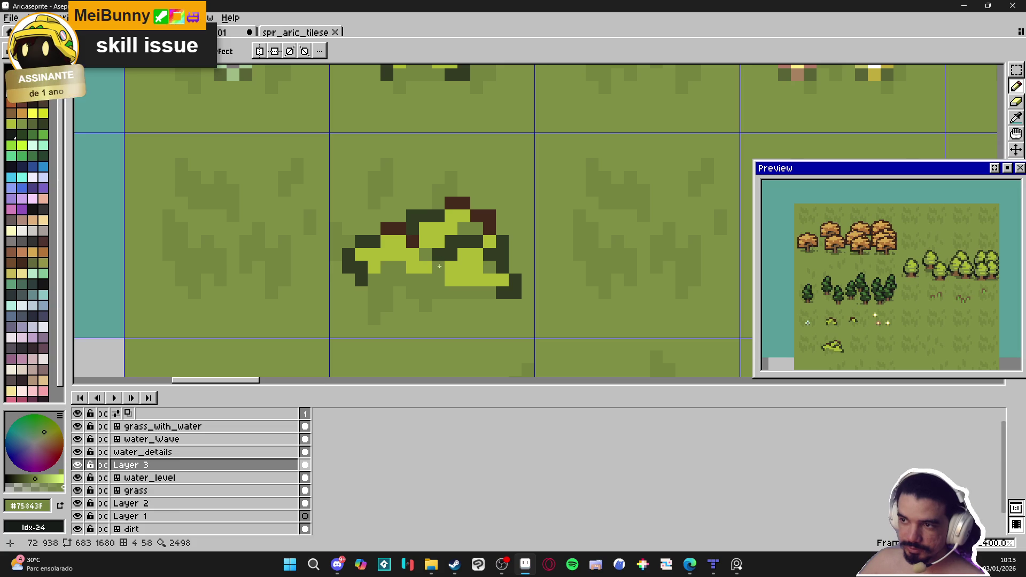
key(i)
click(475, 193)
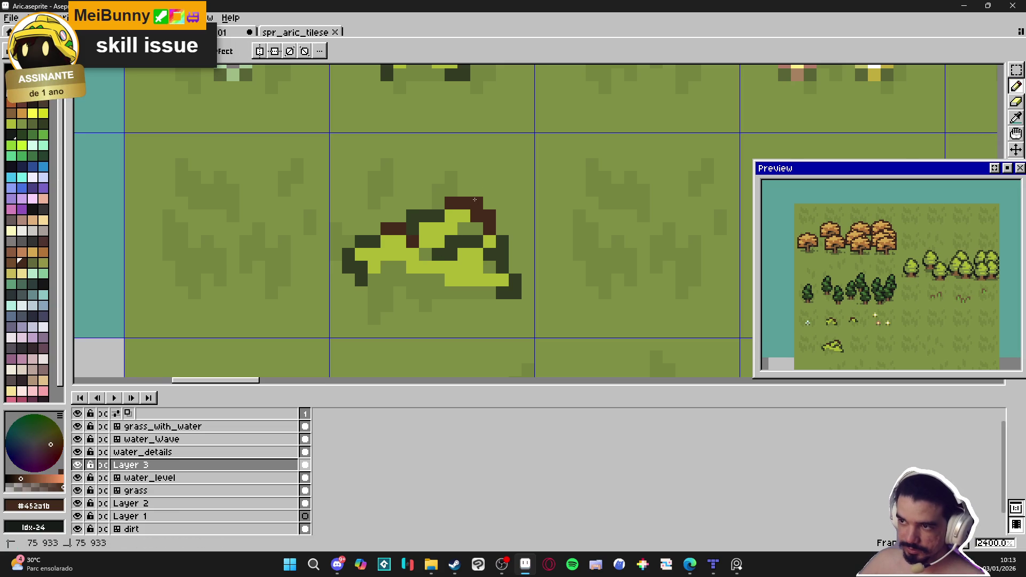
scroll(470, 241, down, 6)
key(ctrl+s)
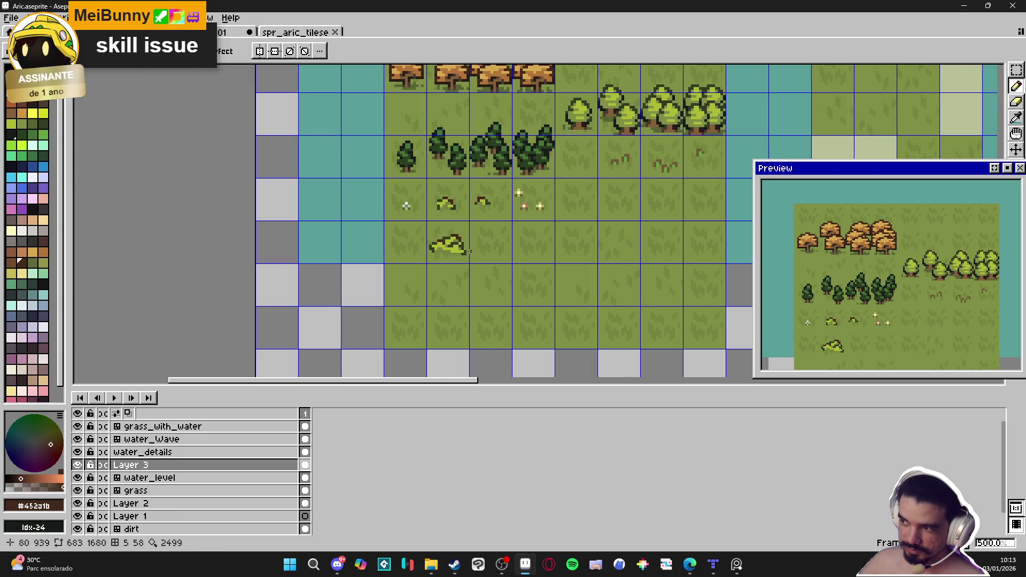
- Zoom in on the bushes and eyedrop the shadow green #586335 from the bush
scroll(467, 248, right, 2)
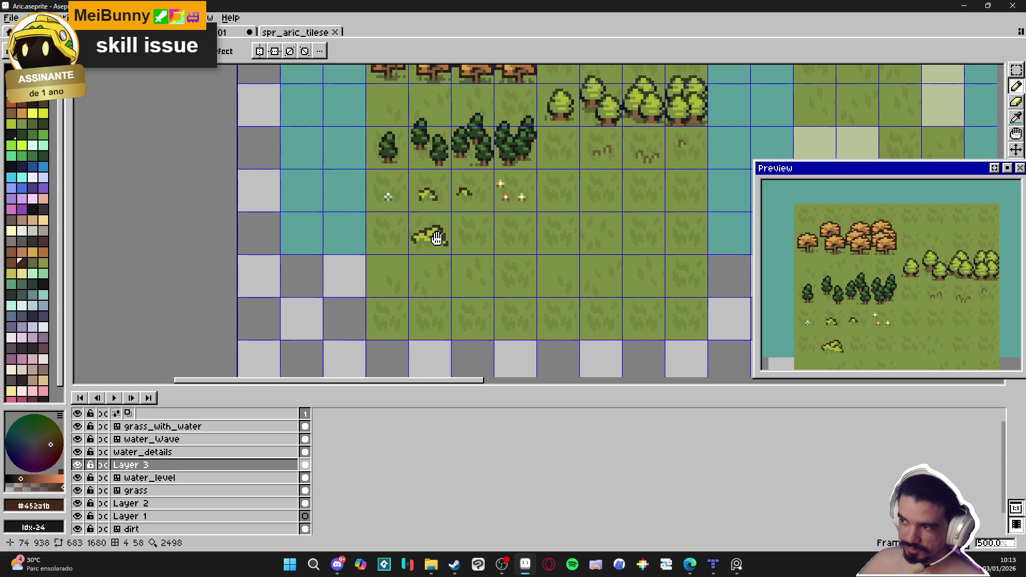
scroll(460, 239, right, 1)
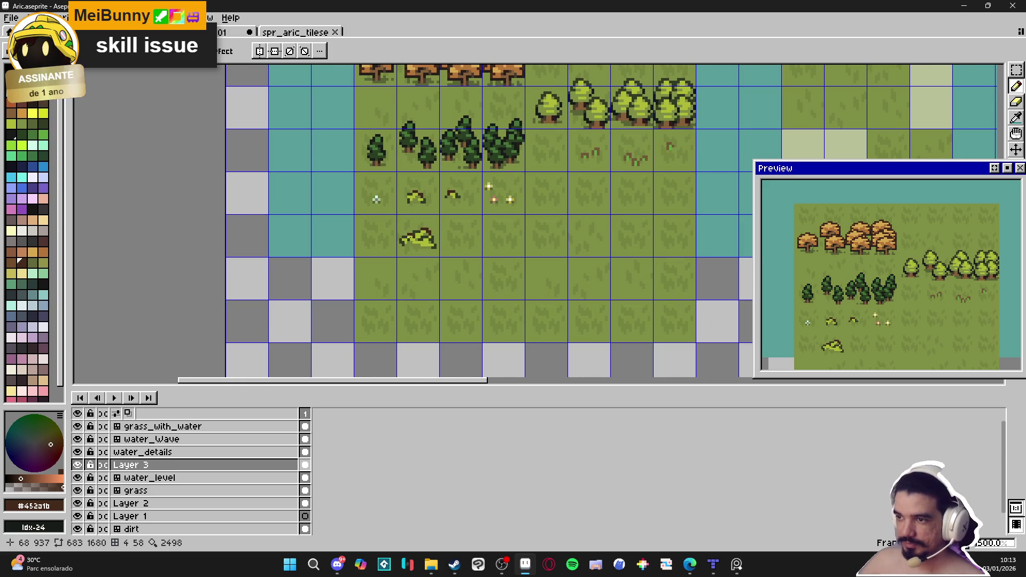
scroll(406, 204, up, 2)
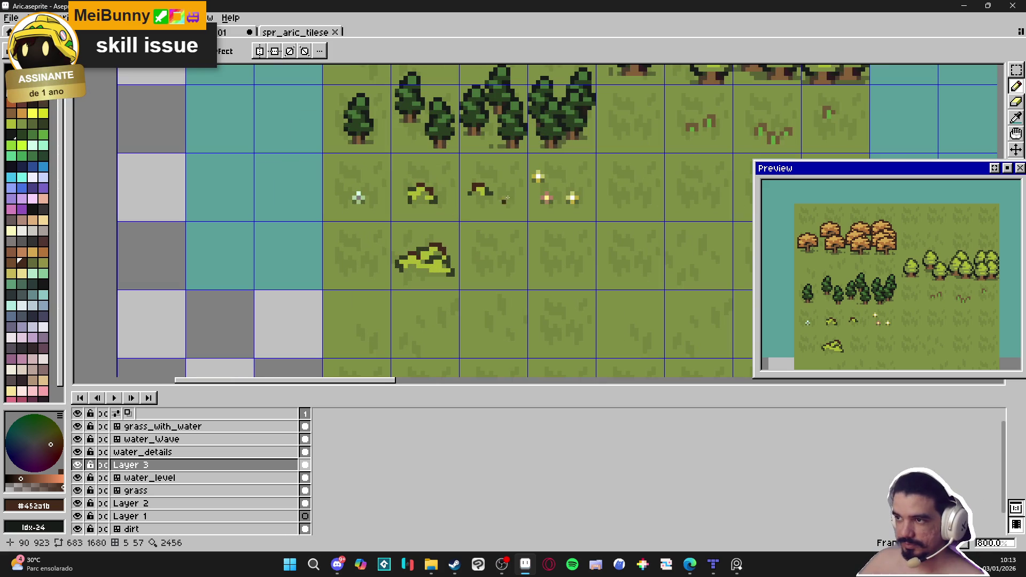
alt+click(409, 272)
scroll(408, 272, up, 3)
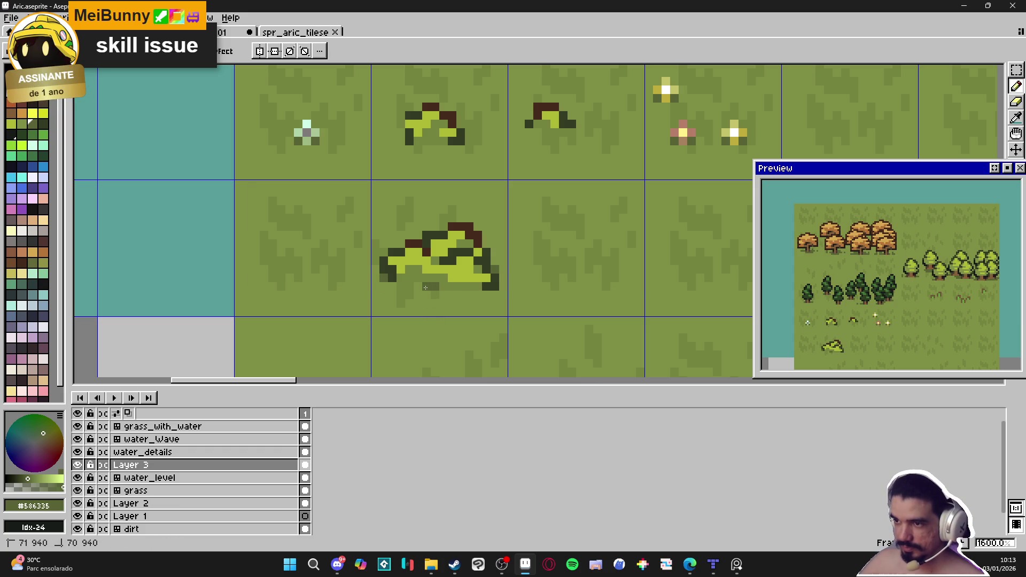
scroll(418, 304, down, 1)
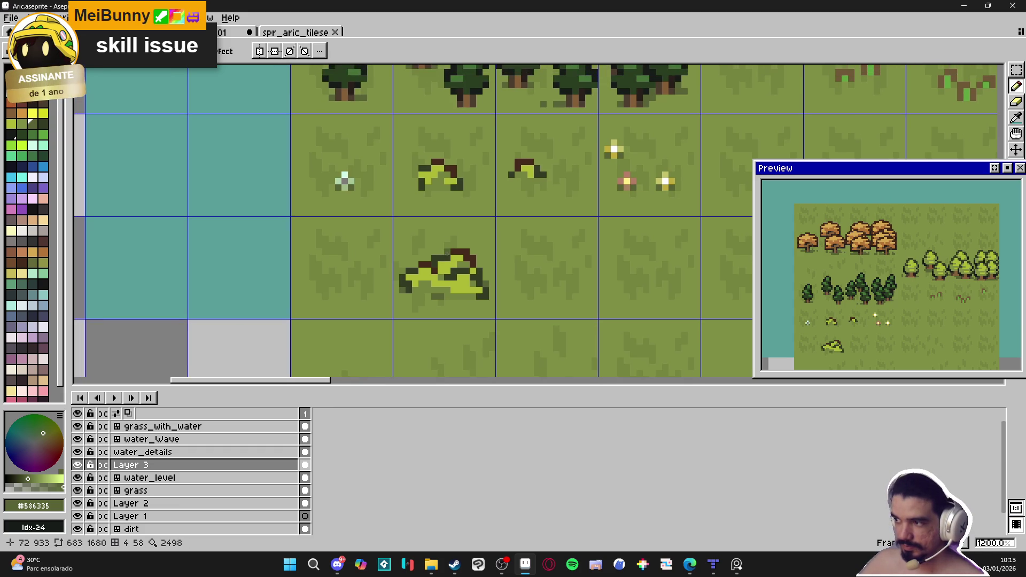
scroll(426, 162, up, 1)
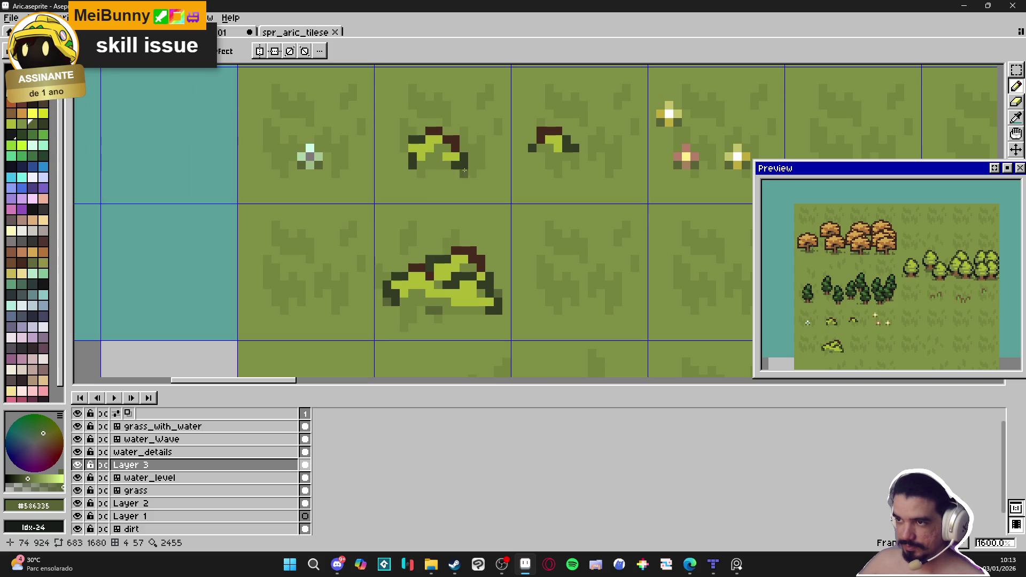
- Add dark green shadow pixels under and left of the small bush, then zoom to check
click(411, 156)
drag(412, 164, 405, 164)
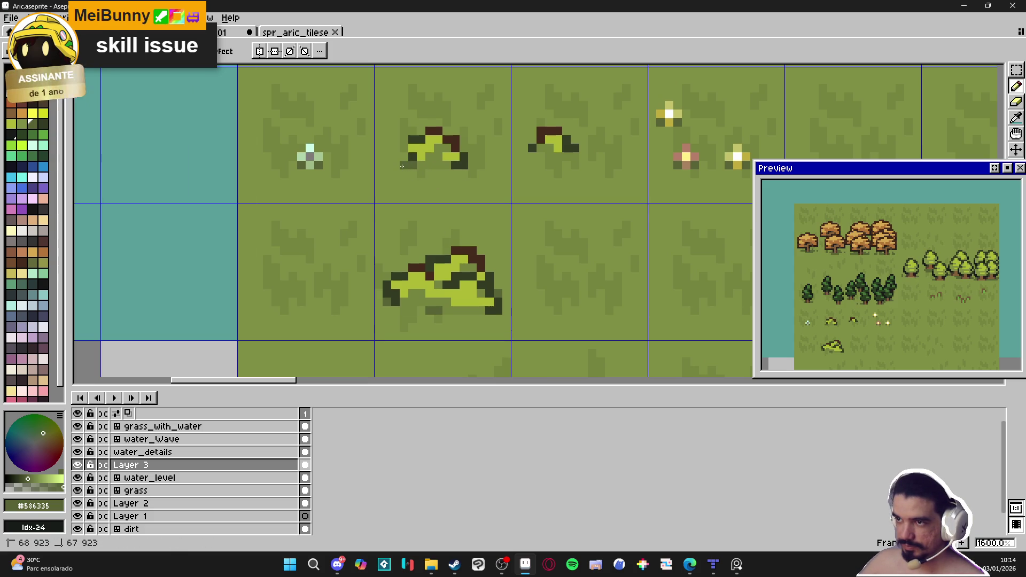
click(454, 172)
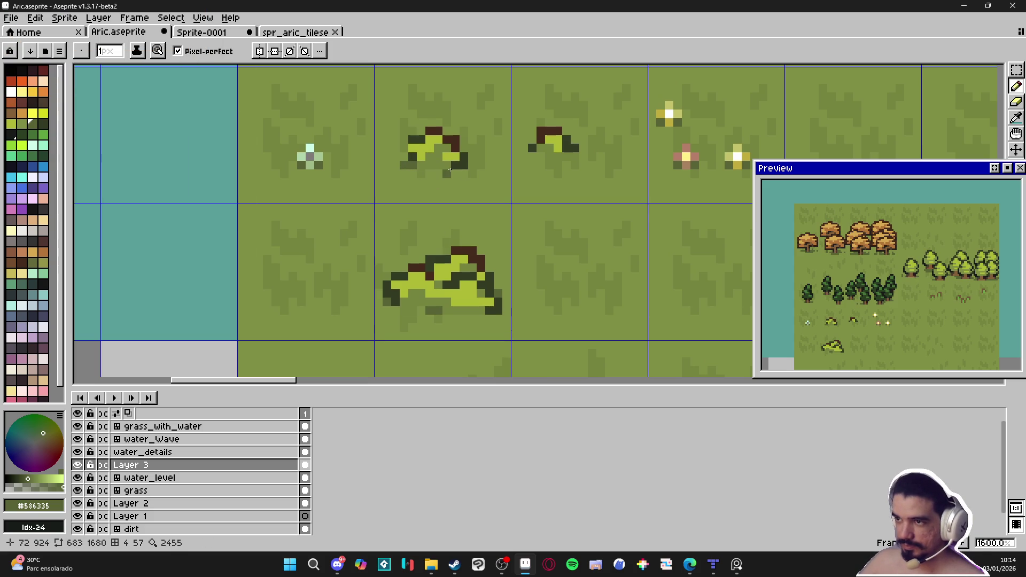
key(ctrl+z)
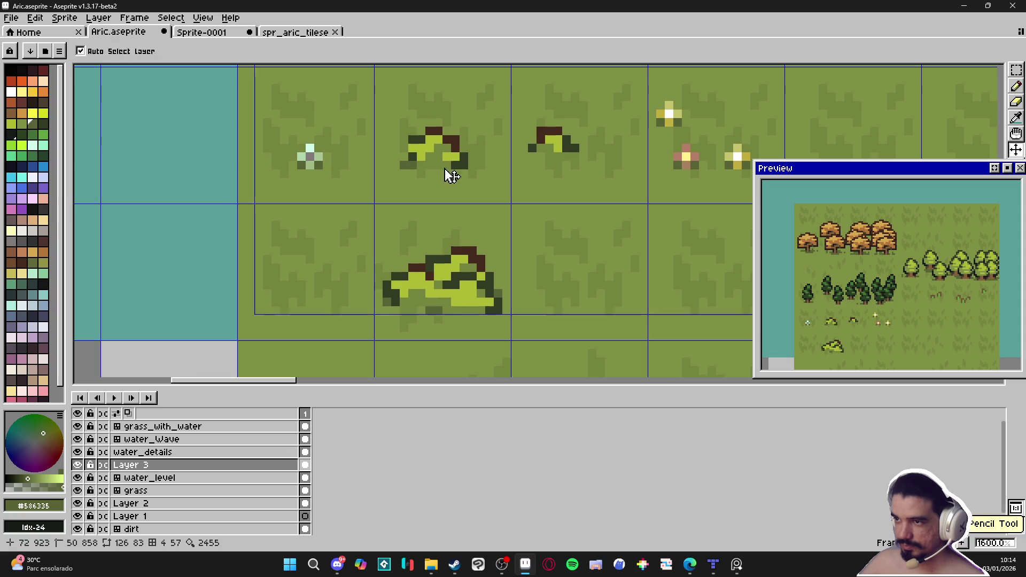
click(458, 171)
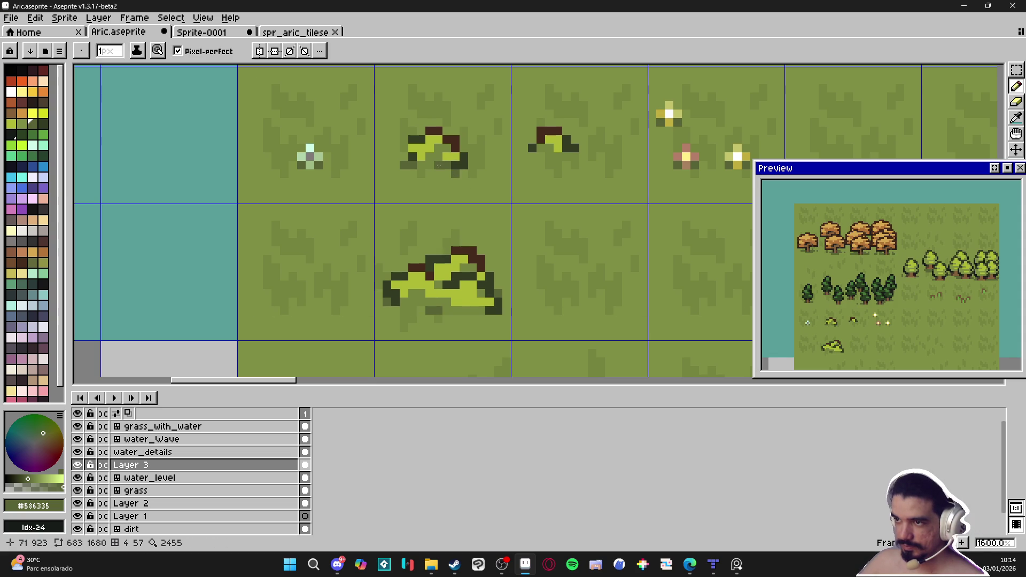
mouse_move(459, 193)
mouse_down()
mouse_move(449, 197)
mouse_move(481, 213)
mouse_up()
click(522, 175)
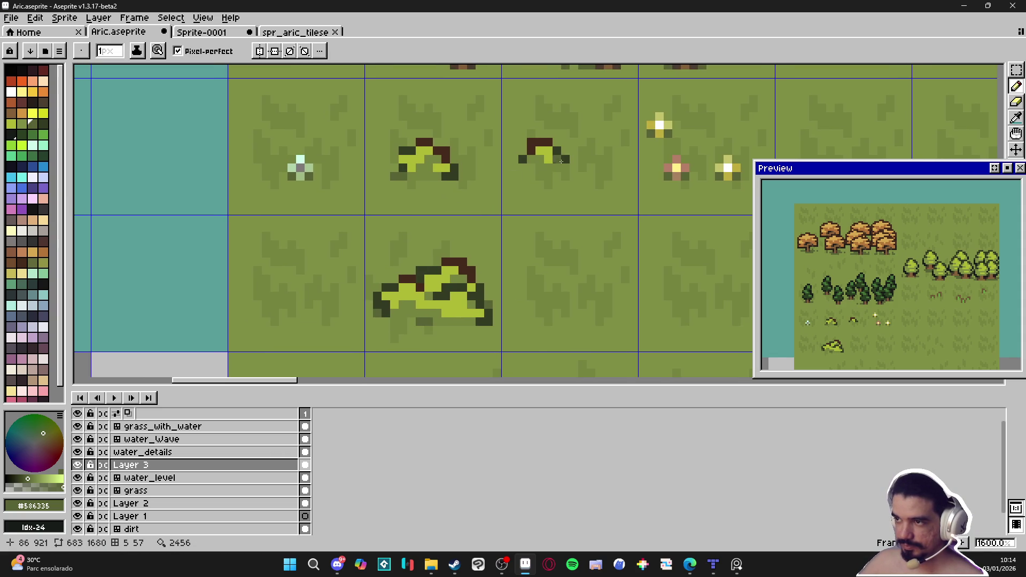
click(514, 159)
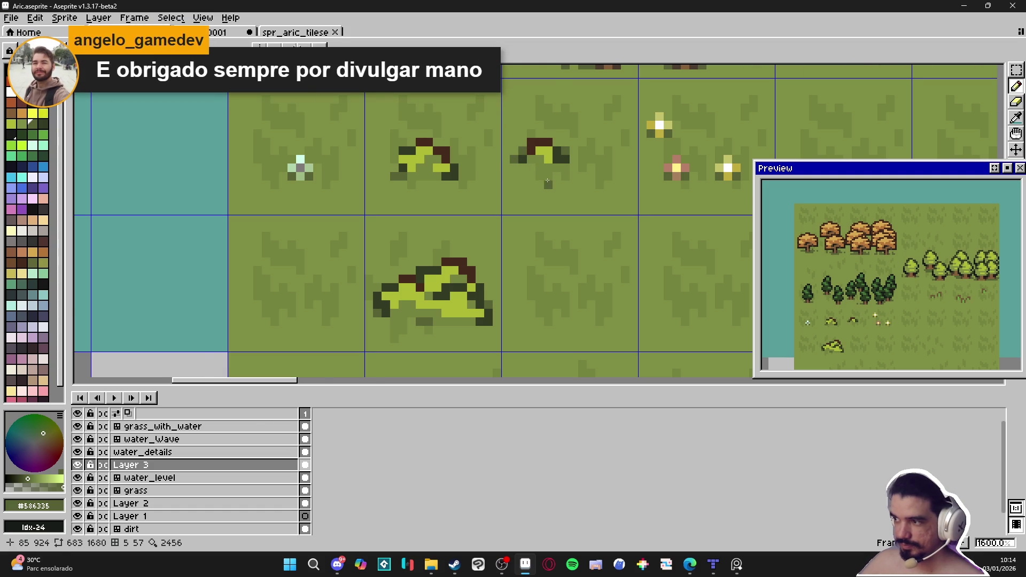
scroll(547, 182, down, 5)
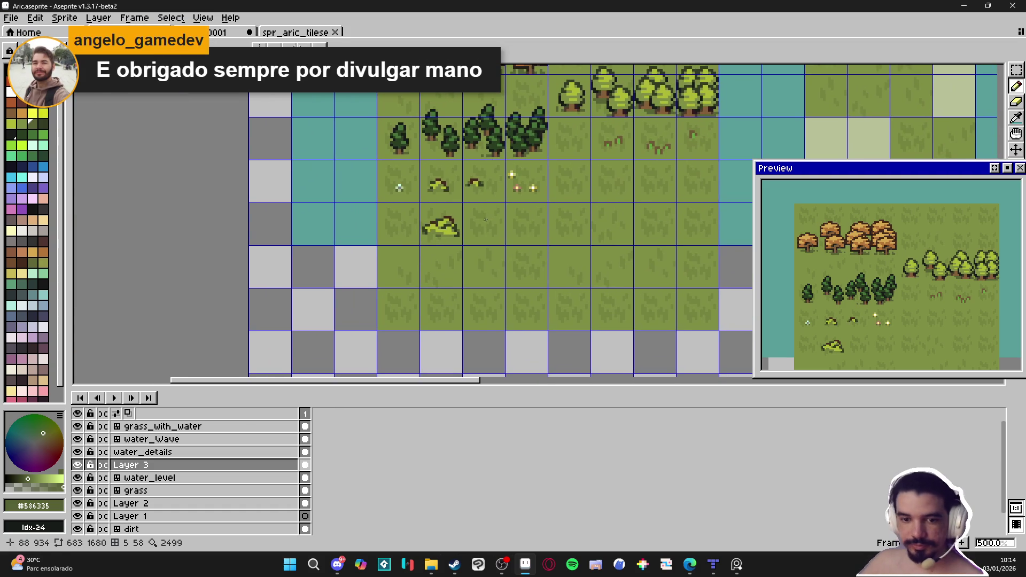
drag(485, 219, 477, 224)
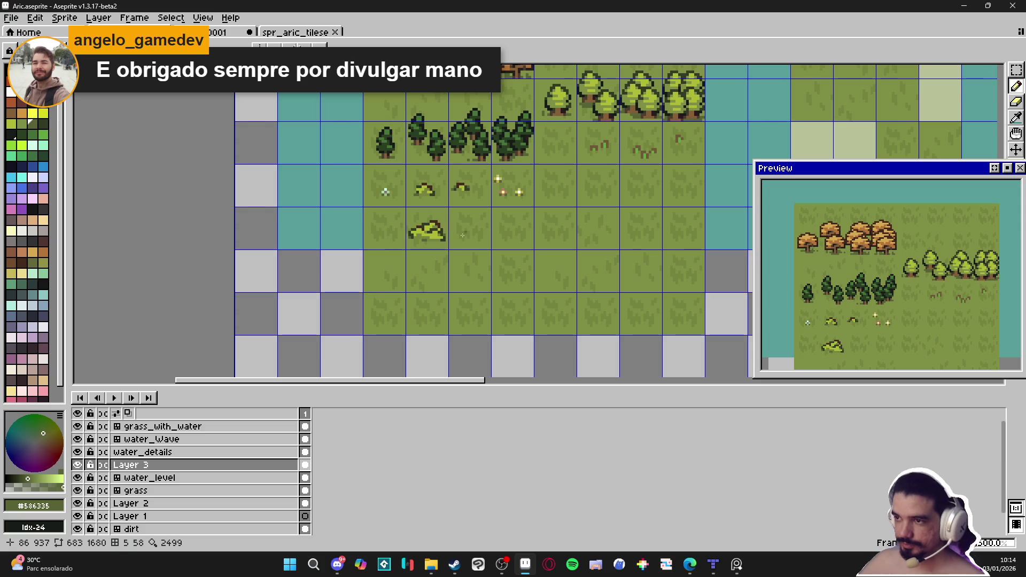
scroll(405, 244, up, 4)
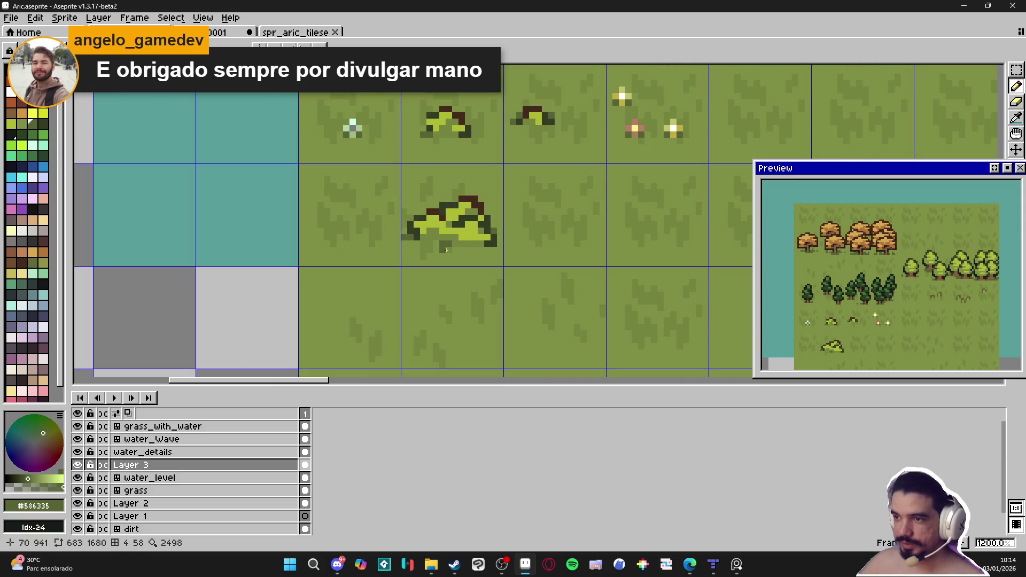
scroll(448, 250, up, 3)
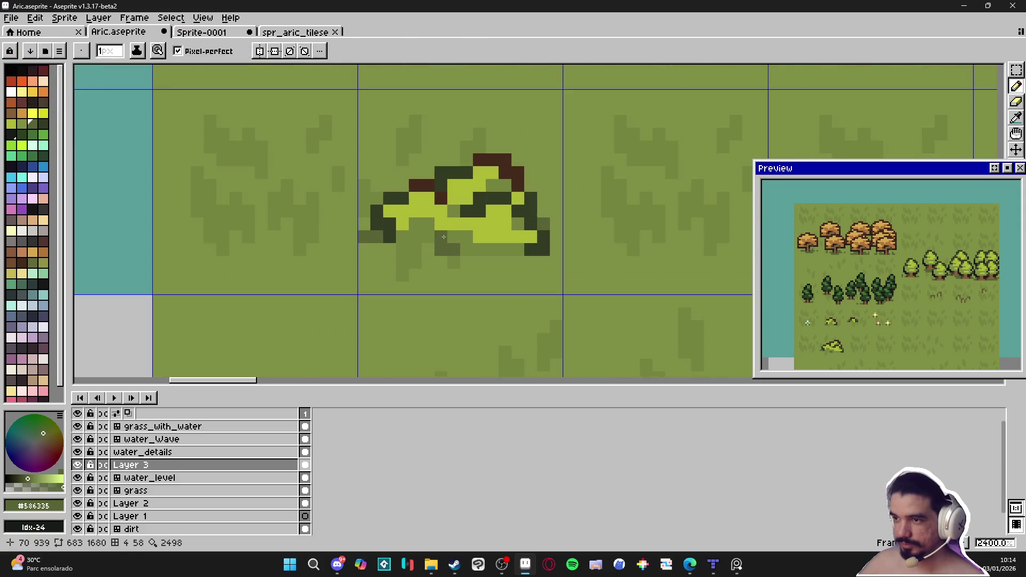
scroll(465, 252, down, 4)
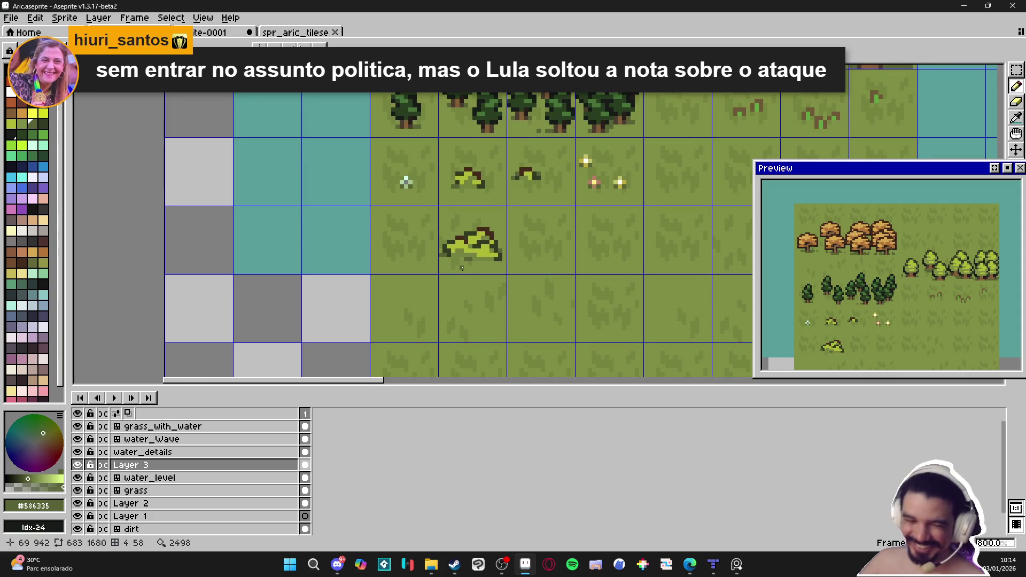
- Save Aric.aseprite, then return to the canvas and paint a dark shadow pixel beside the small bush
key(ctrl+s)
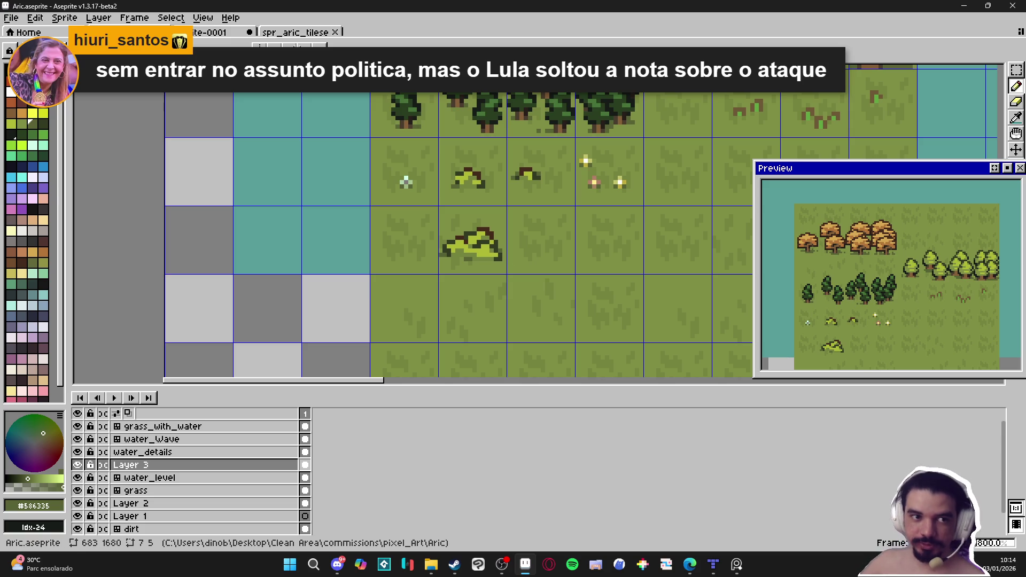
key(alt+Tab)
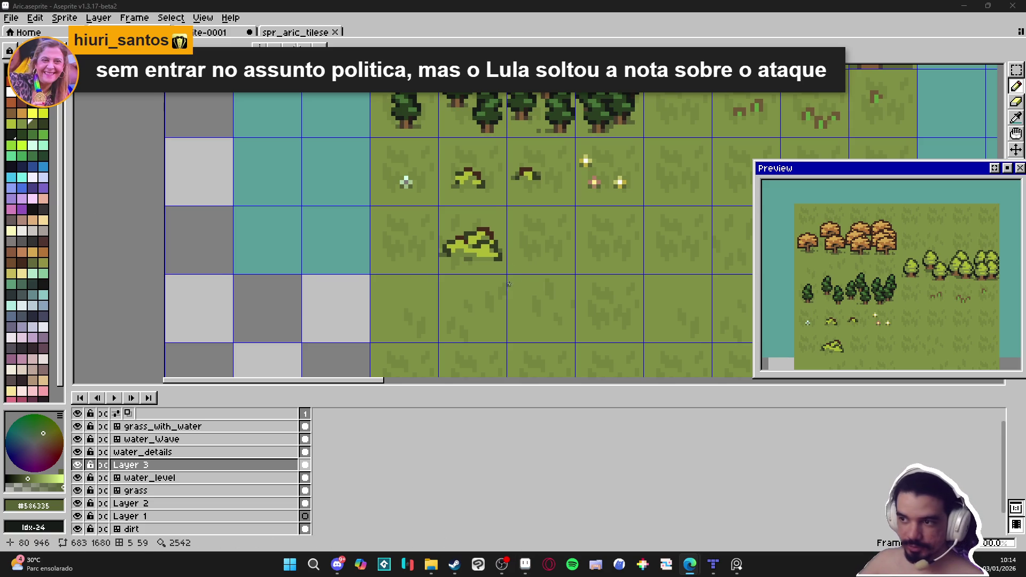
drag(504, 270, 497, 272)
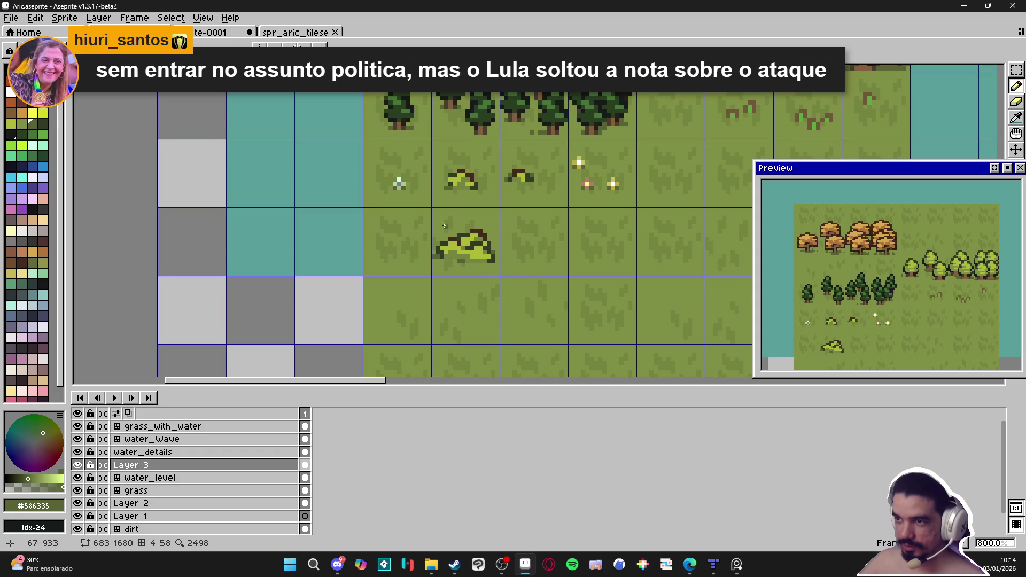
drag(446, 188, 442, 191)
scroll(447, 196, up, 5)
alt+click(450, 185)
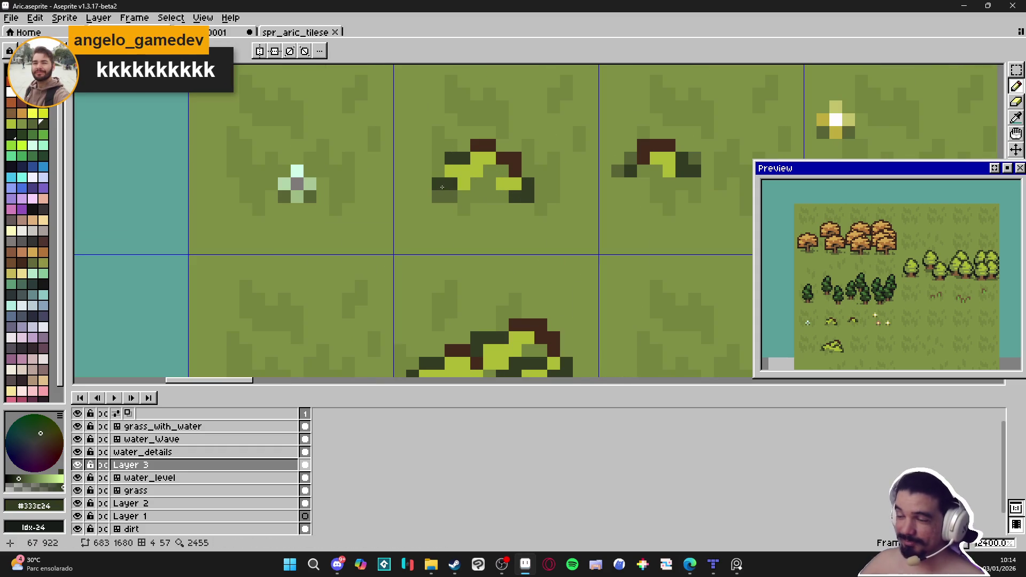
- Add dark green pixels along the small bush's left side and underside, saving Aric.aseprite
drag(451, 183, 438, 171)
click(477, 197)
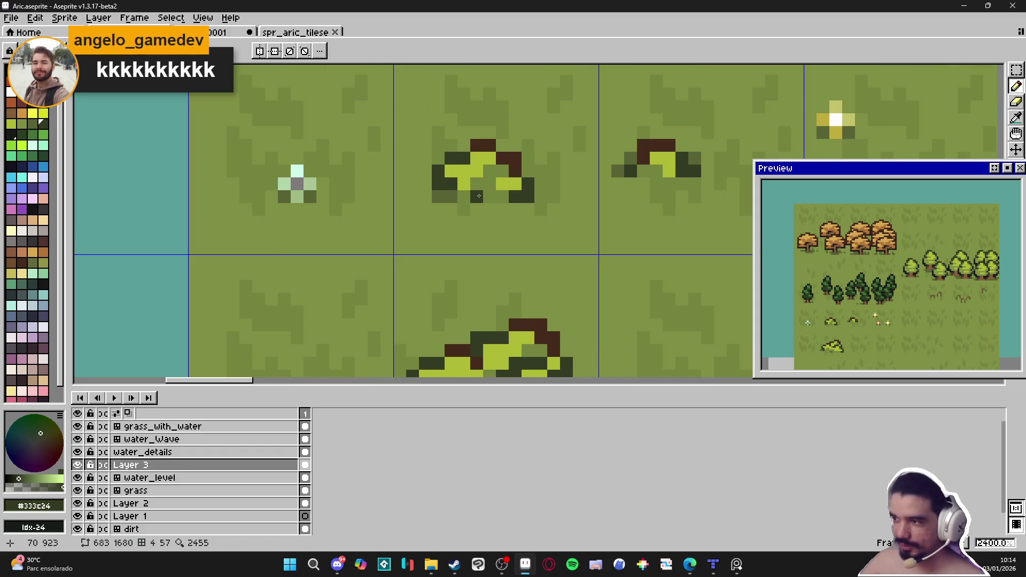
key(ctrl+s)
click(485, 211)
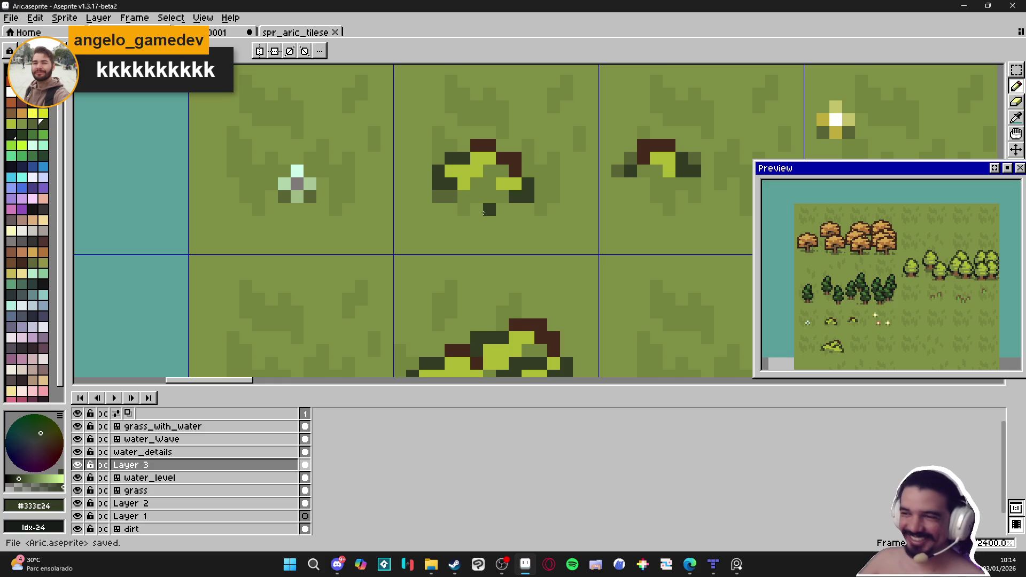
scroll(487, 206, down, 2)
drag(526, 216, 475, 202)
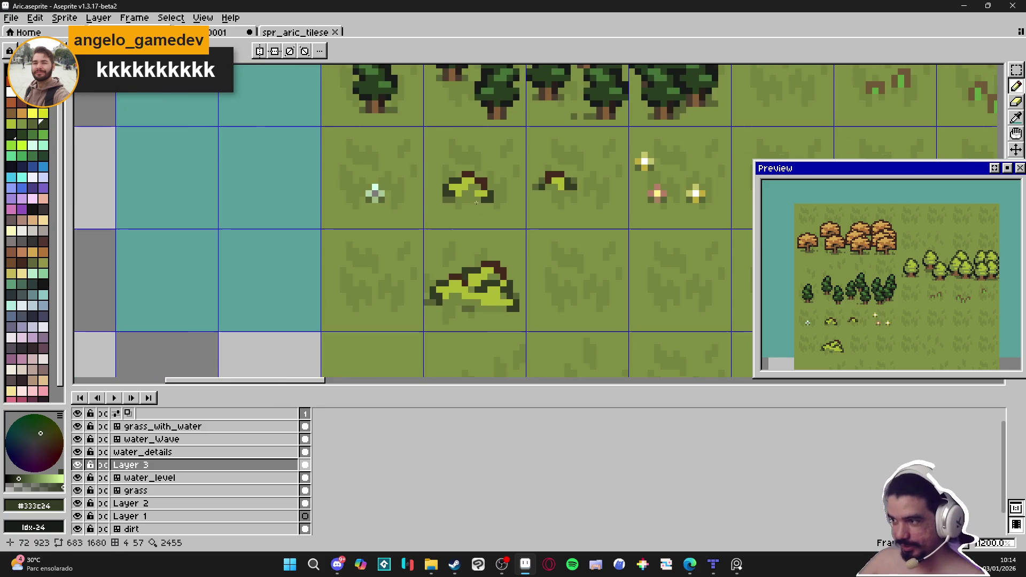
scroll(561, 192, up, 2)
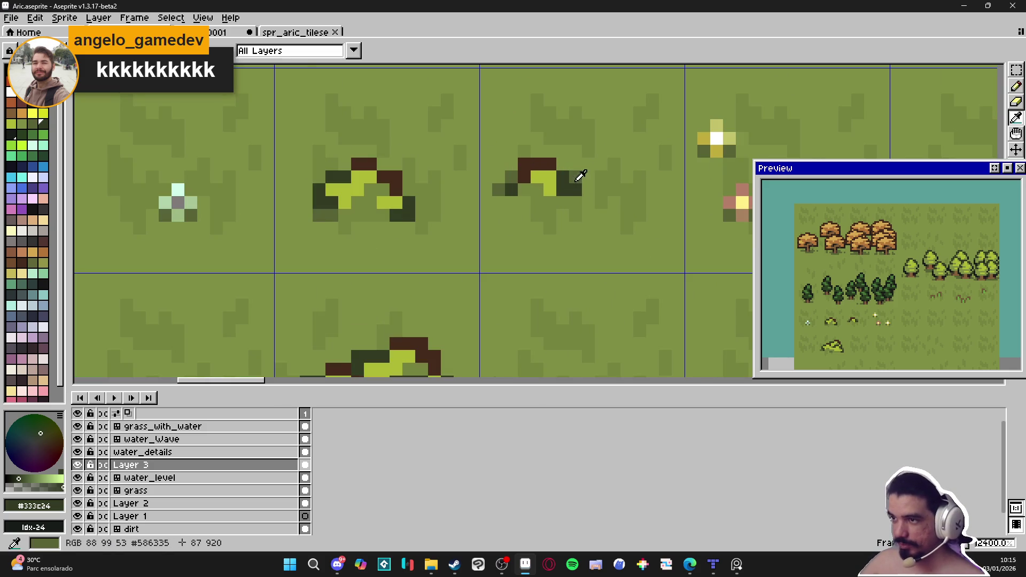
alt+click(576, 181)
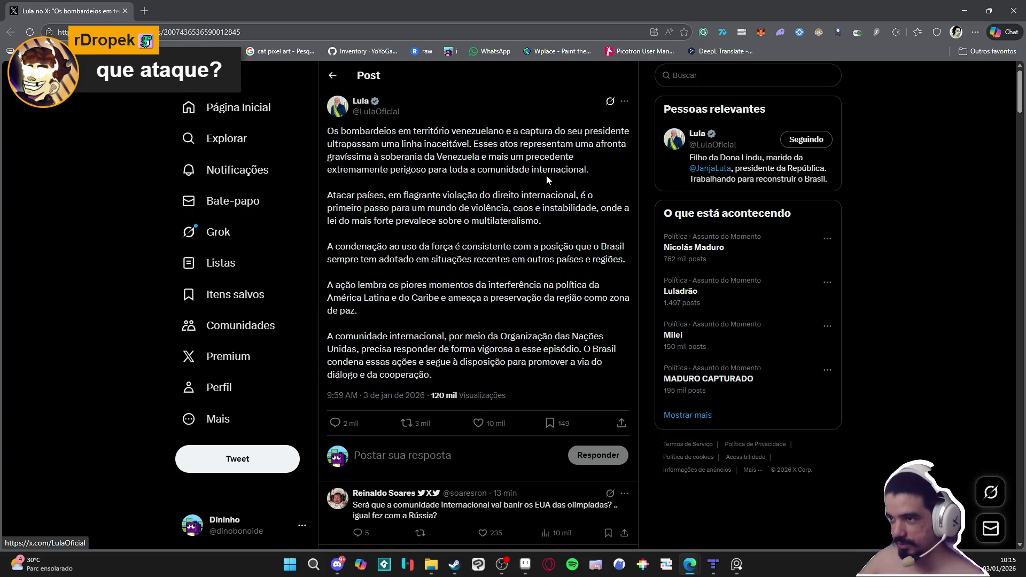
drag(597, 169, 483, 144)
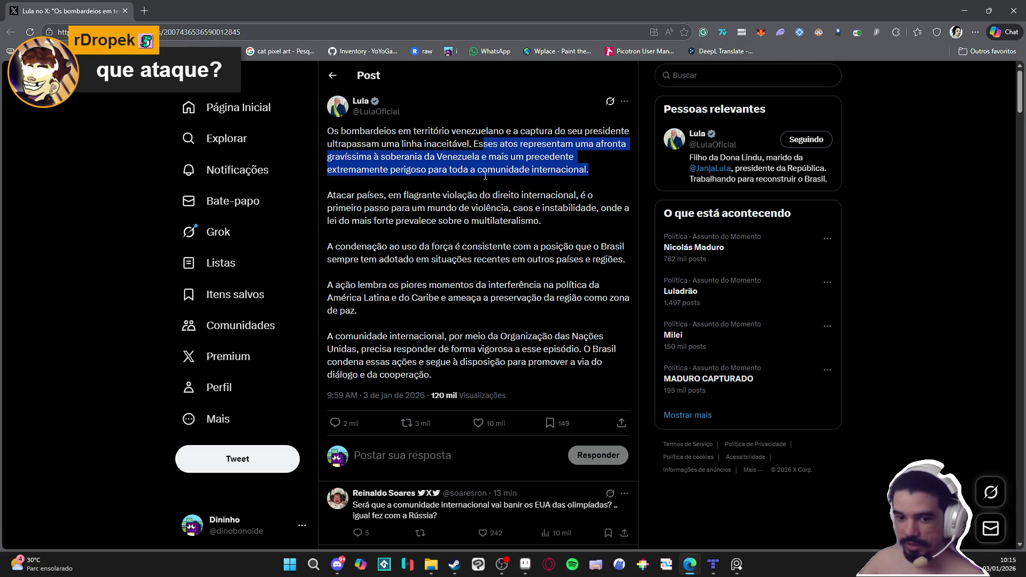
click(414, 193)
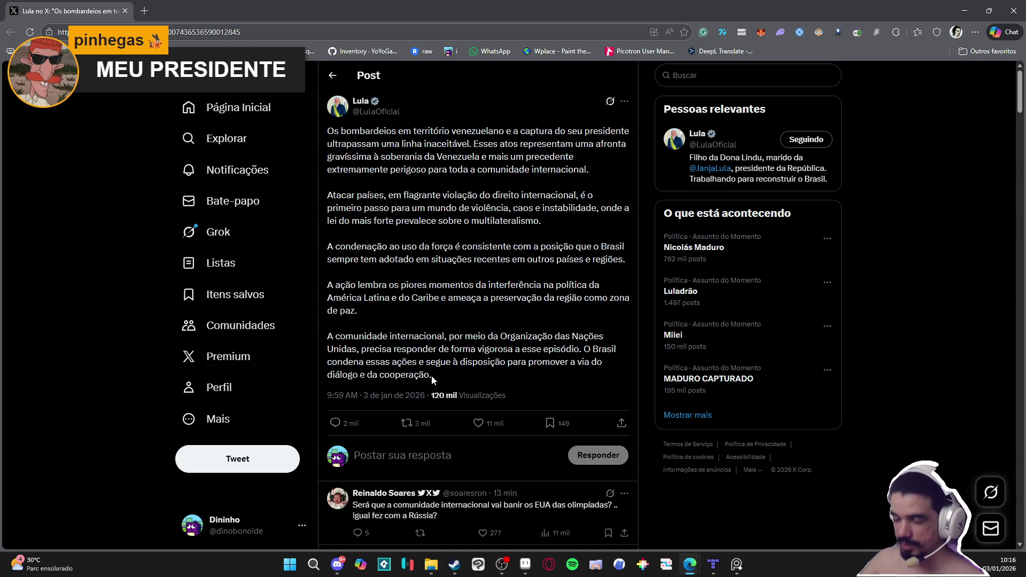
click(1014, 11)
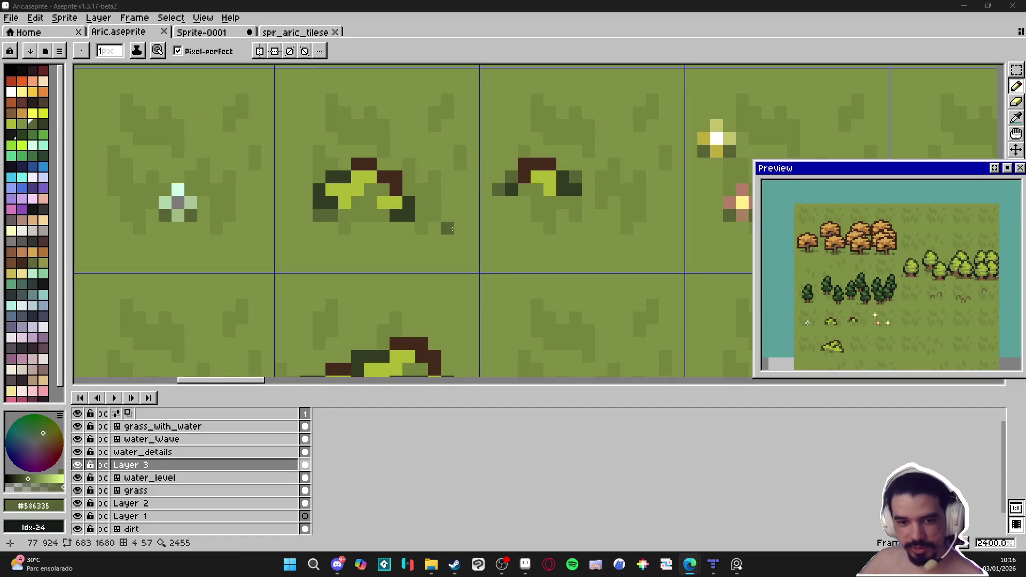
- Paint dark brown pixels along the large bush's top-left edge, raising its cap by one pixel
scroll(468, 237, down, 6)
scroll(531, 238, down, 2)
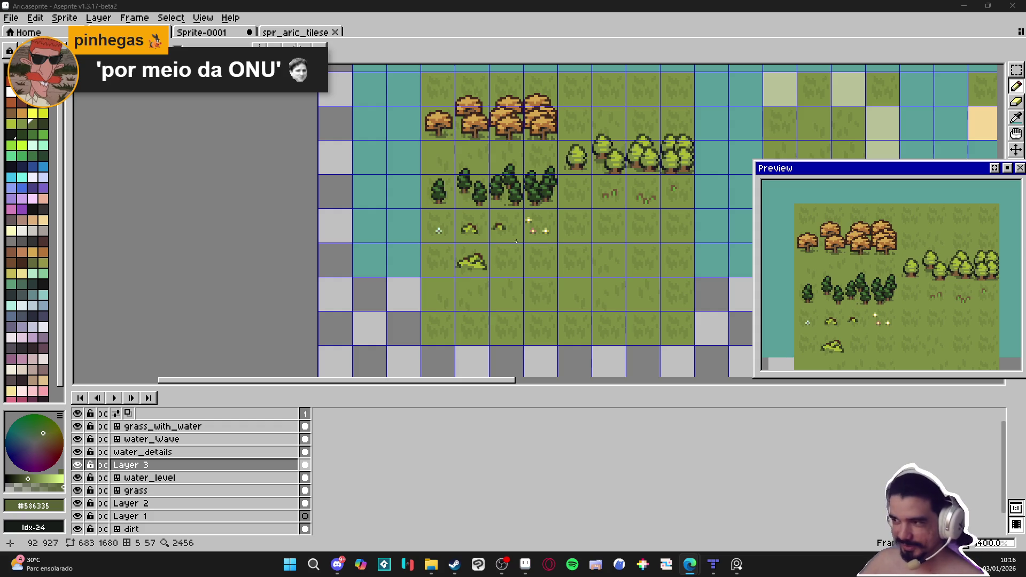
scroll(464, 263, up, 5)
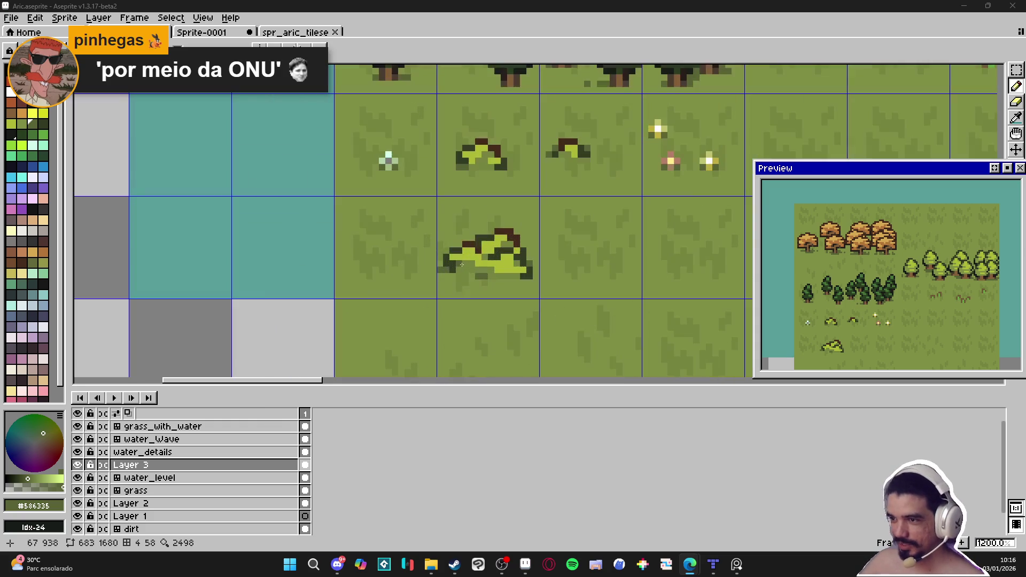
scroll(458, 253, up, 1)
alt+click(458, 250)
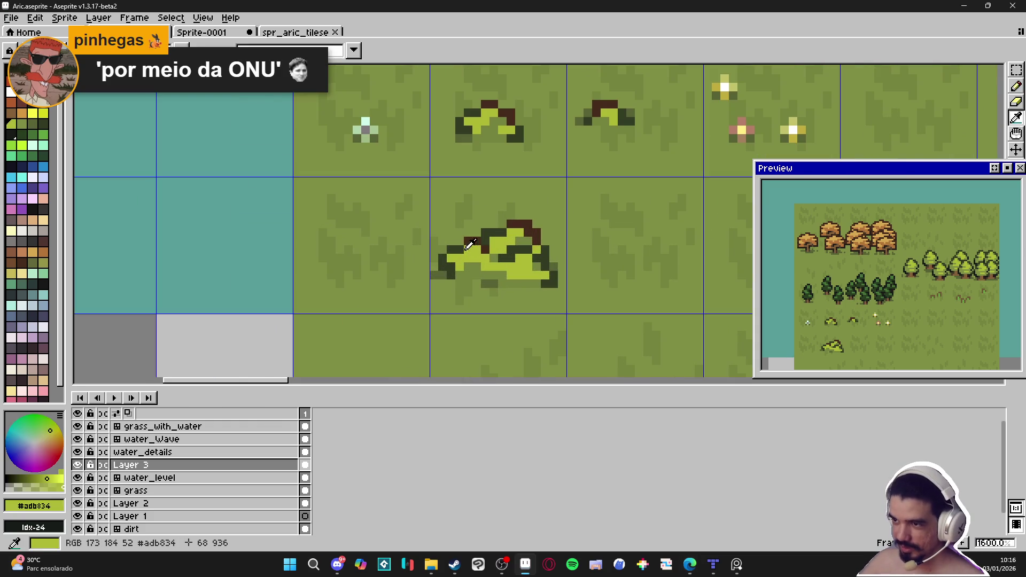
alt+click(470, 240)
drag(459, 241, 452, 243)
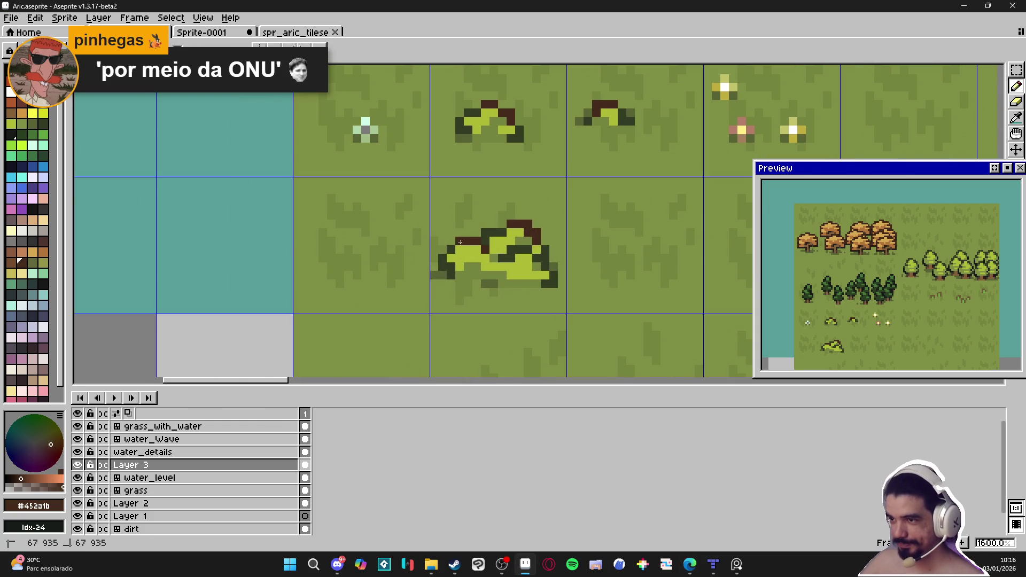
scroll(474, 266, down, 3)
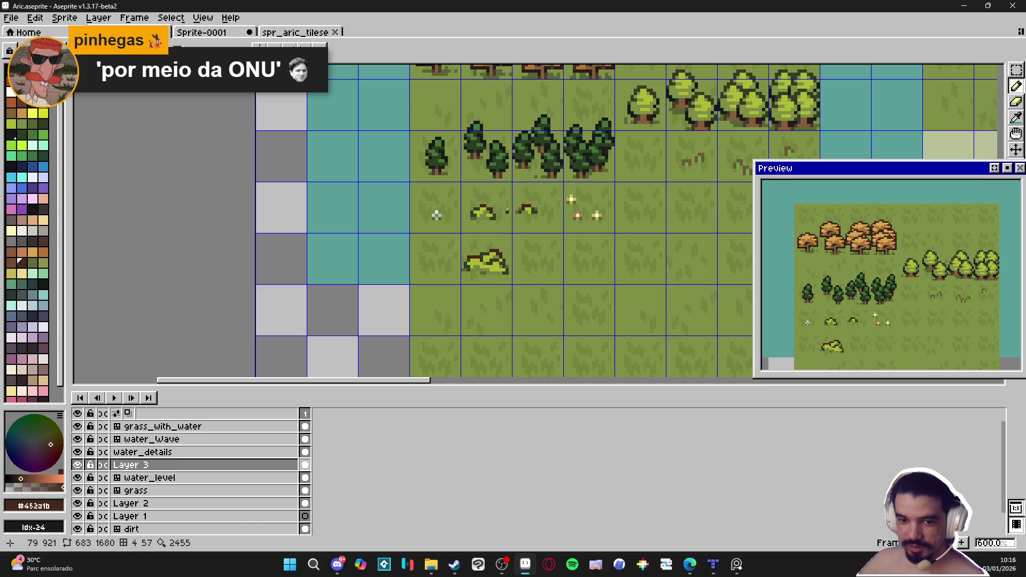
scroll(512, 213, up, 2)
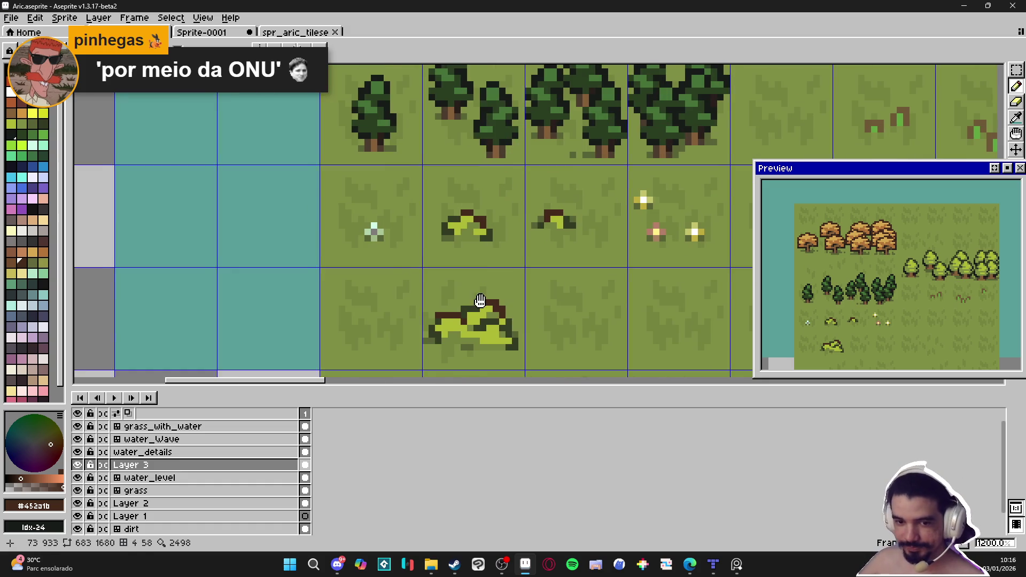
drag(477, 301, 510, 273)
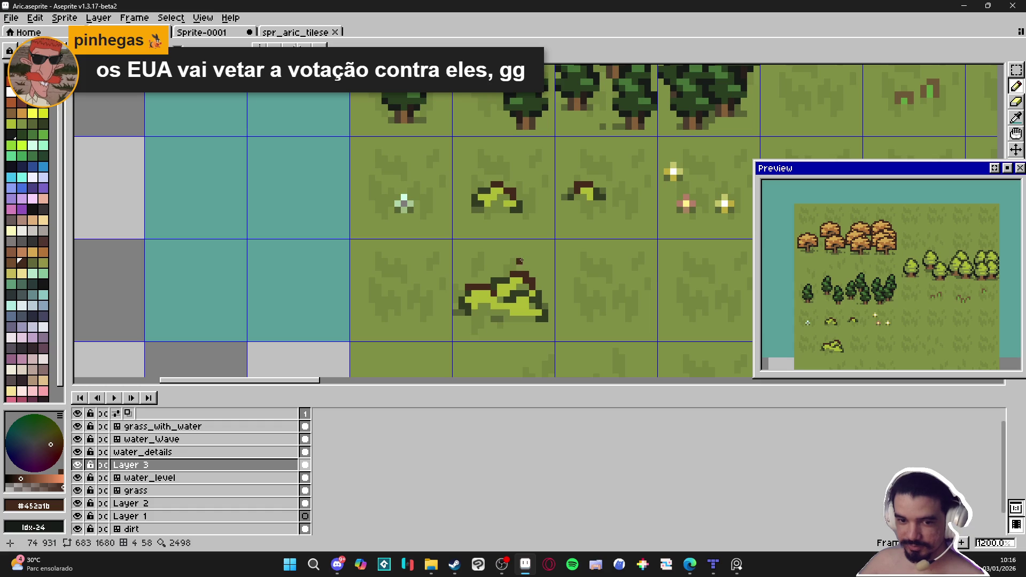
scroll(525, 260, up, 3)
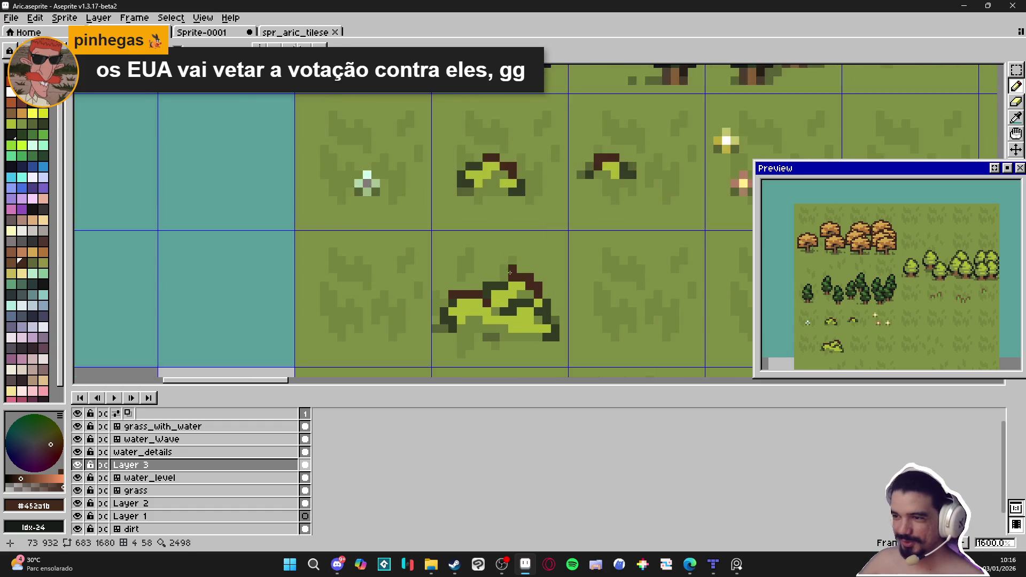
scroll(540, 288, down, 6)
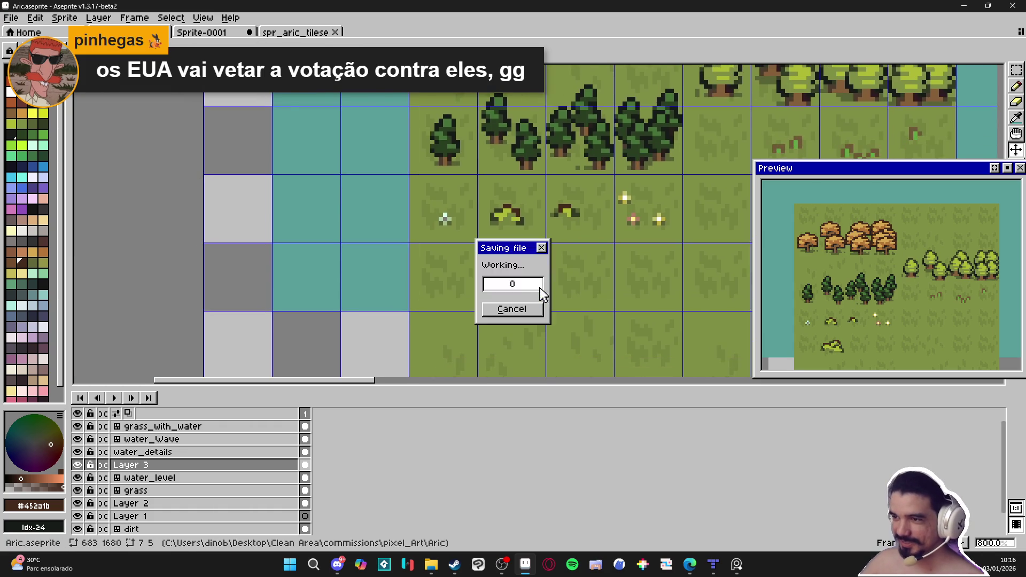
- Save Aric.aseprite with the large bush's new brown edge
key(ctrl+s)
scroll(548, 274, down, 1)
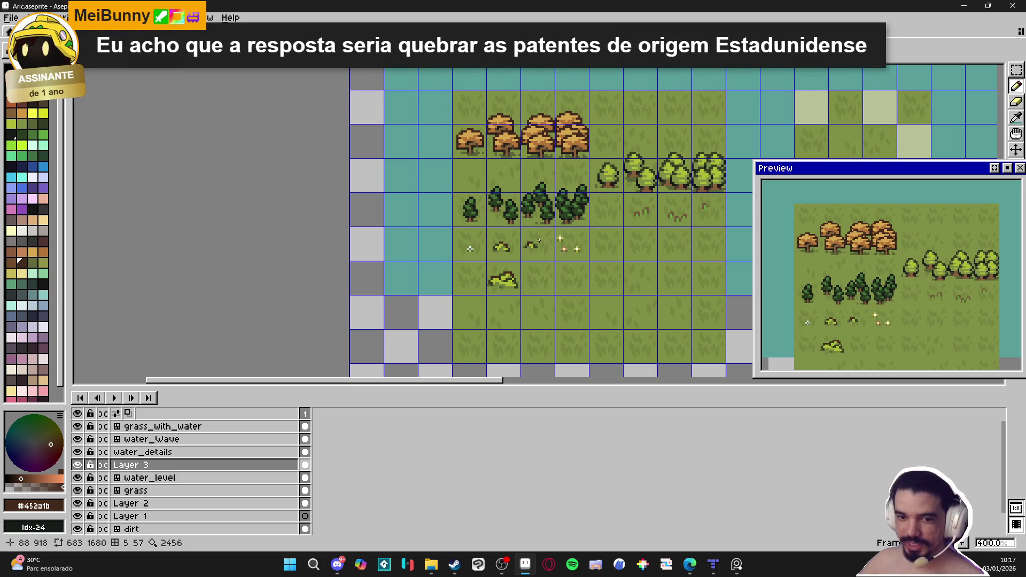
scroll(522, 253, up, 4)
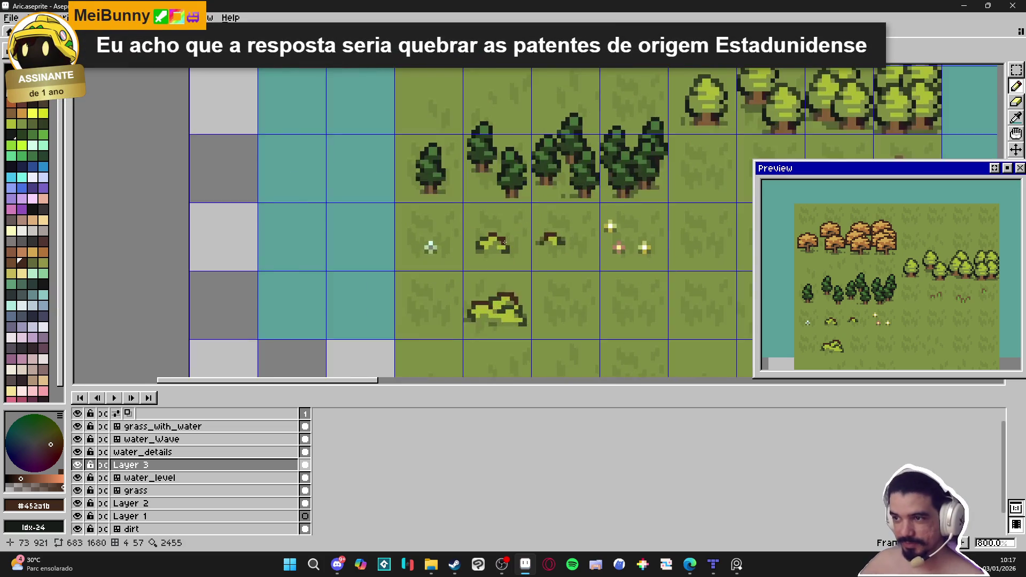
scroll(568, 258, down, 1)
scroll(569, 258, down, 3)
key(ctrl+s)
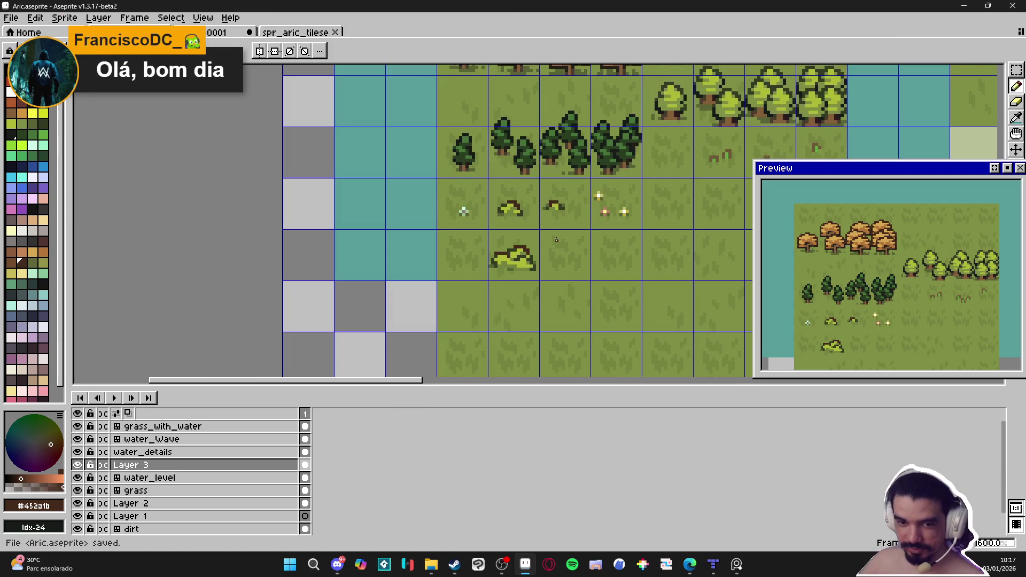
scroll(556, 240, down, 1)
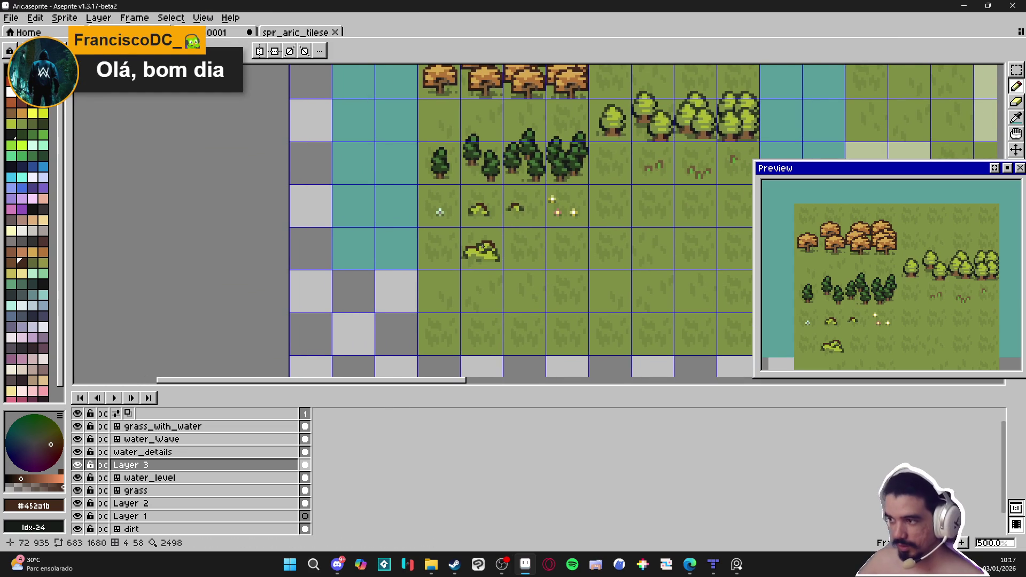
- Nudge the large bush tile one pixel left, deselect, and save the file again
key(ctrl)
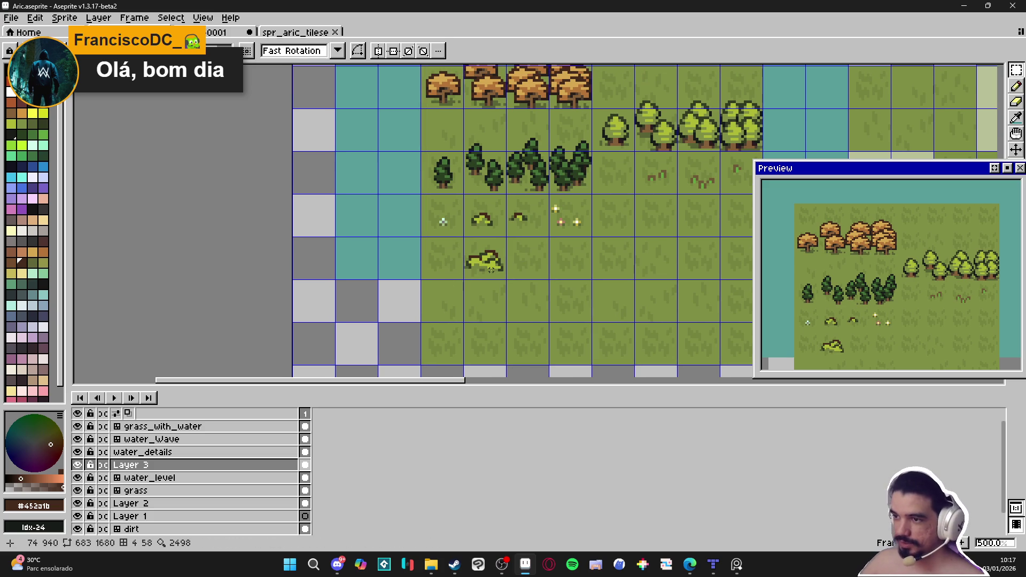
key(ctrl)
drag(463, 236, 508, 281)
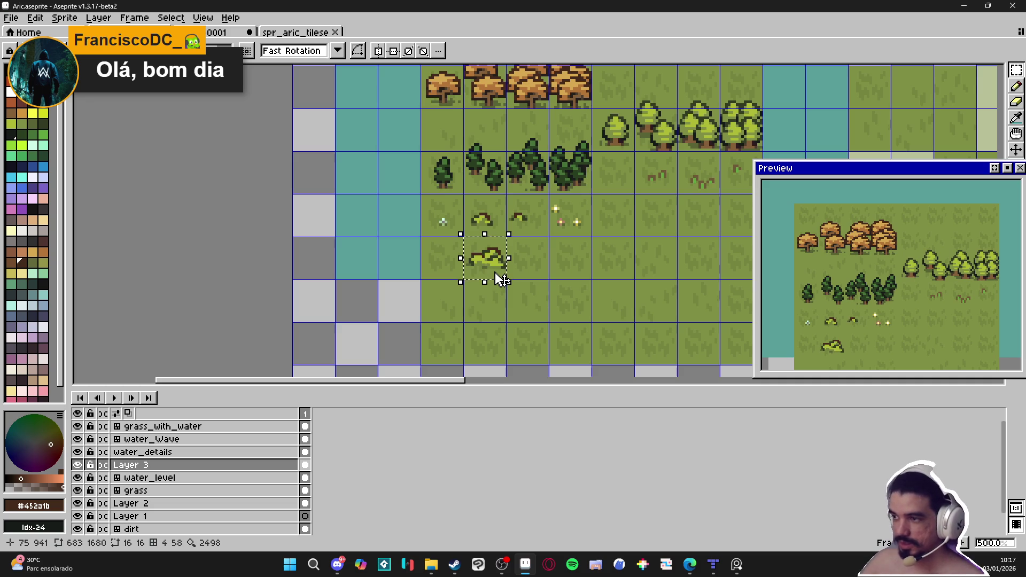
key(Left)
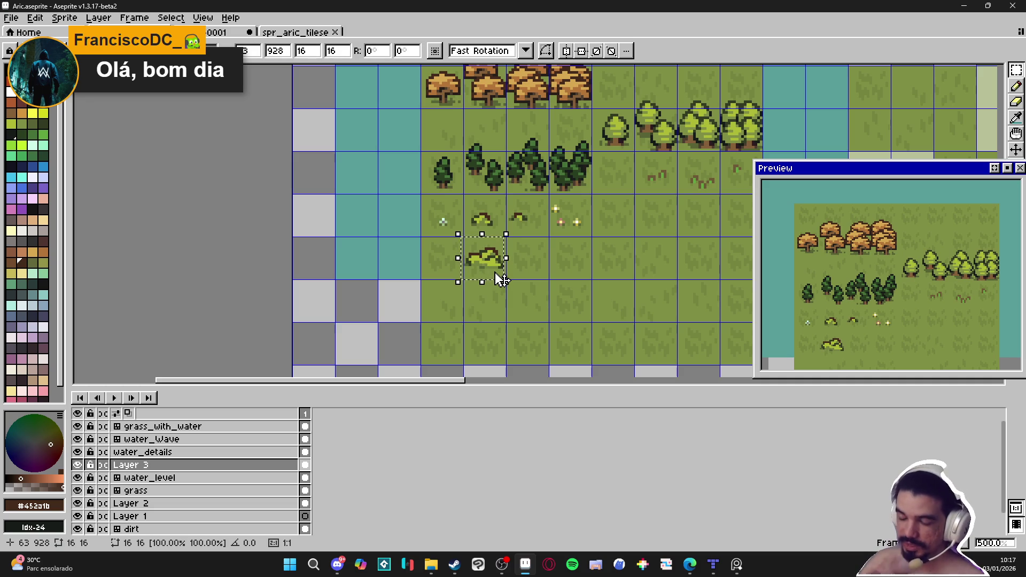
key(ctrl+d)
key(ctrl+shift+d)
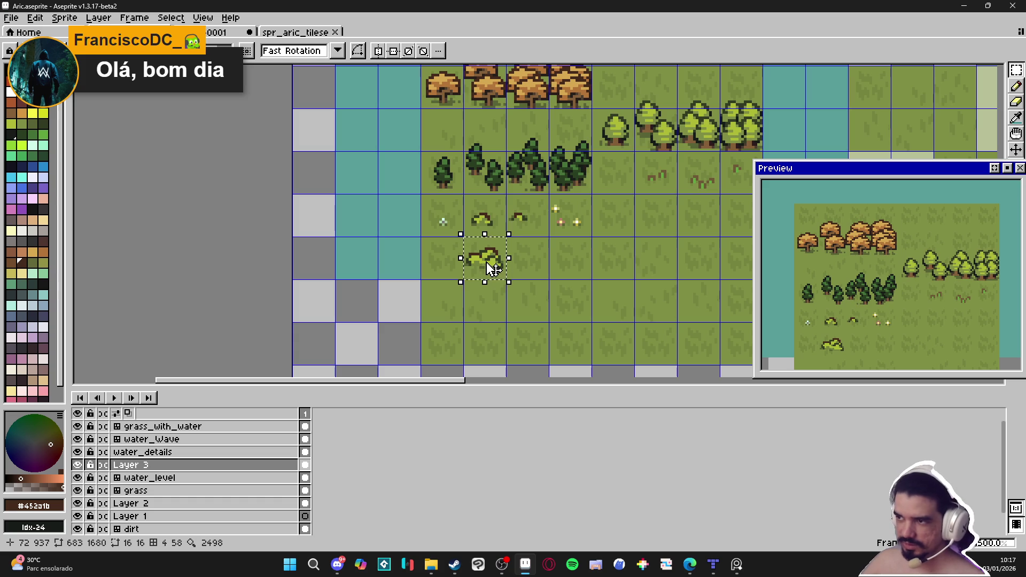
key(ctrl+d)
key(ctrl+s)
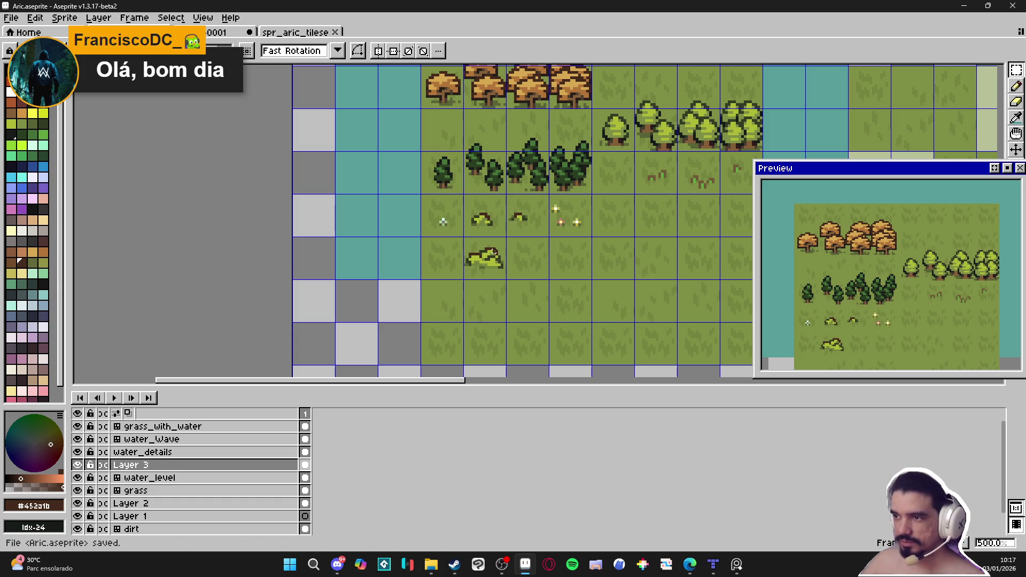
scroll(504, 253, up, 5)
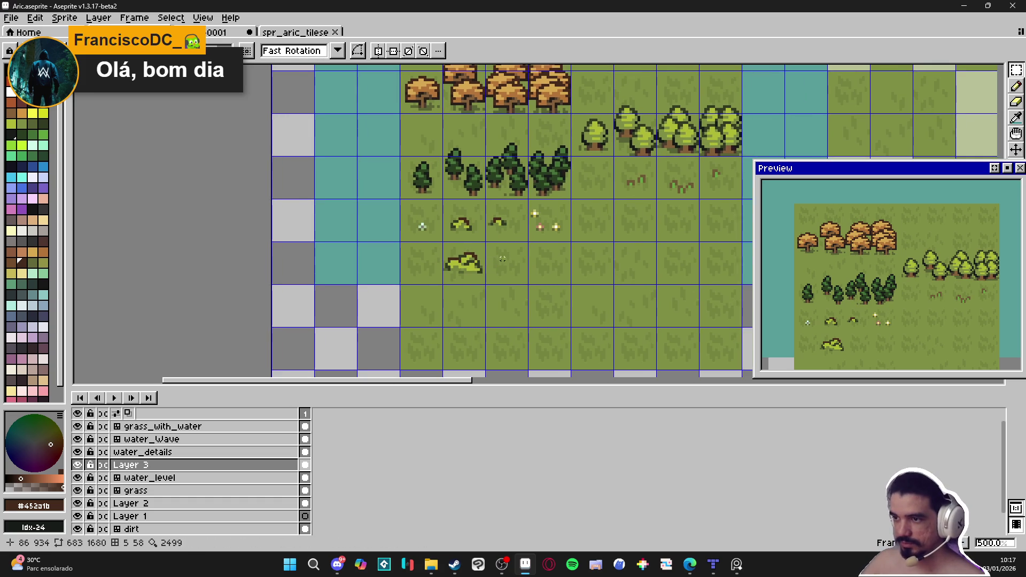
- Draw a light-green blob in the empty tile right of the large bush
key(i)
click(504, 253)
key(b)
click(555, 228)
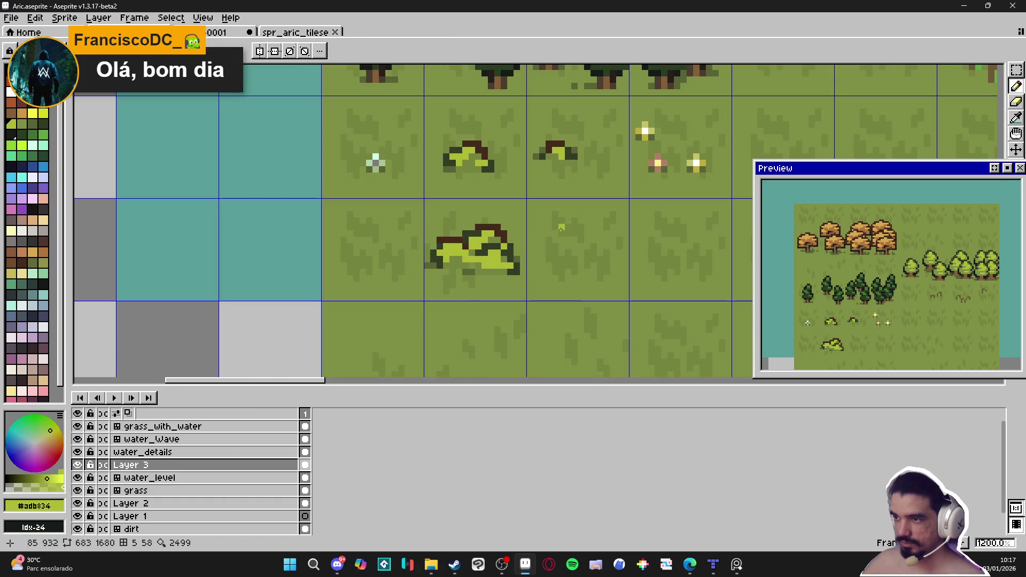
click(556, 234)
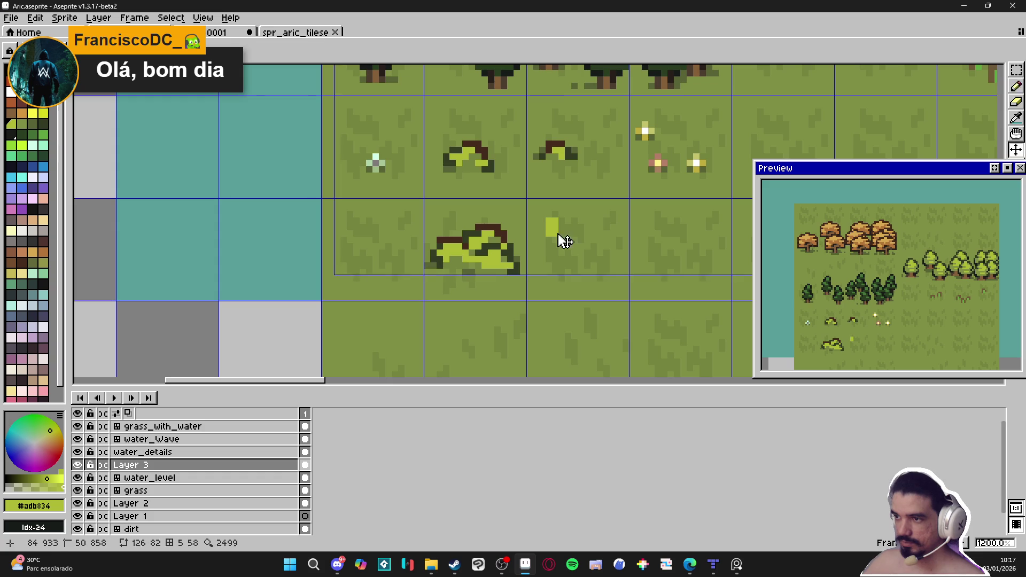
click(561, 234)
click(560, 239)
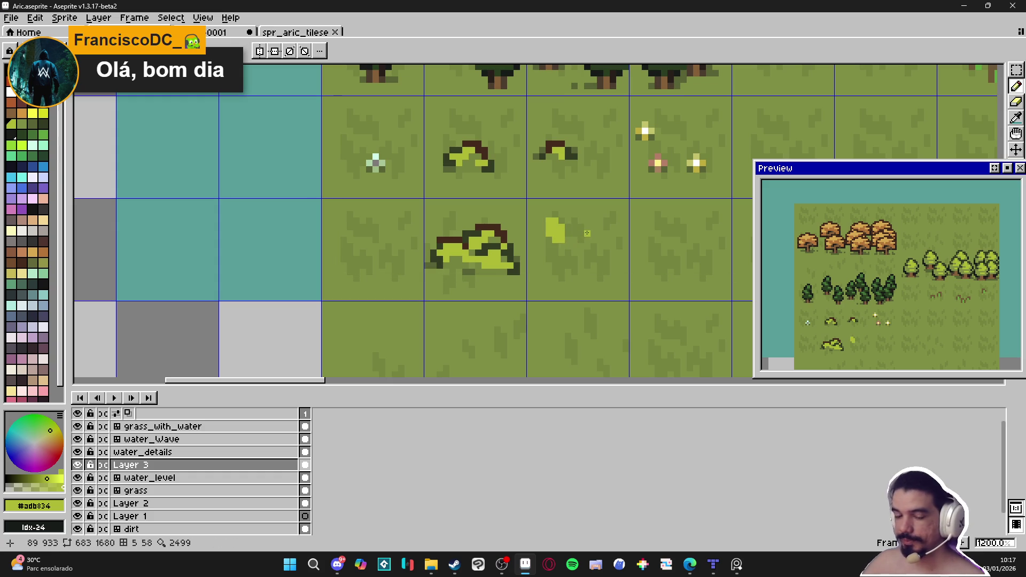
drag(581, 220, 589, 230)
key(ctrl+z)
click(587, 215)
click(583, 215)
click(584, 218)
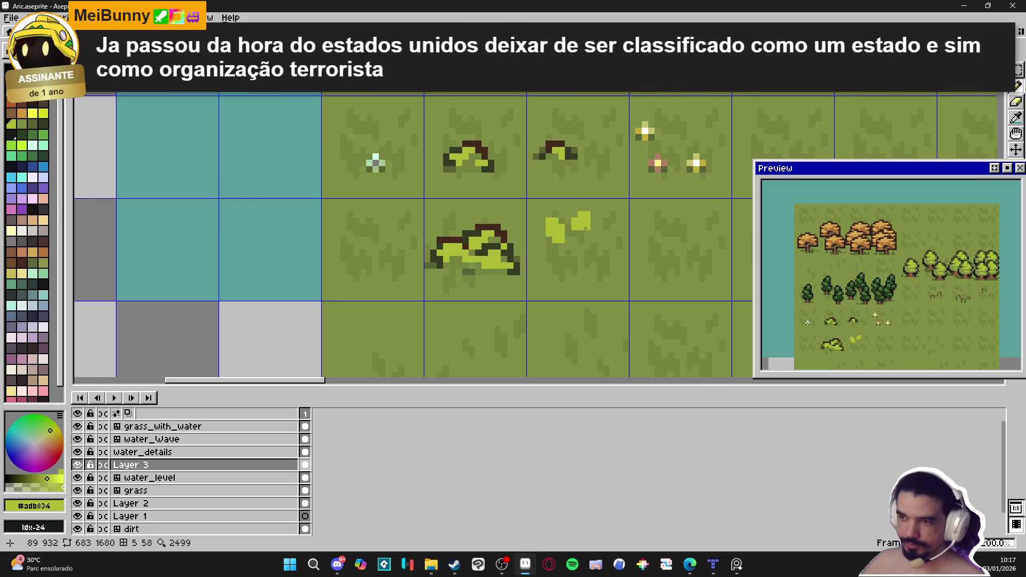
- Outline the new bush's top and sides in dark green from the large bush
scroll(585, 228, up, 1)
scroll(584, 223, up, 1)
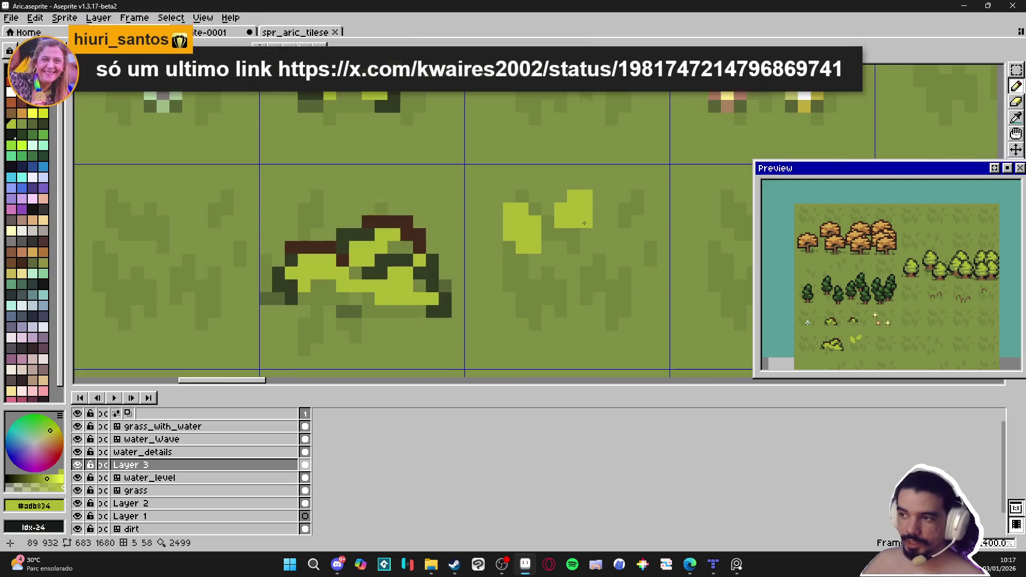
alt+click(438, 267)
click(535, 208)
mouse_move(548, 222)
mouse_down()
mouse_move(548, 235)
mouse_move(510, 196)
mouse_move(495, 238)
mouse_up()
click(550, 200)
mouse_move(548, 209)
mouse_down()
mouse_move(572, 184)
mouse_move(599, 184)
mouse_move(597, 219)
mouse_move(548, 235)
mouse_move(571, 233)
mouse_up()
alt+click(573, 209)
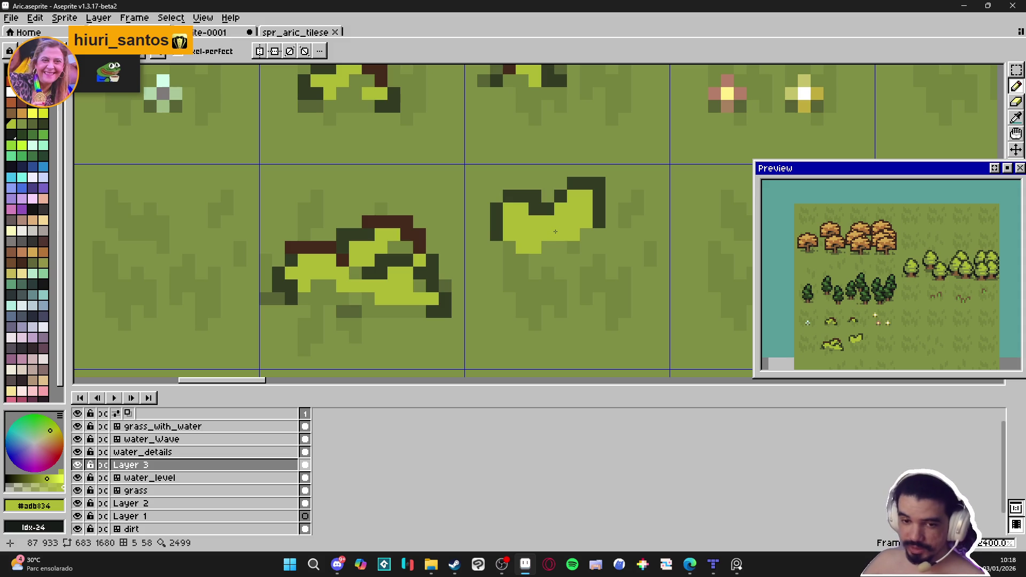
- Extend the small bush's bottom row in light green and add a dark lower-right pixel
click(586, 234)
drag(561, 247, 546, 247)
scroll(559, 246, down, 3)
scroll(561, 219, up, 1)
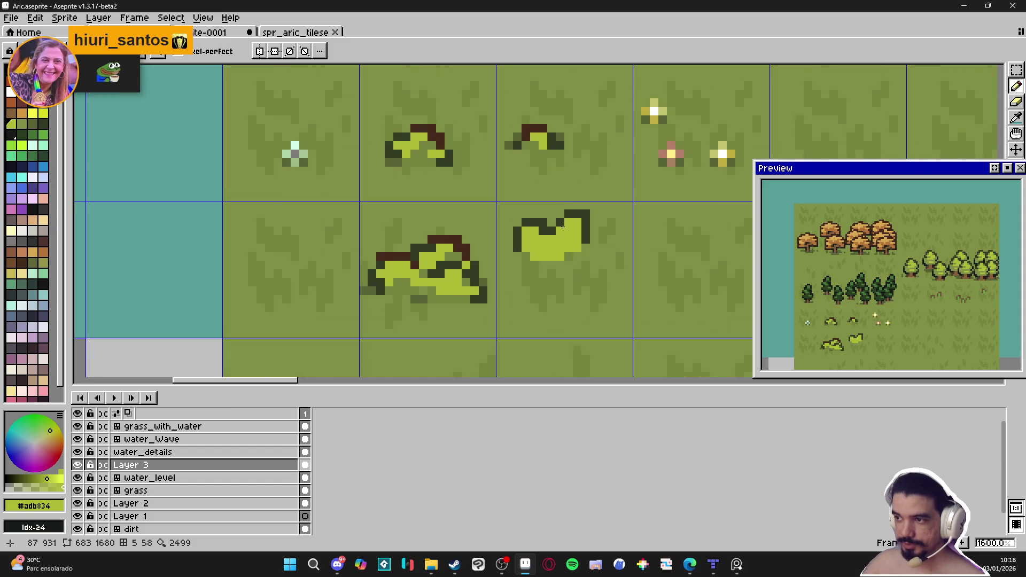
alt+click(561, 218)
click(568, 247)
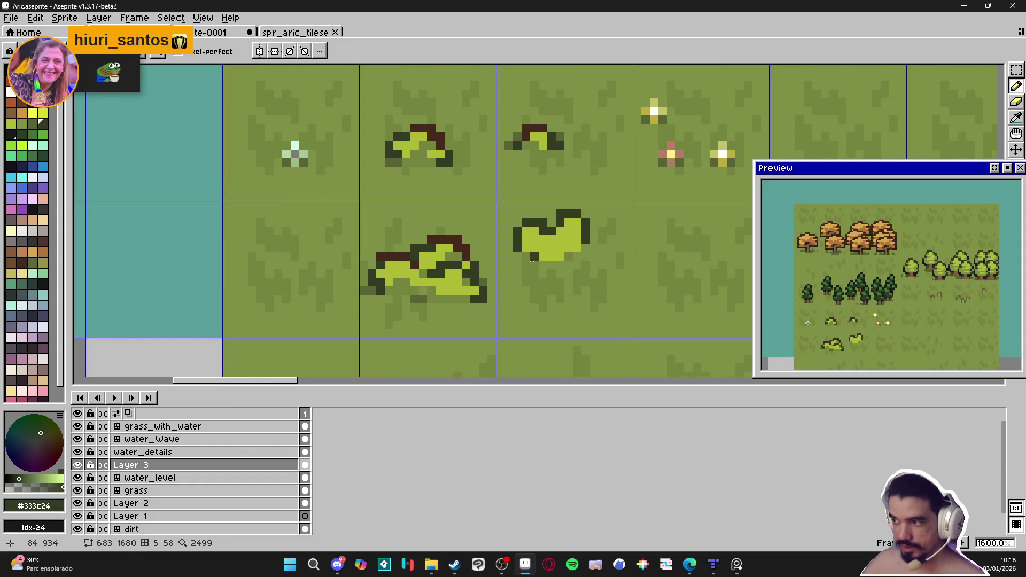
- Repaint the small bush's excess light-green pixels back to grass green
scroll(473, 285, up, 1)
alt+click(487, 270)
drag(604, 231, 604, 218)
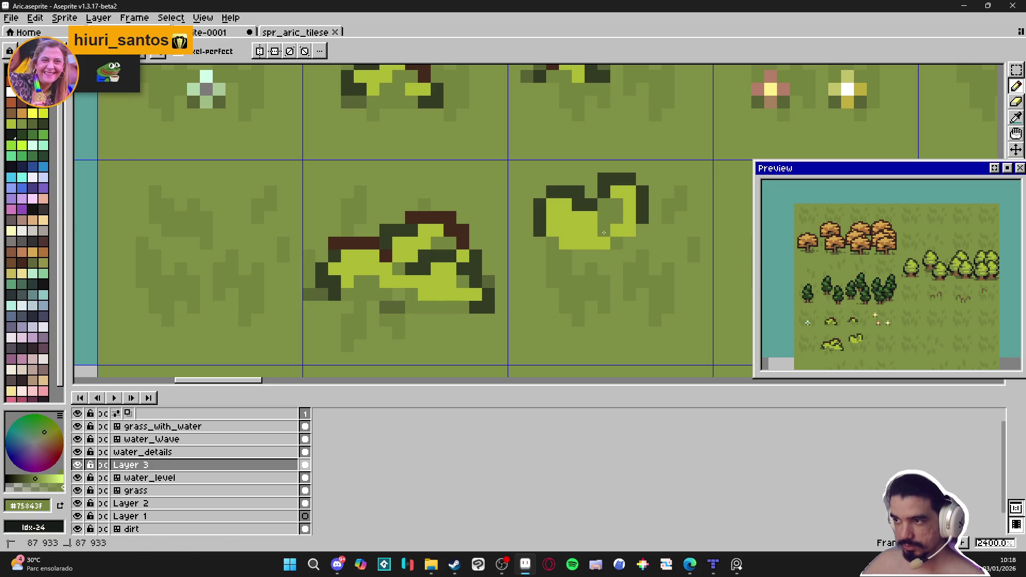
drag(604, 231, 605, 241)
click(616, 230)
click(616, 192)
click(629, 218)
click(629, 230)
click(592, 243)
click(591, 230)
click(552, 230)
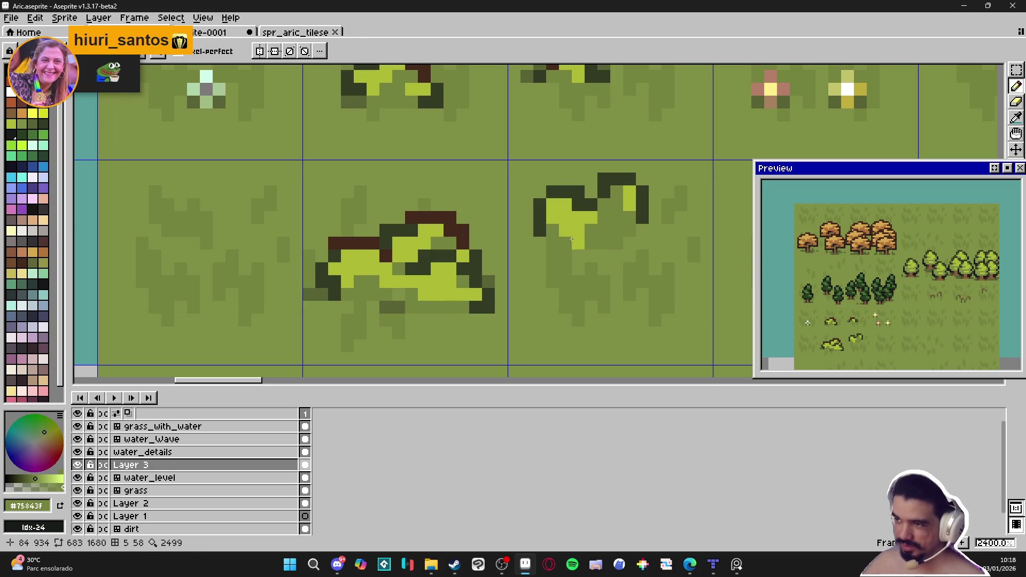
- Refill the small bush's upper part with light green, reverting one pixel to grass
alt+click(627, 202)
click(617, 205)
click(604, 205)
drag(604, 218, 612, 215)
alt+click(604, 238)
click(591, 217)
scroll(599, 234, down, 1)
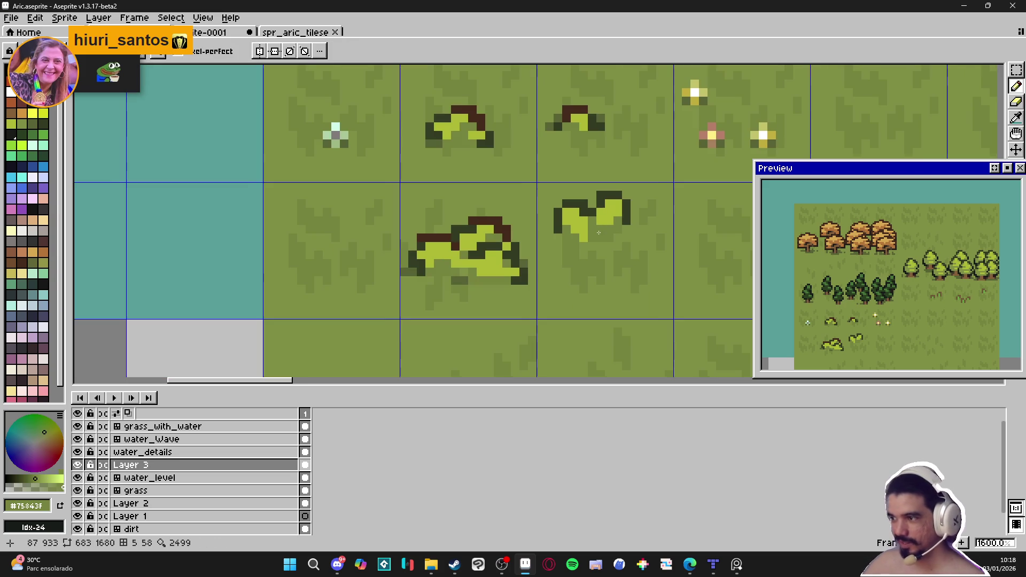
scroll(599, 234, up, 1)
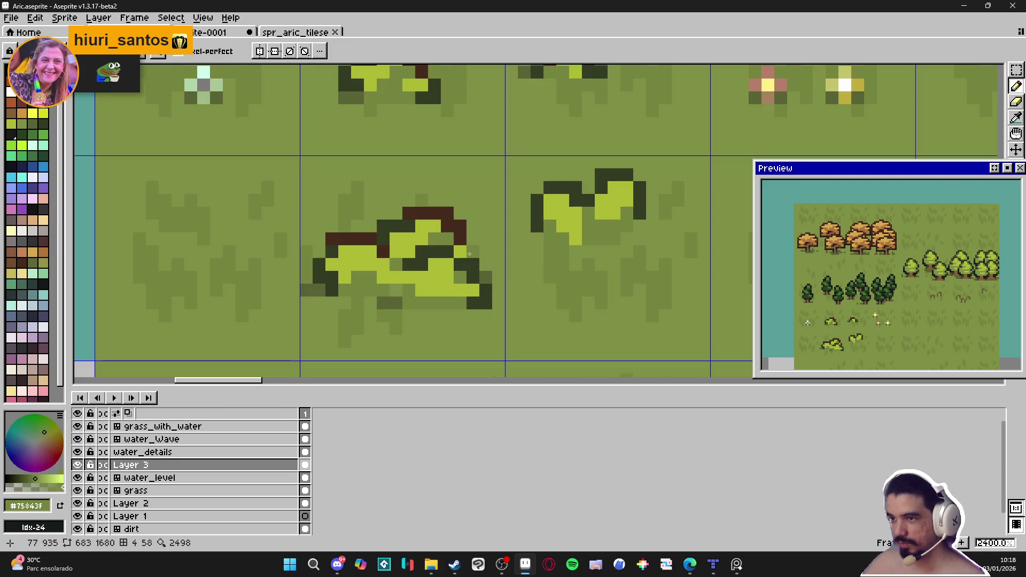
- Outline the small bush's top edge in dark brown sampled from the large bush
alt+click(458, 229)
click(573, 190)
click(563, 187)
drag(613, 175, 634, 183)
click(634, 179)
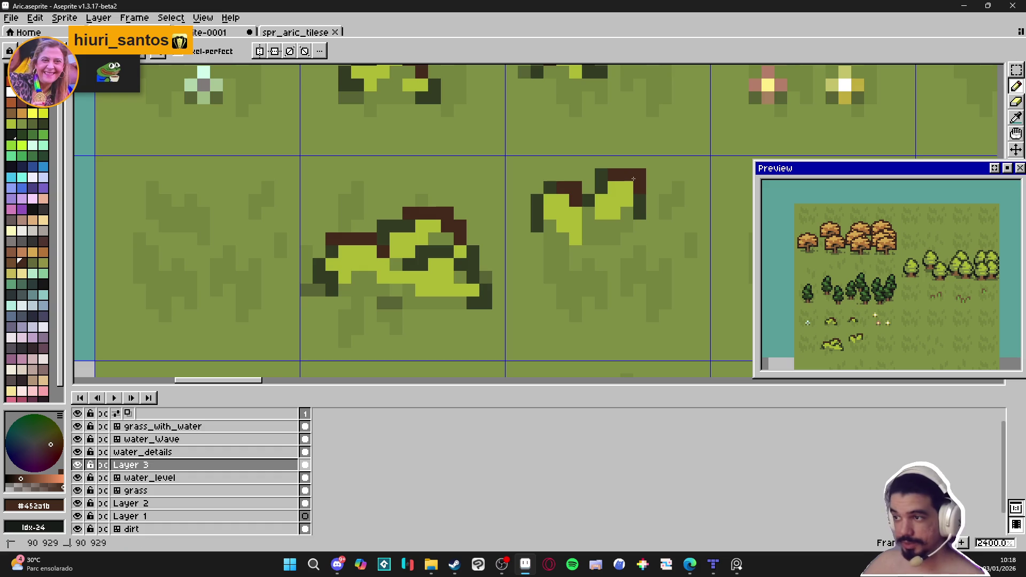
click(538, 201)
drag(567, 203, 504, 198)
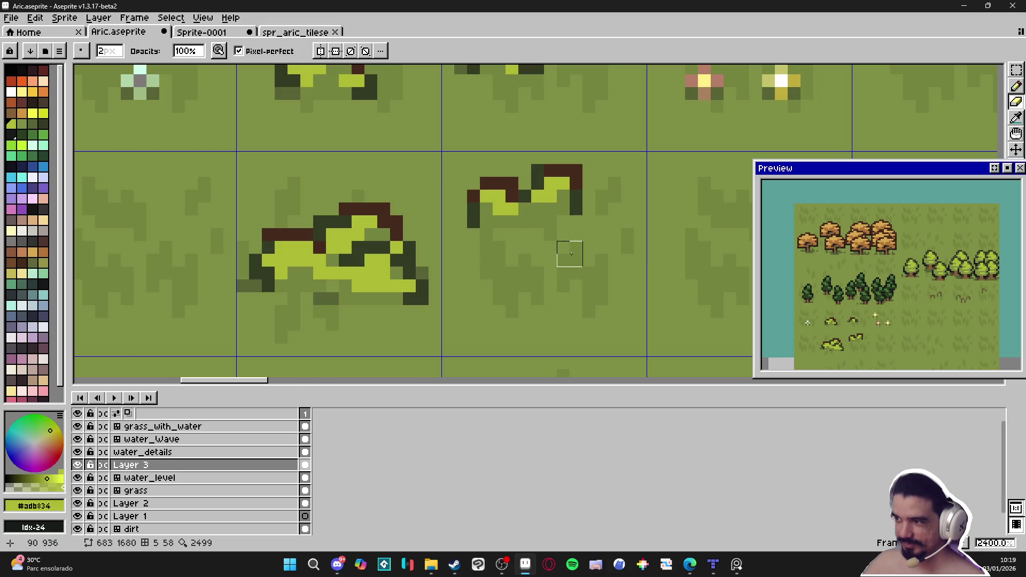
- Zoom out to view the whole tileset and hide the tile grid lines
key(b)
scroll(566, 259, down, 5)
scroll(568, 259, down, 2)
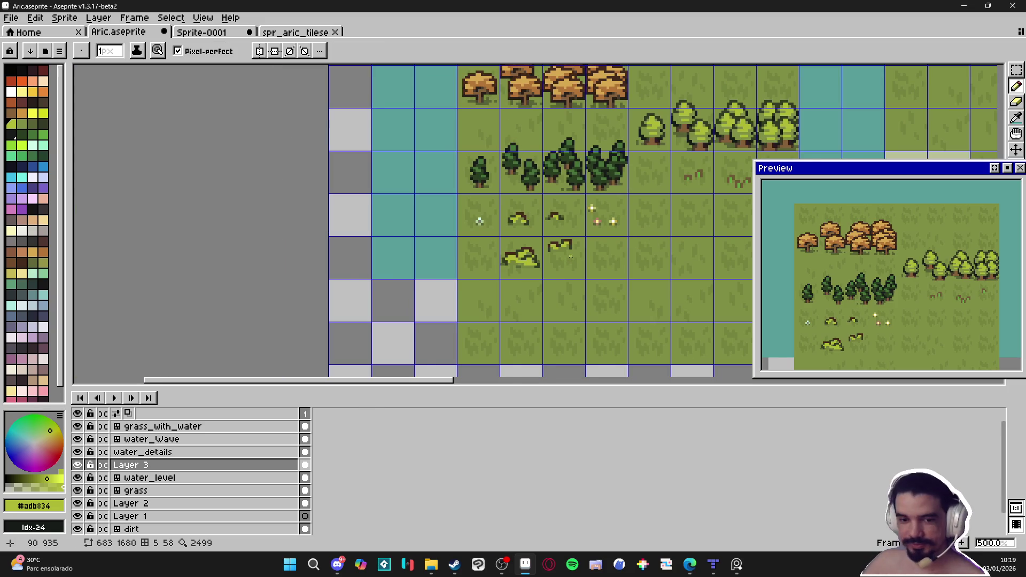
scroll(571, 257, down, 1)
key(ctrl+apostrophe)
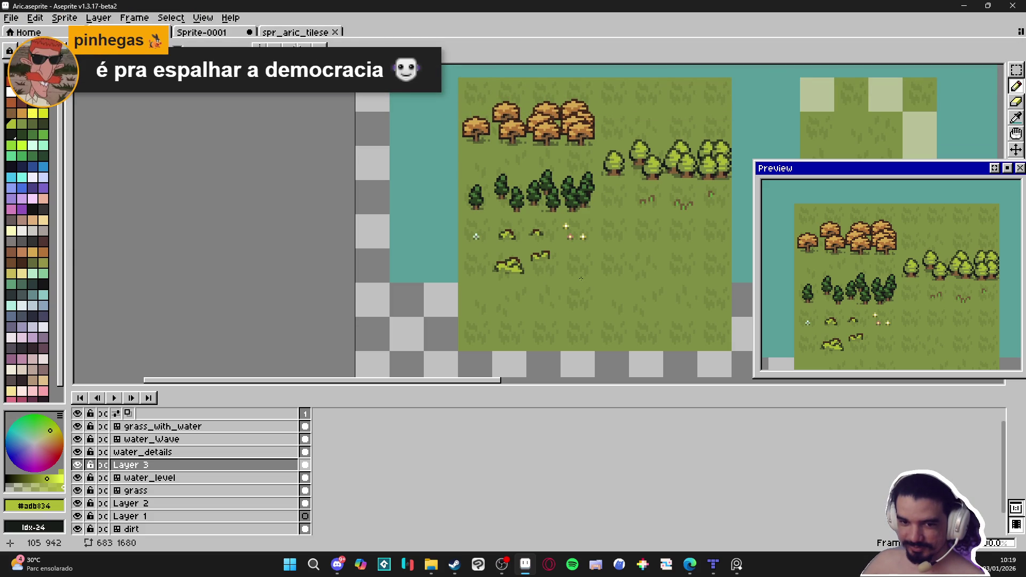
key(e)
scroll(551, 257, up, 2)
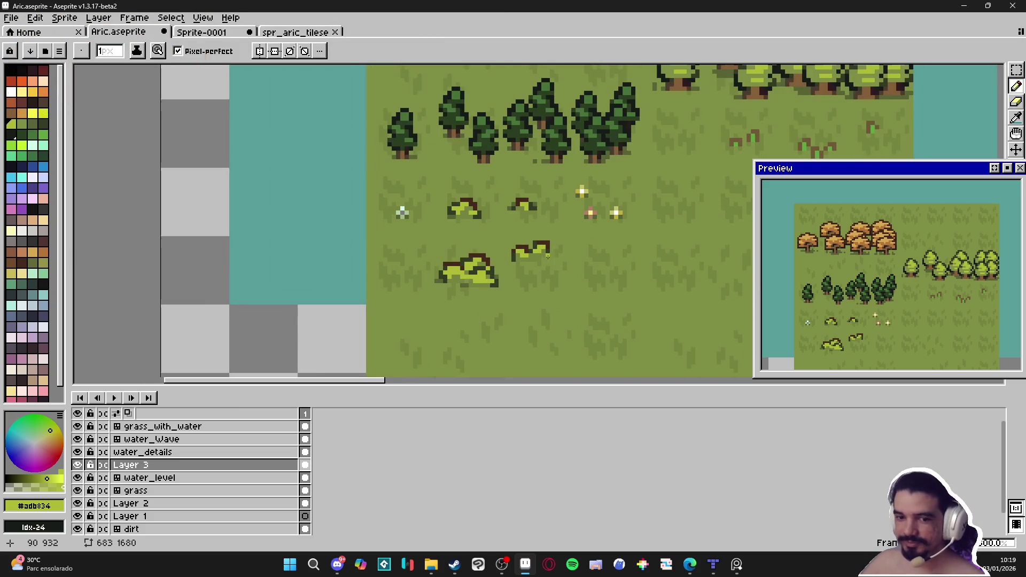
scroll(549, 255, up, 3)
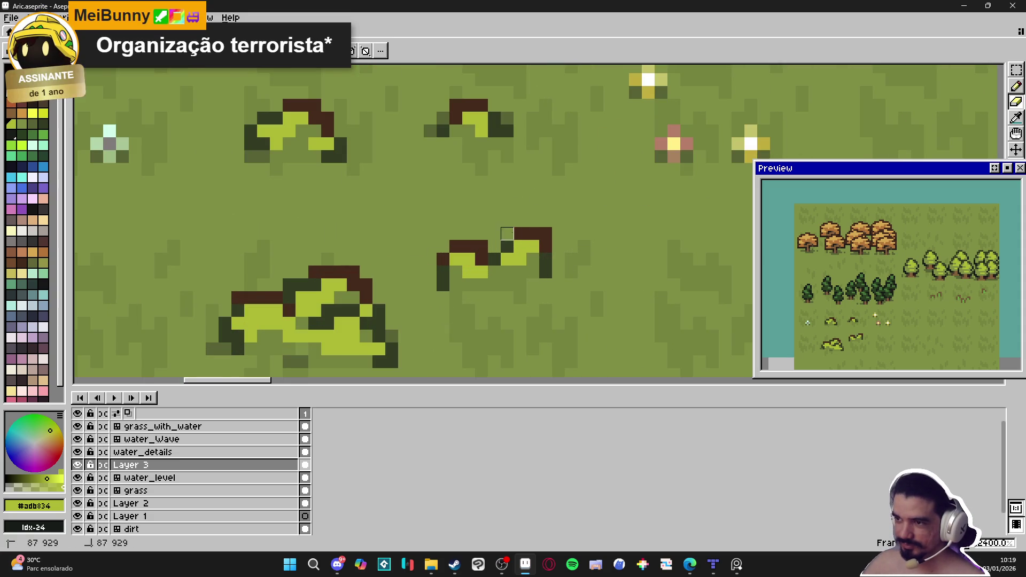
scroll(508, 233, down, 4)
key(b)
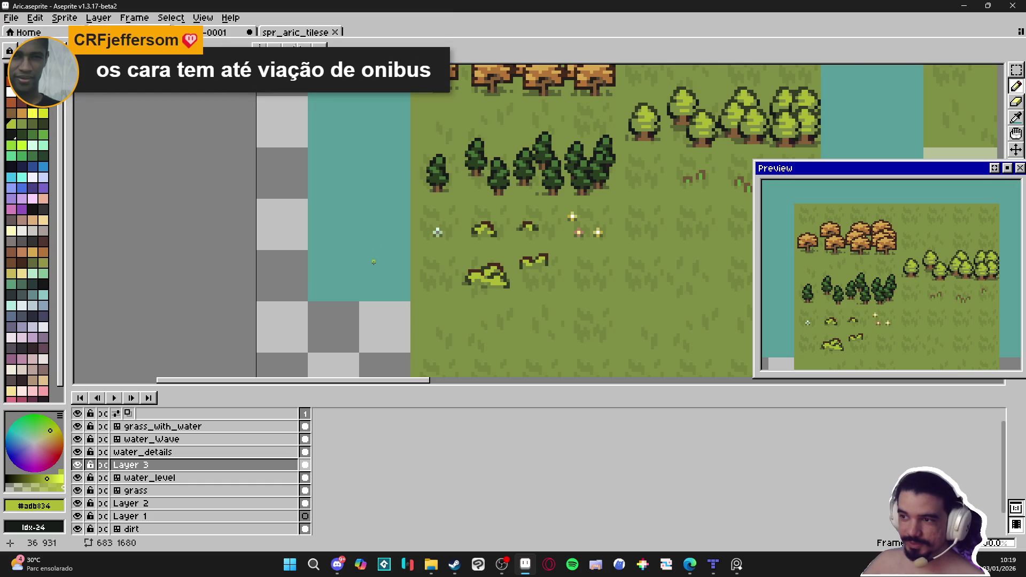
scroll(521, 255, up, 5)
- Darken a shrub outline pixel in brown and add dark green #333c24 shading
alt+click(522, 250)
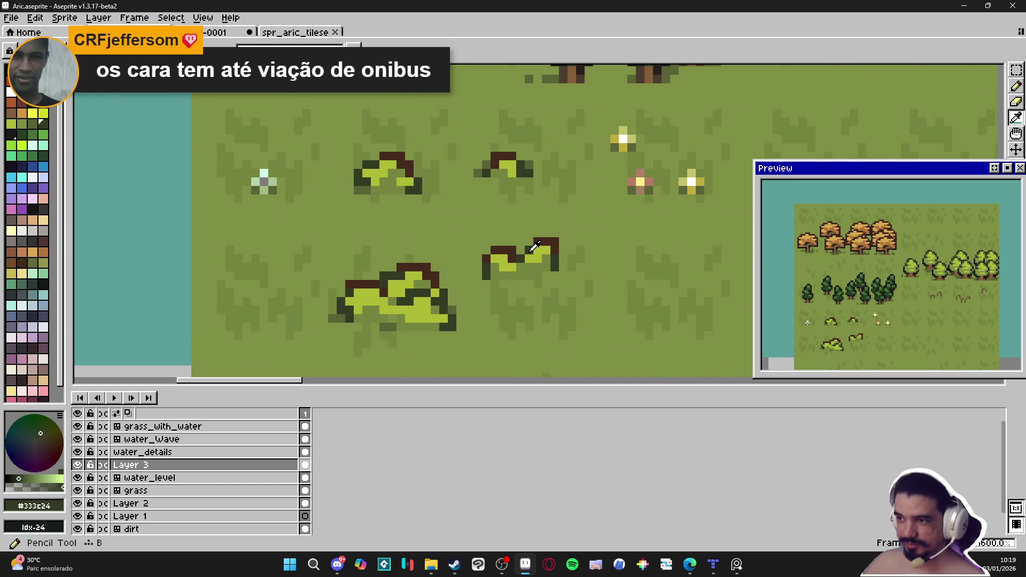
alt+click(529, 266)
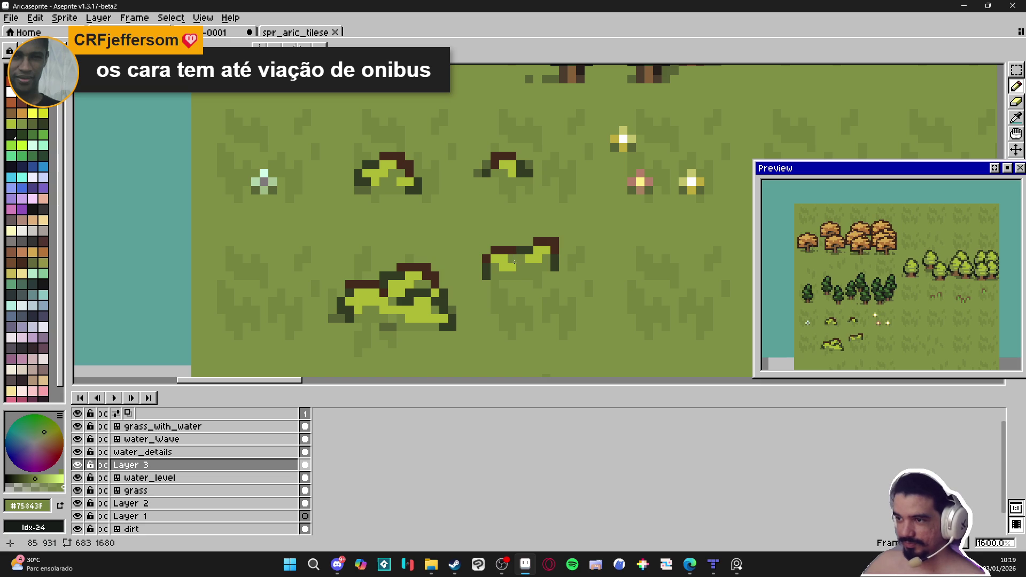
alt+click(512, 258)
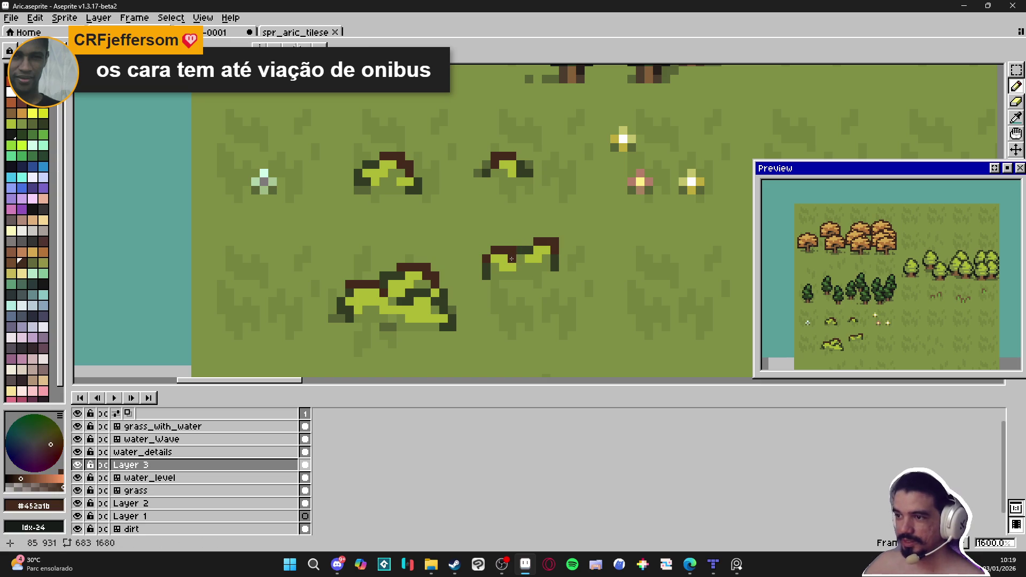
click(523, 256)
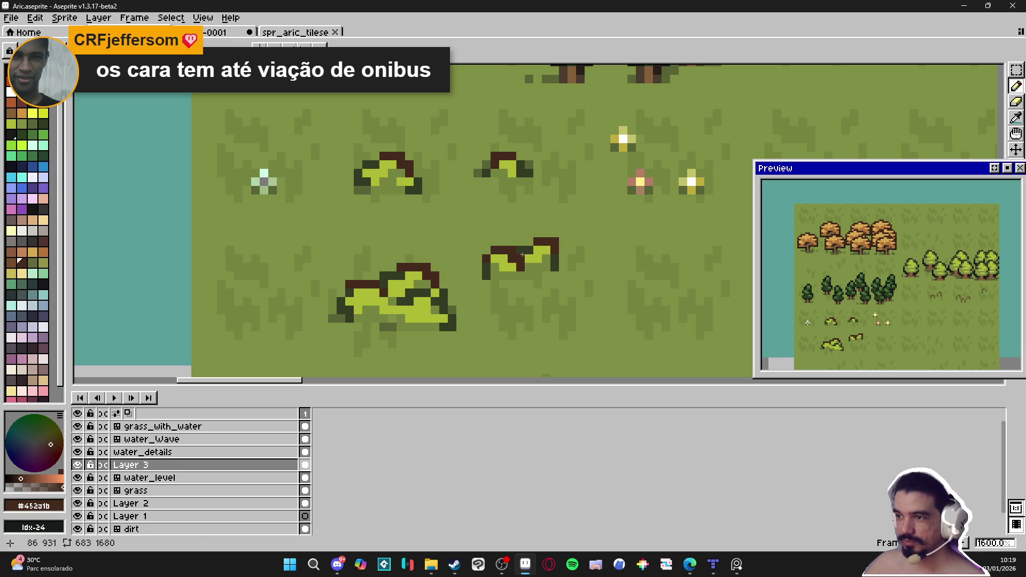
key(e)
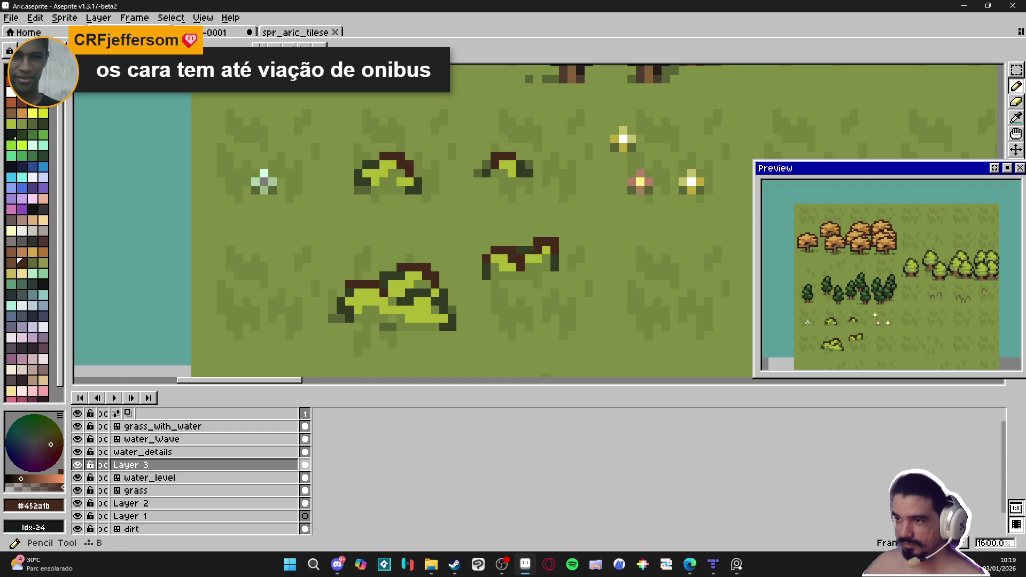
alt+click(524, 249)
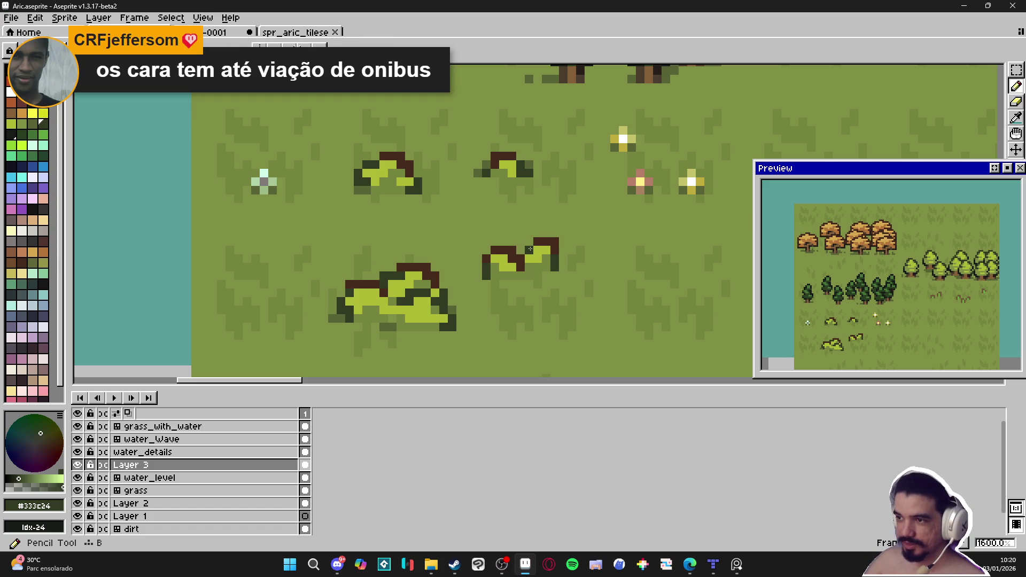
click(522, 253)
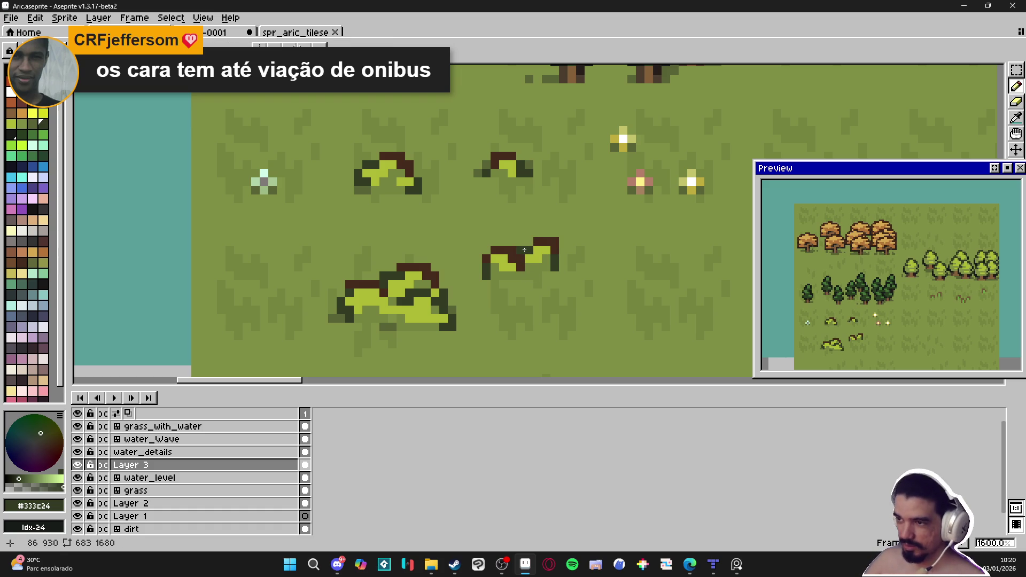
- Sample the grass and darker grass greens and save Aric.aseprite
scroll(537, 286, down, 3)
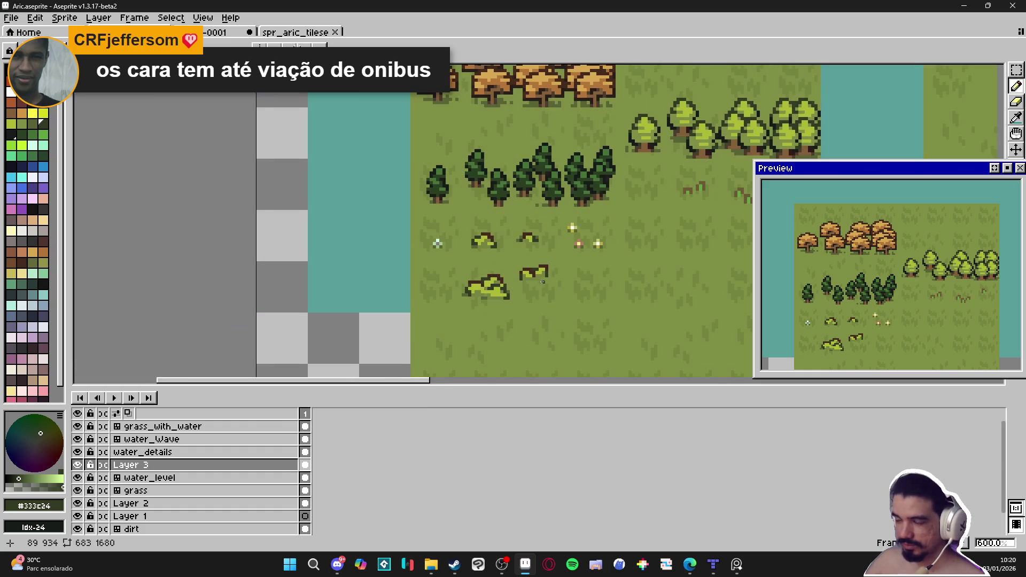
scroll(537, 289, up, 3)
alt+click(513, 283)
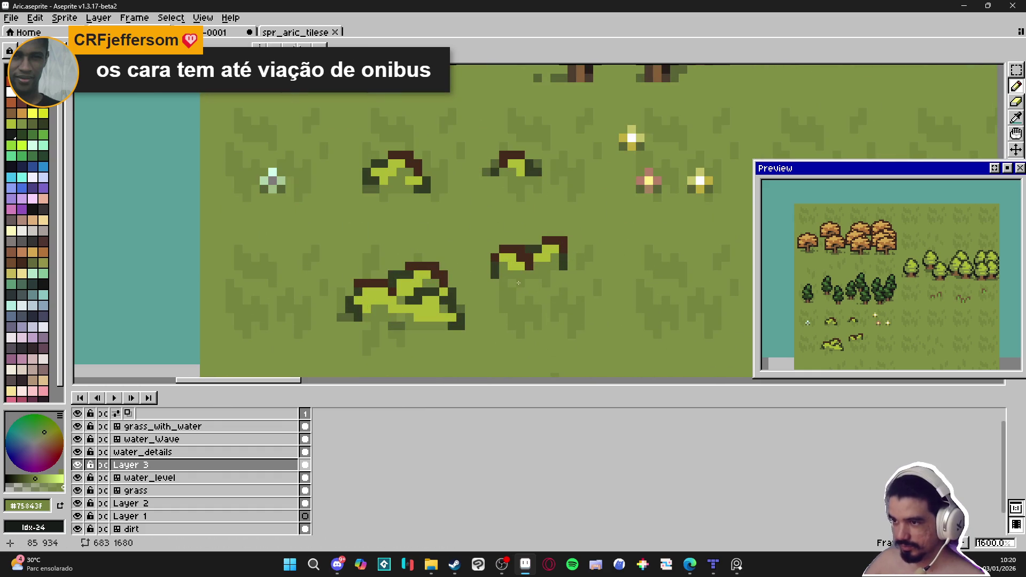
scroll(514, 283, down, 2)
scroll(519, 284, up, 1)
scroll(502, 273, down, 3)
key(ctrl+s)
scroll(498, 270, up, 4)
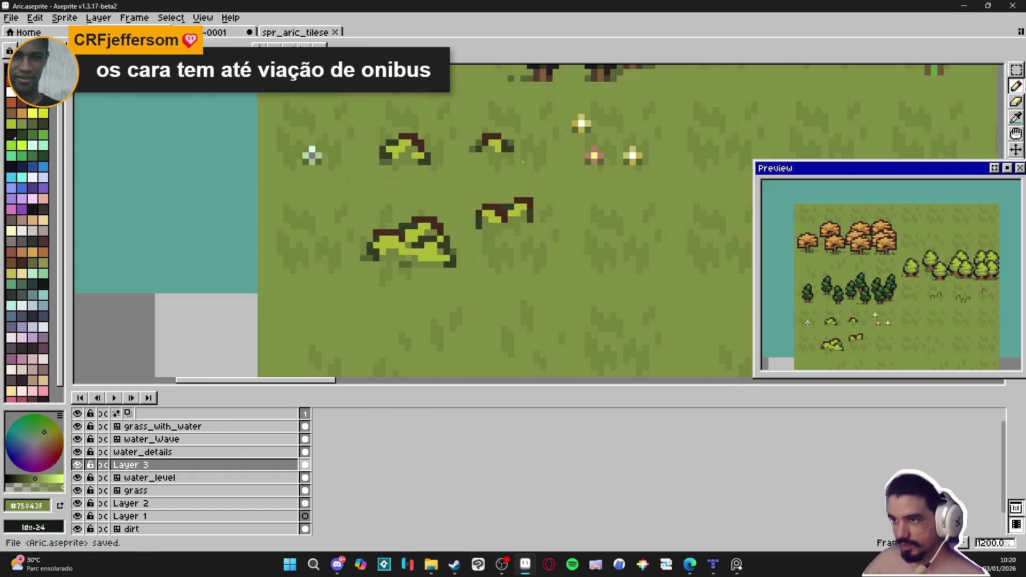
alt+click(514, 139)
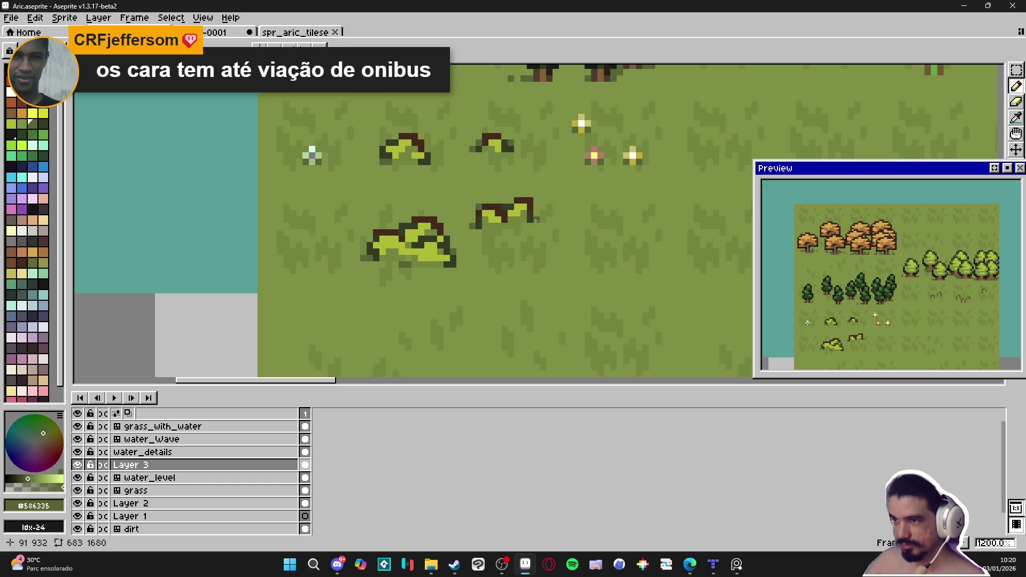
scroll(534, 241, down, 3)
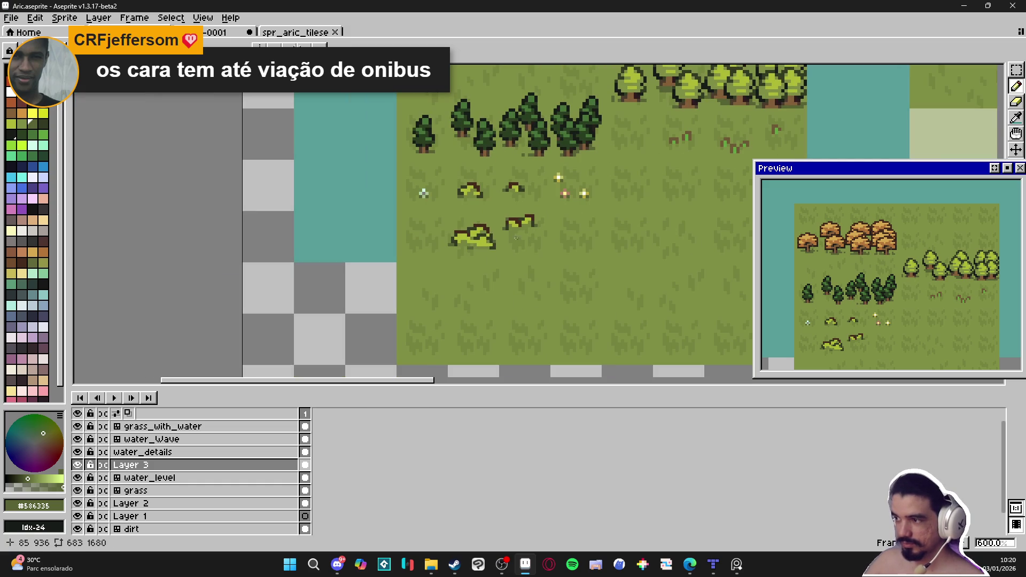
scroll(539, 254, down, 1)
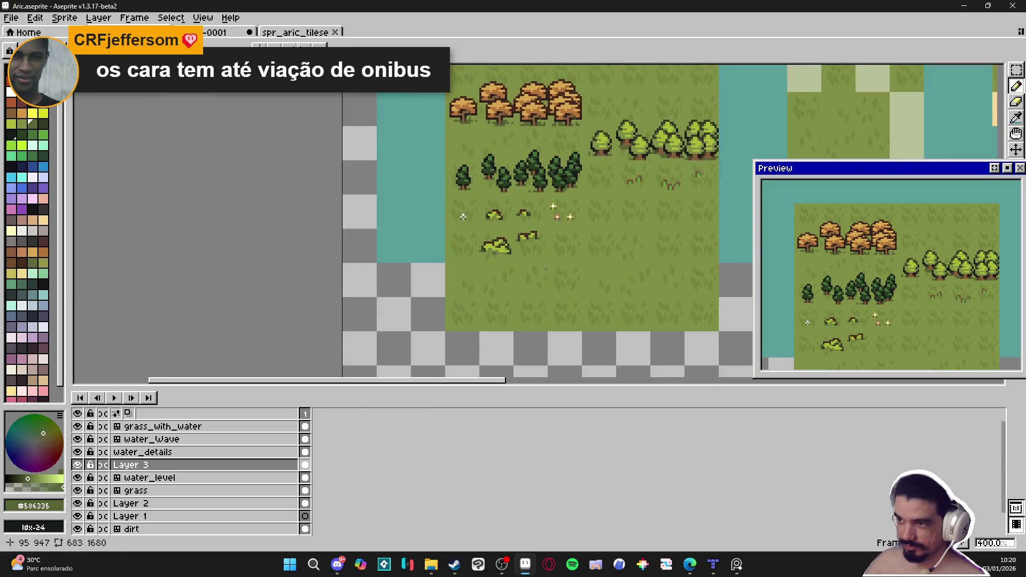
key(ctrl+s)
- Pan and zoom around the whole map to review the bush edits
drag(547, 267, 508, 258)
scroll(509, 258, down, 1)
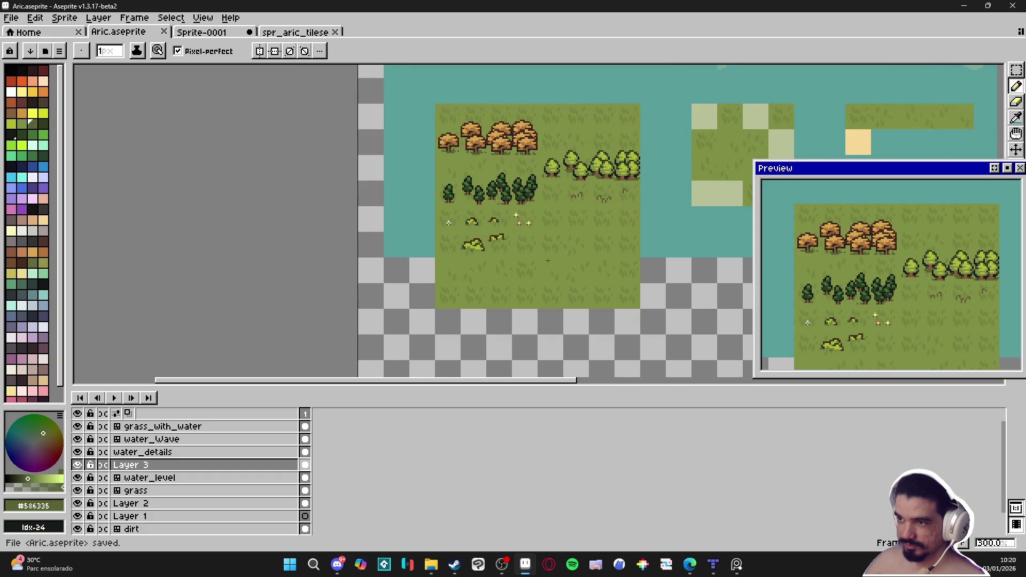
scroll(543, 255, up, 6)
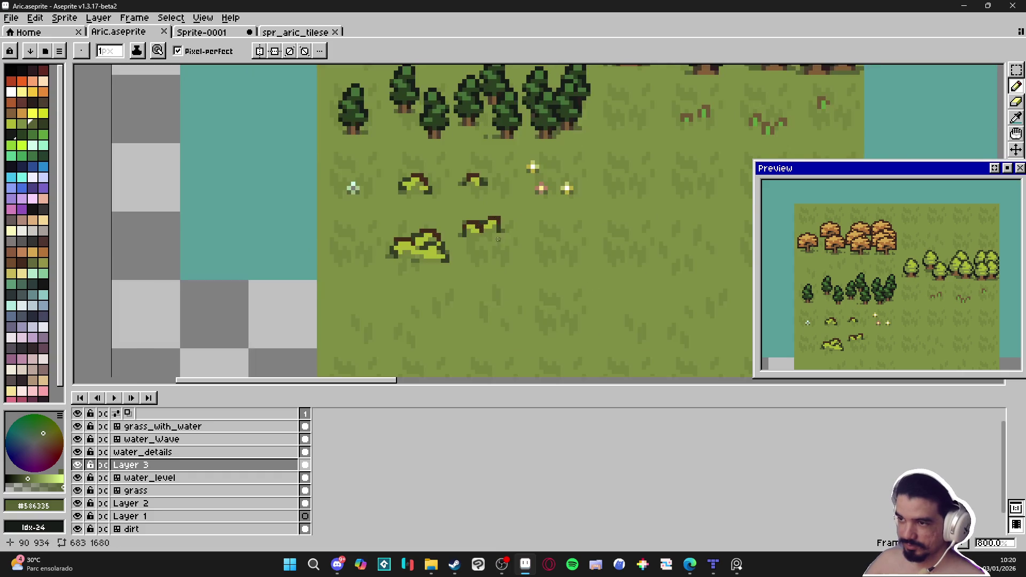
scroll(528, 248, down, 3)
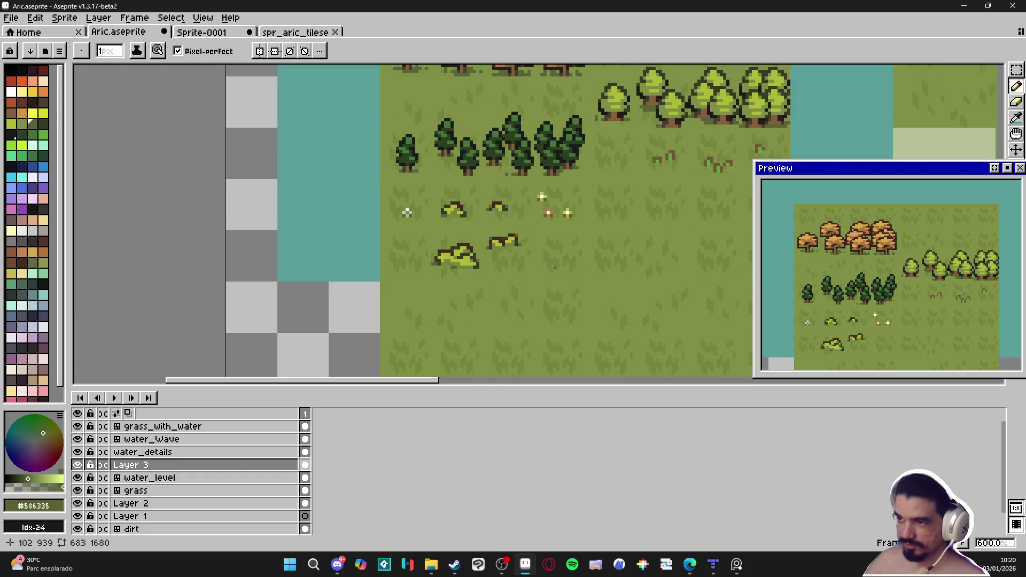
scroll(554, 266, down, 2)
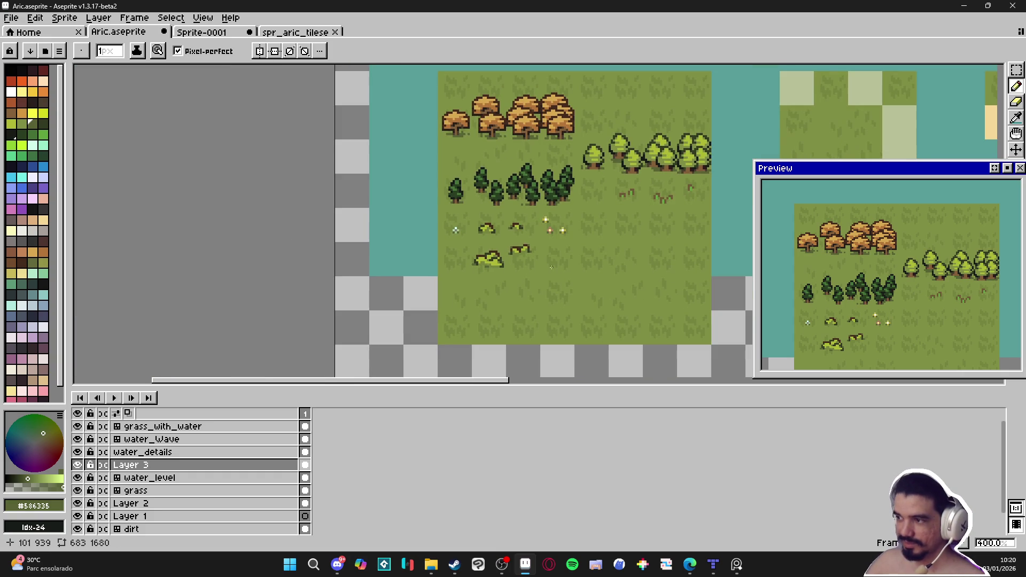
scroll(512, 267, up, 3)
scroll(512, 267, down, 2)
scroll(512, 267, up, 4)
scroll(524, 257, down, 4)
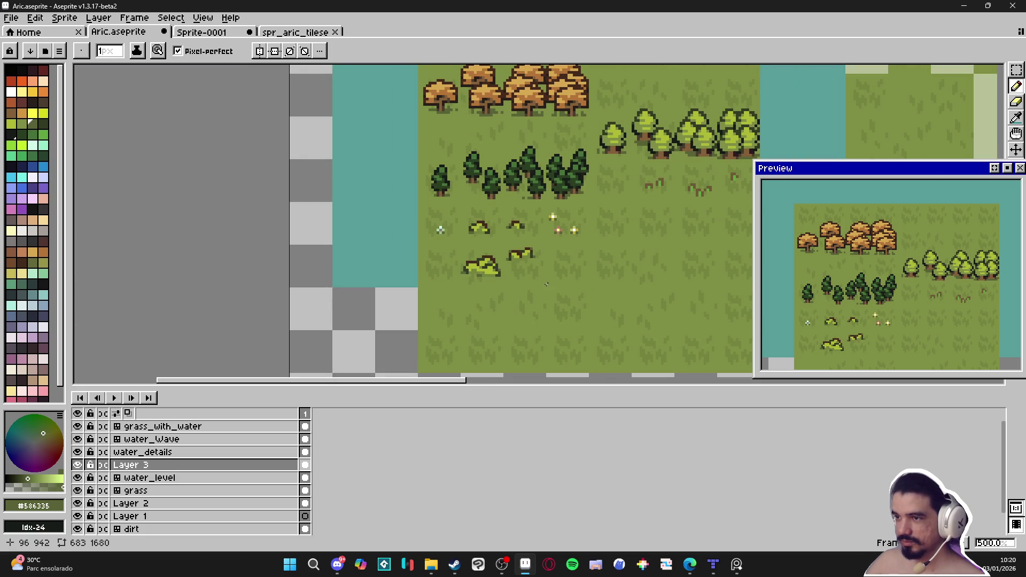
scroll(526, 264, up, 4)
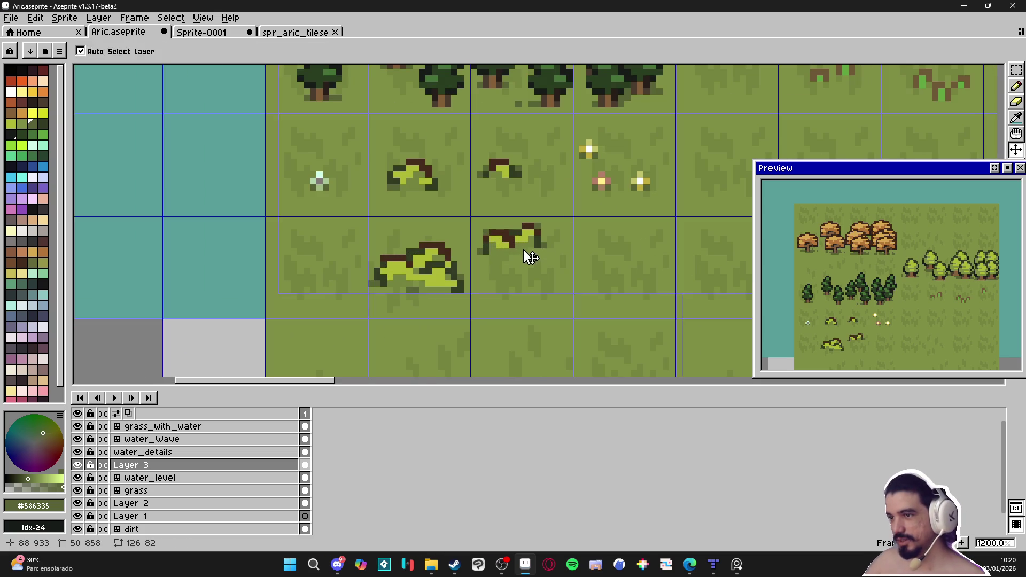
- Delete the small bush in the lower row, leaving plain grass, and save the tileset
key(m)
drag(512, 237, 518, 244)
key(Delete)
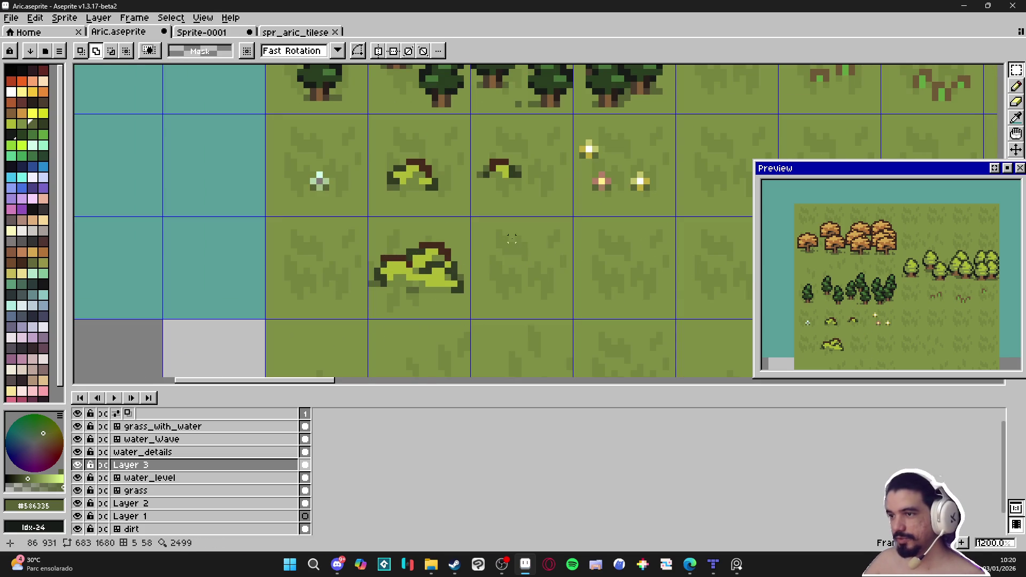
scroll(516, 257, down, 5)
key(ctrl+s)
scroll(492, 269, up, 1)
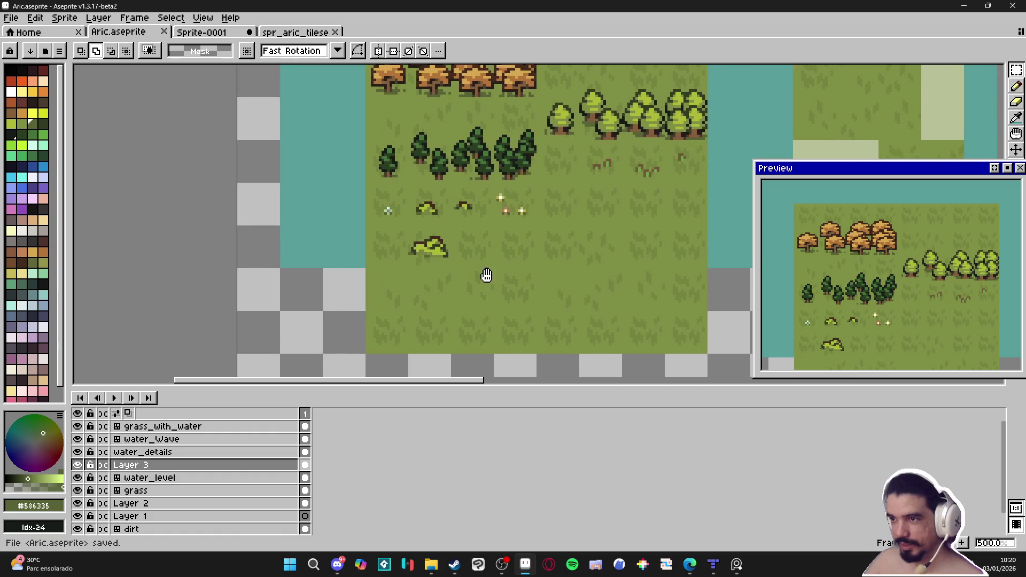
click(736, 564)
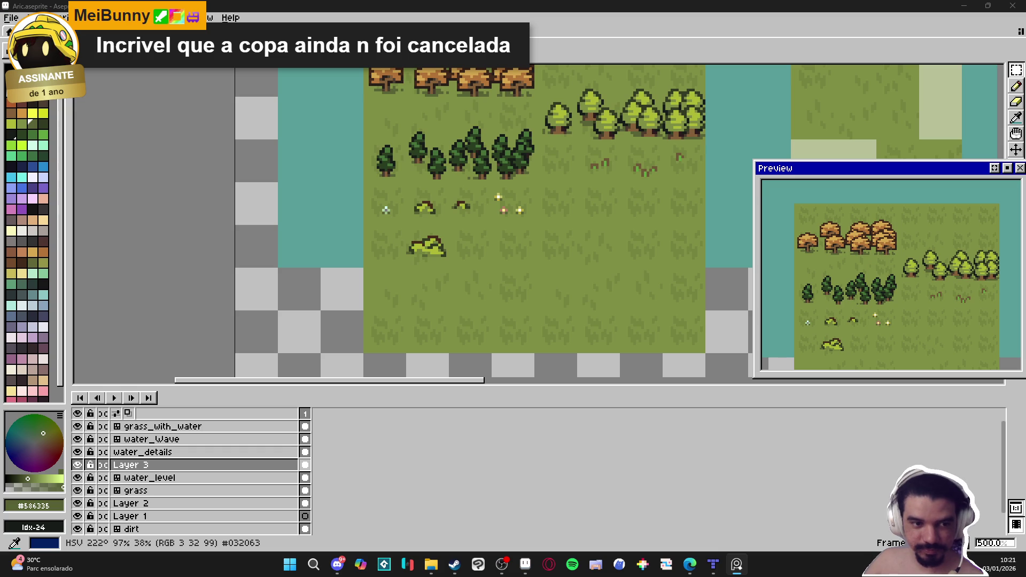
- Show the tile grid and pick a light blue-grey palette colour for a rock
scroll(524, 290, down, 2)
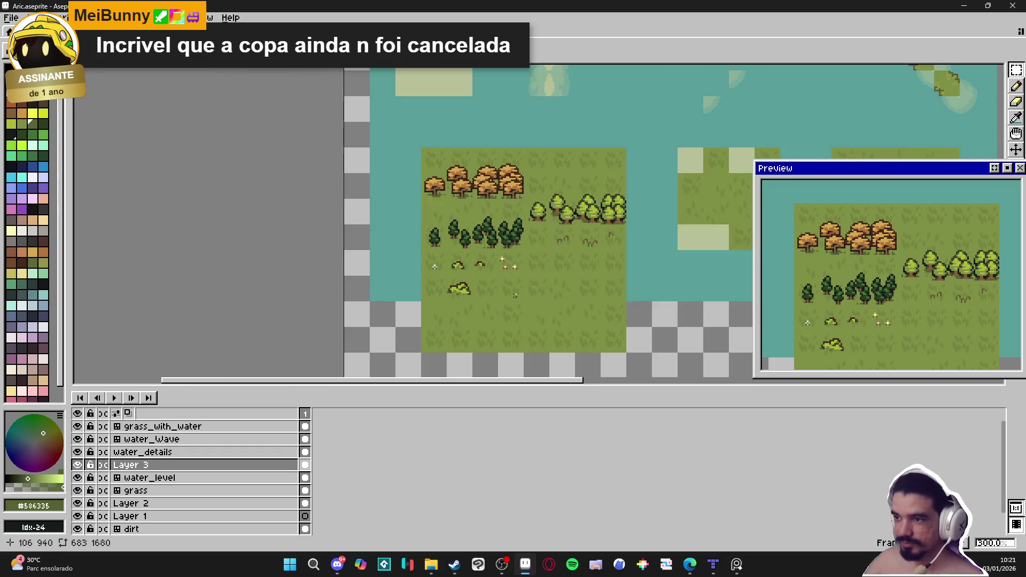
scroll(524, 289, up, 2)
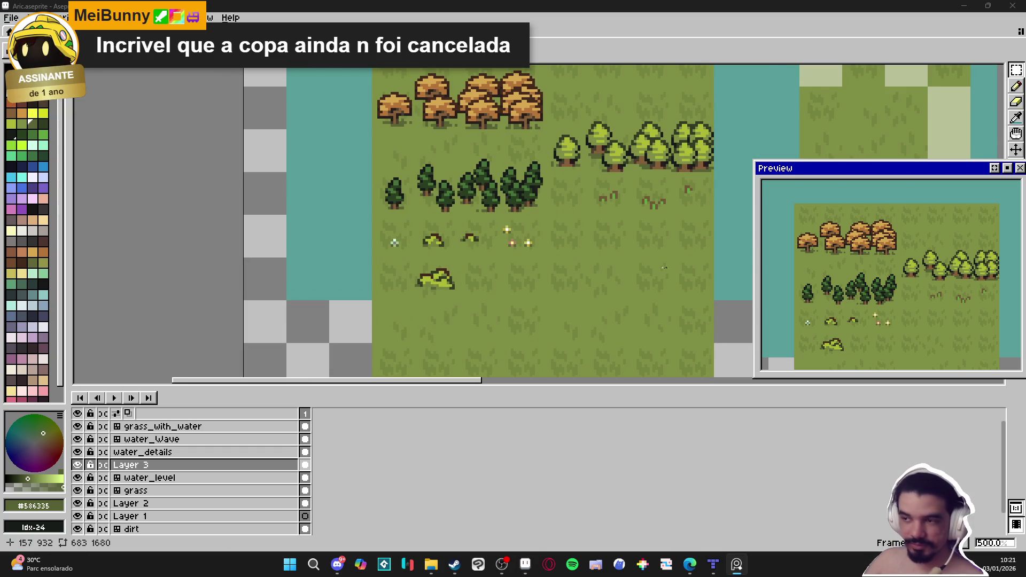
scroll(404, 266, down, 1)
key(ctrl+apostrophe)
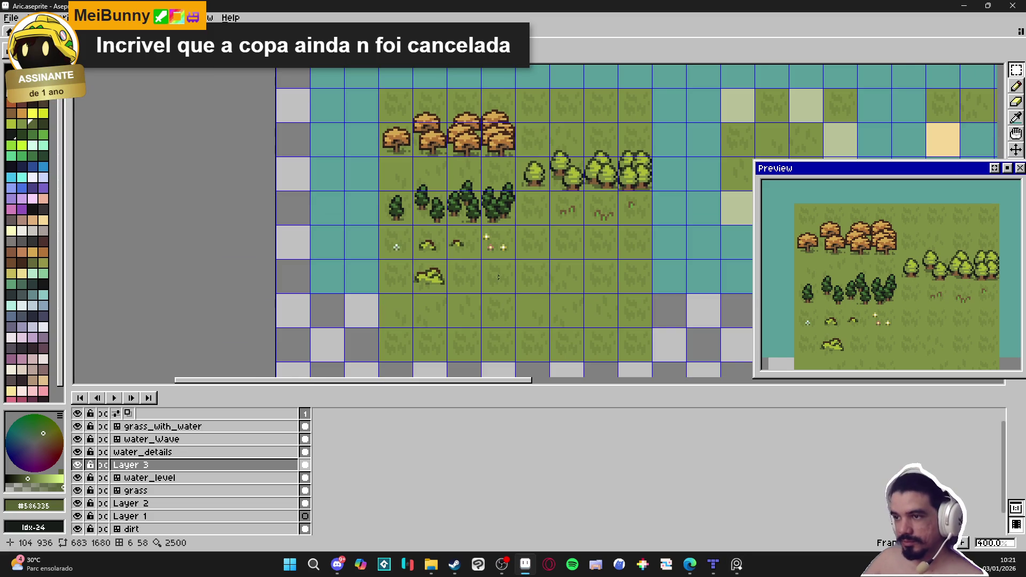
scroll(508, 278, up, 1)
scroll(508, 278, up, 2)
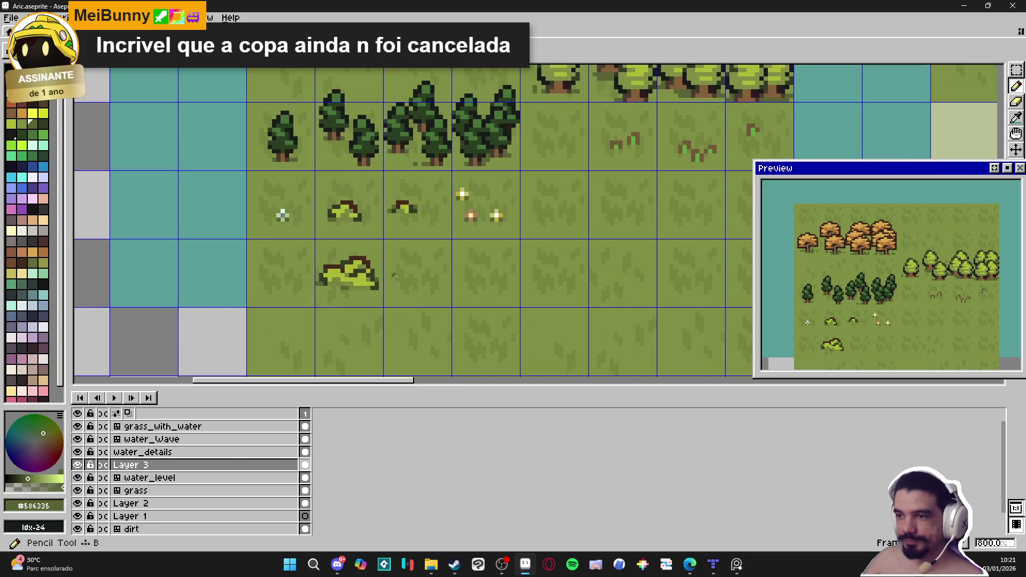
click(33, 304)
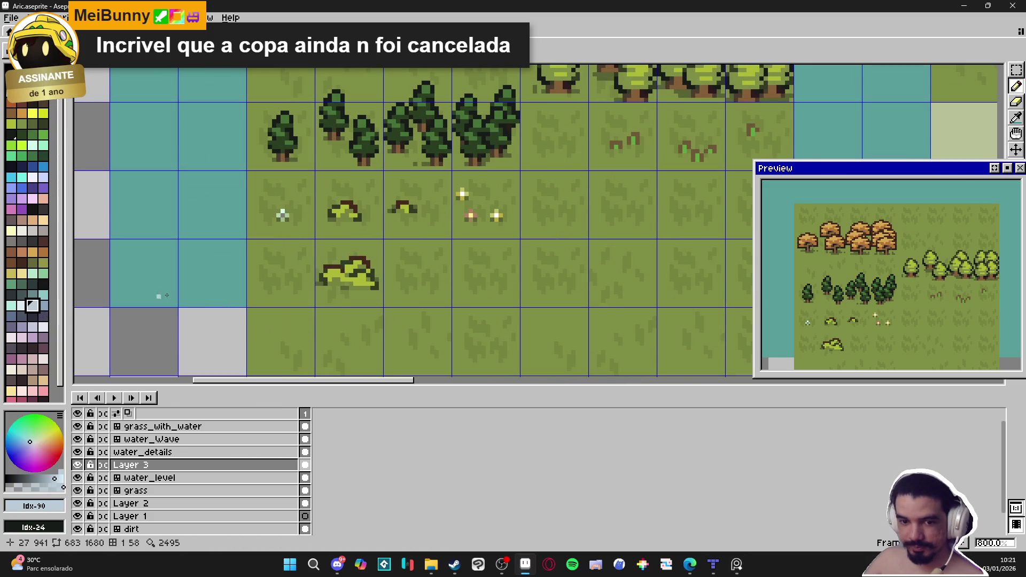
- Paint the small rock's light blue-grey base shape and erase stray pixels around it
scroll(414, 261, up, 5)
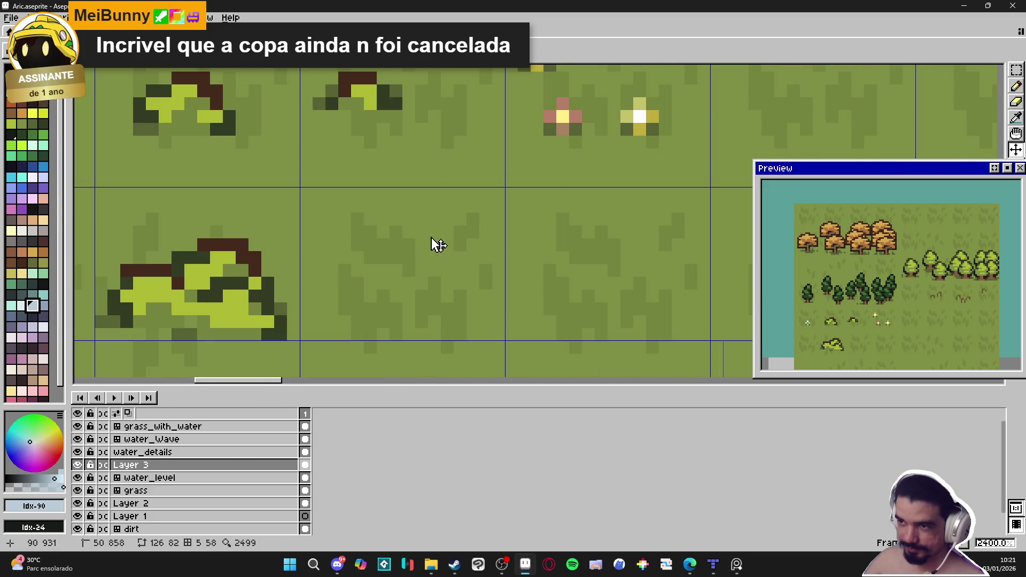
mouse_move(431, 237)
mouse_down()
mouse_move(417, 250)
mouse_move(434, 258)
mouse_move(409, 259)
mouse_move(448, 231)
mouse_up()
click(44, 305)
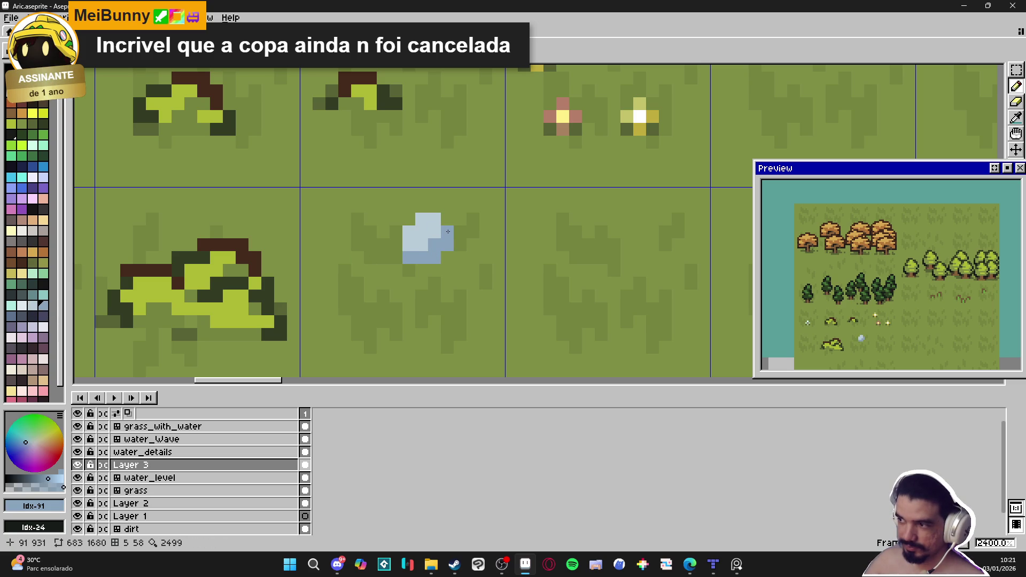
key(e)
drag(447, 232, 447, 245)
click(10, 69)
key(b)
drag(420, 206, 447, 220)
- Outline the rock's top and right side in dark blue-grey
alt+click(428, 229)
click(21, 316)
click(421, 206)
mouse_move(422, 206)
mouse_down()
mouse_move(447, 220)
mouse_move(451, 241)
mouse_move(409, 219)
mouse_move(396, 231)
mouse_move(406, 254)
mouse_up()
key(ctrl+z)
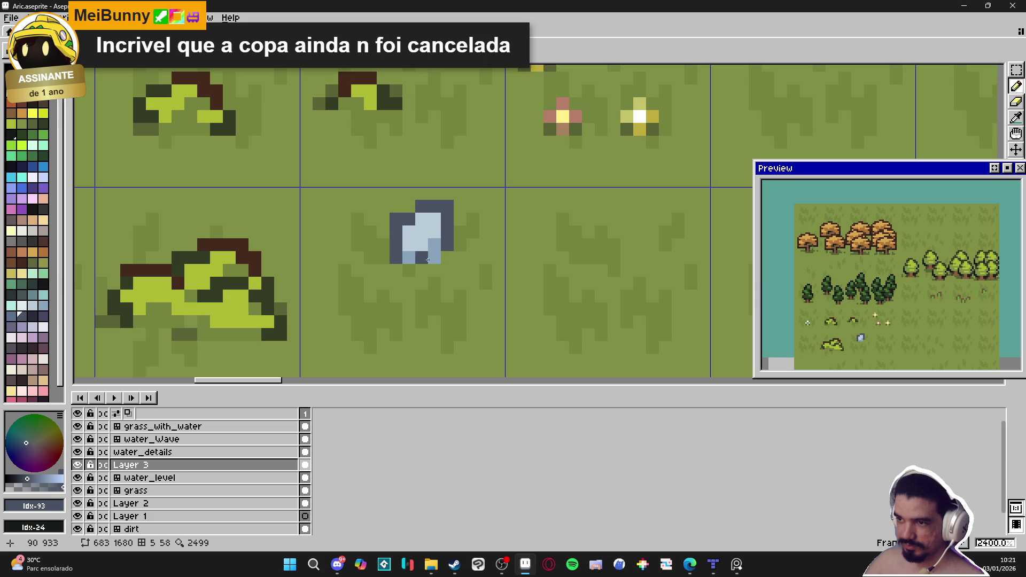
- Shade the rock's bottom row mid blue-grey, then sample the grass green for its shadow
click(43, 305)
click(11, 316)
click(421, 258)
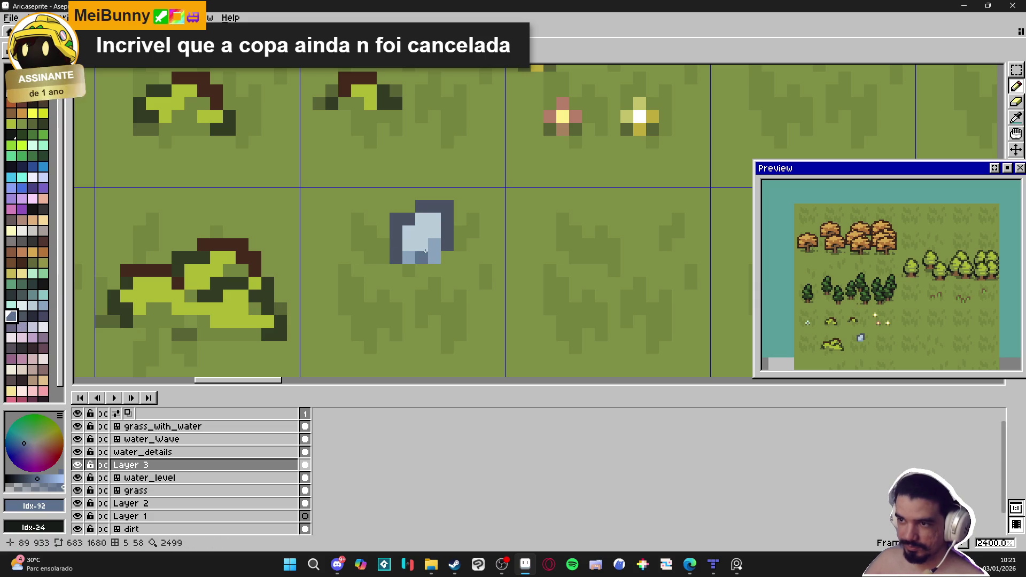
drag(434, 245, 435, 258)
click(396, 257)
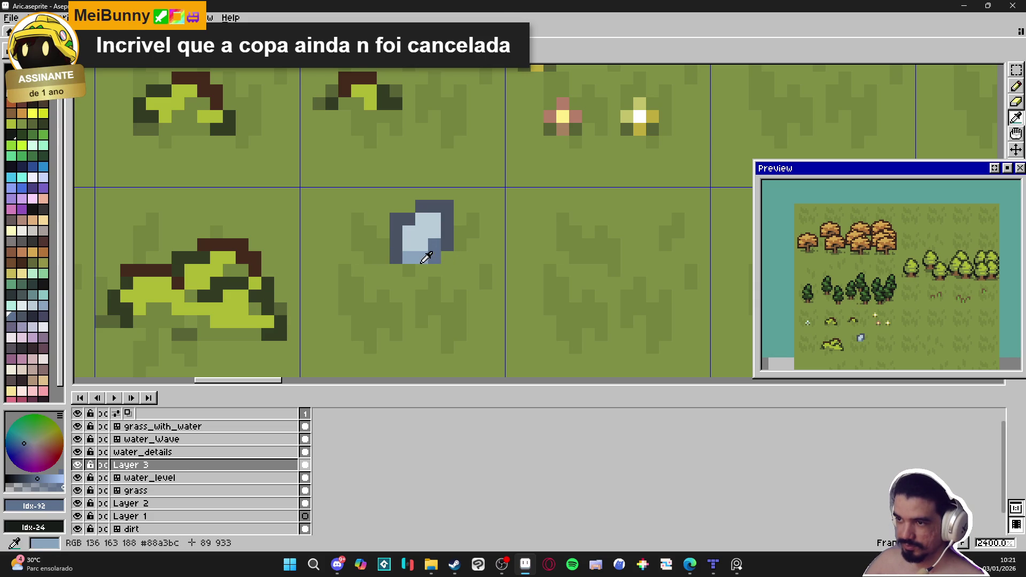
alt+click(434, 251)
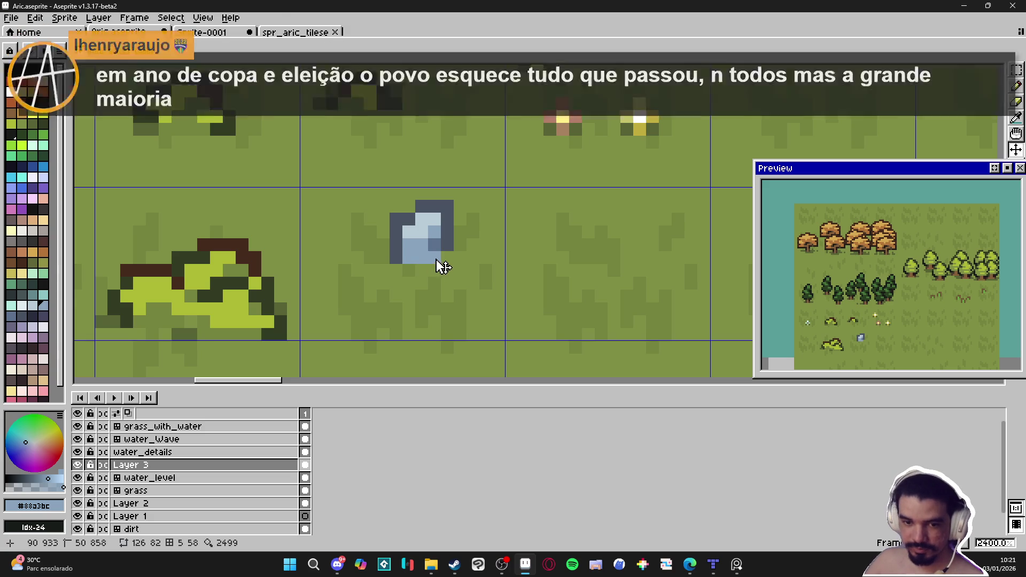
key(ctrl+z)
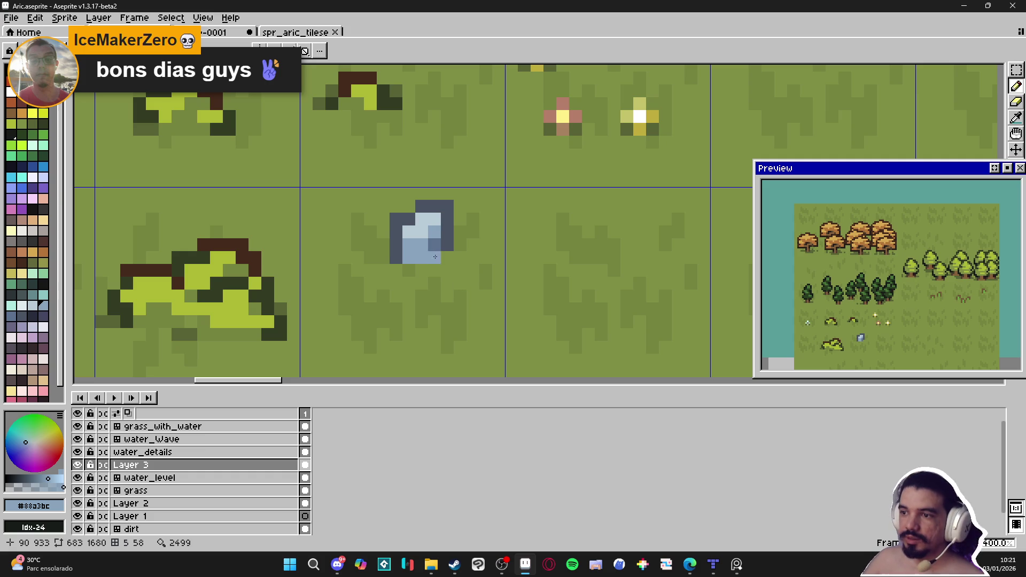
scroll(338, 236, down, 4)
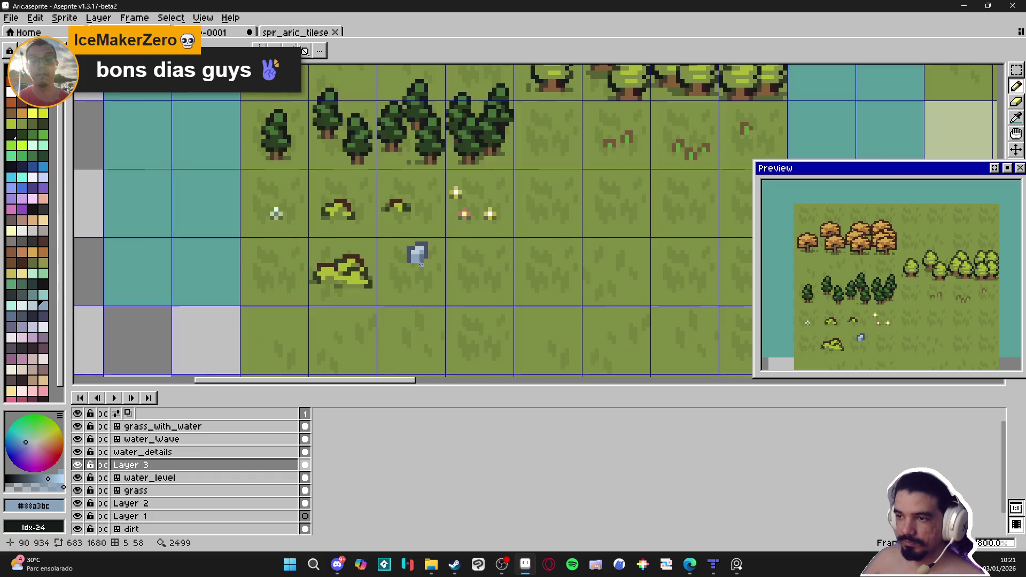
scroll(352, 281, up, 2)
alt+click(352, 282)
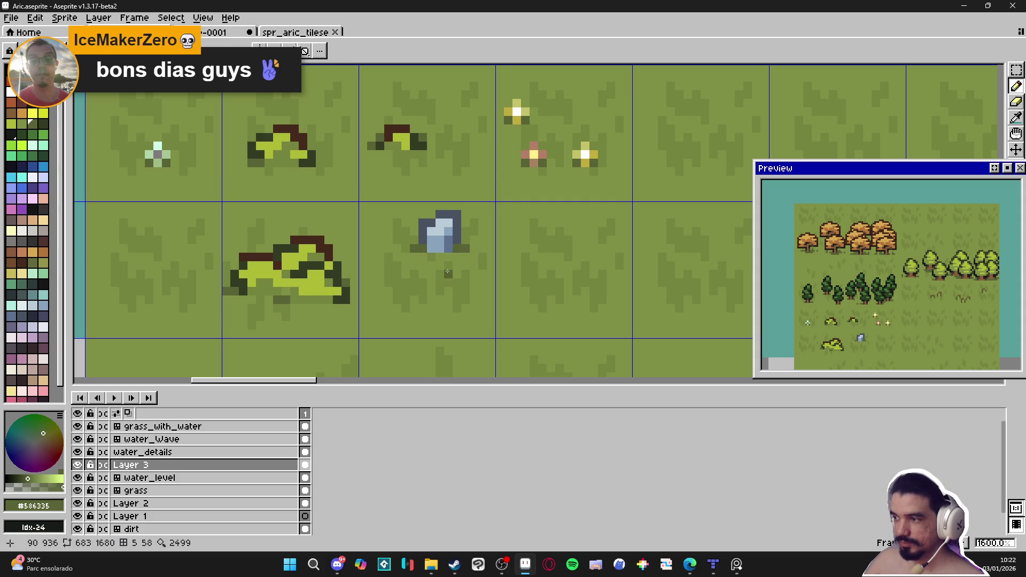
- Darken pixels along the small rock's top, left and right edges with a darker palette colour
scroll(414, 242, up, 1)
alt+click(424, 210)
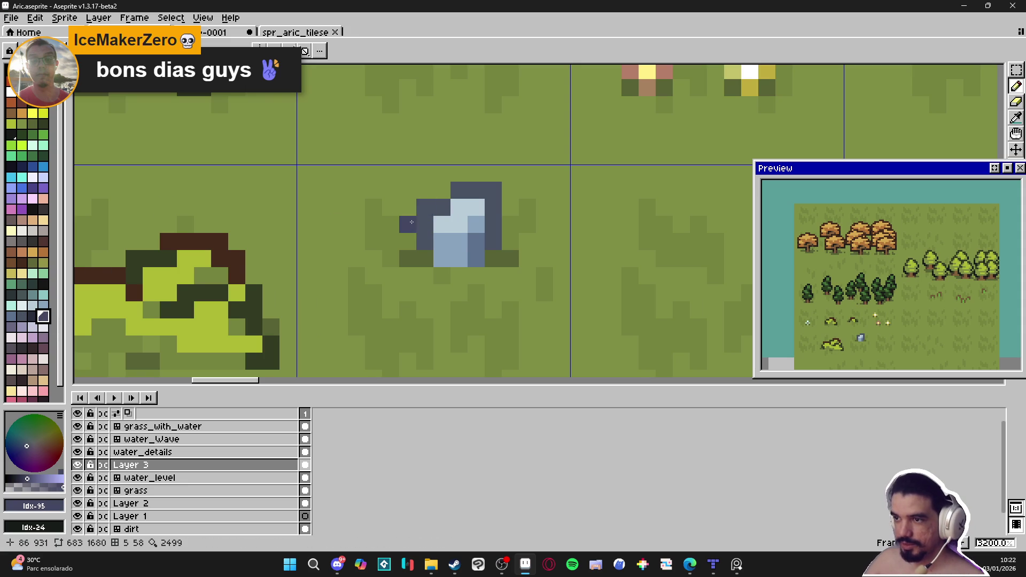
alt+click(431, 223)
key(0)
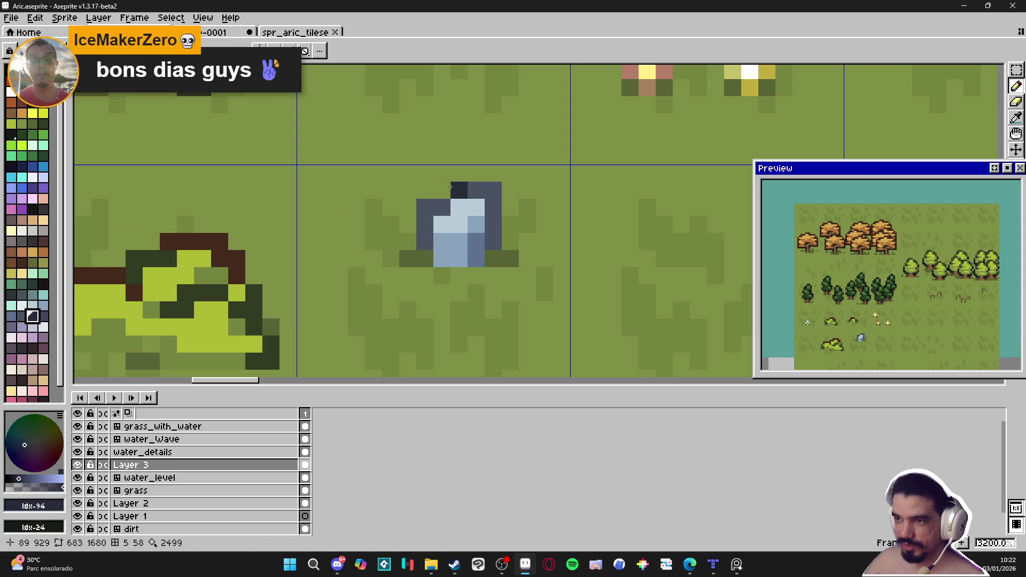
drag(442, 208, 430, 206)
click(425, 224)
click(493, 242)
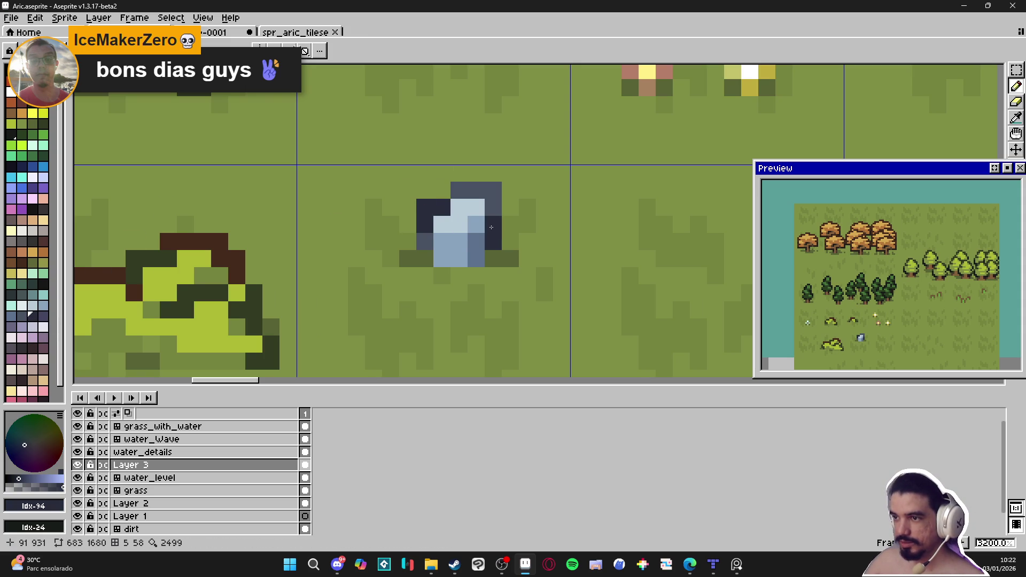
scroll(490, 232, down, 6)
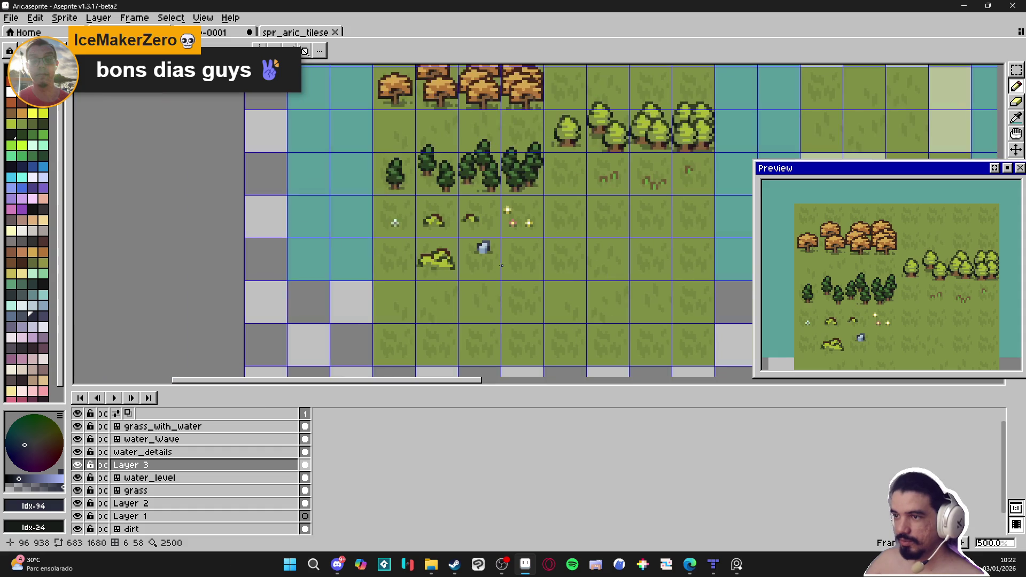
scroll(481, 246, up, 6)
scroll(471, 235, down, 3)
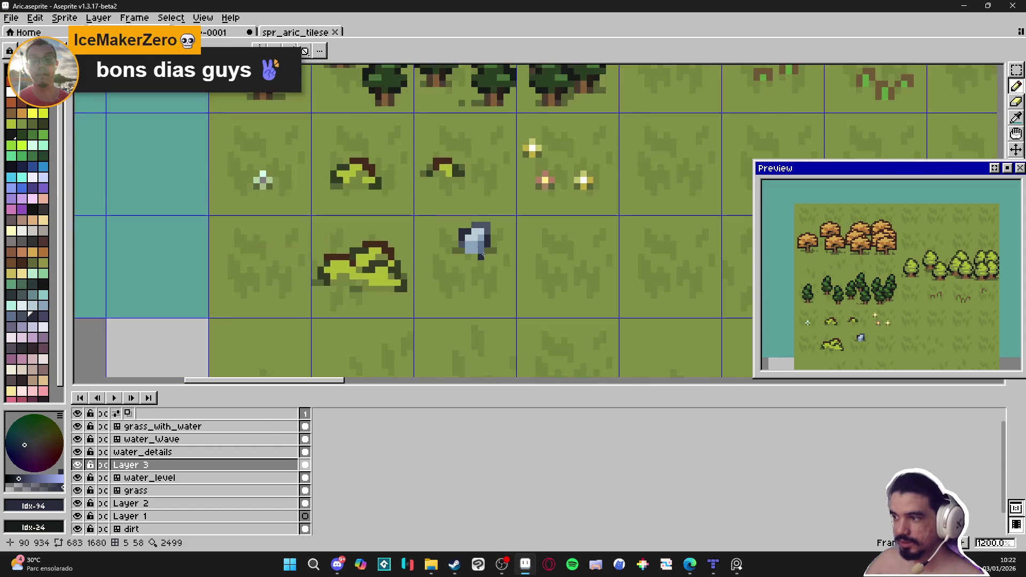
scroll(440, 210, up, 1)
- Select the rock's tile area and move the rock slightly lower and right
key(m)
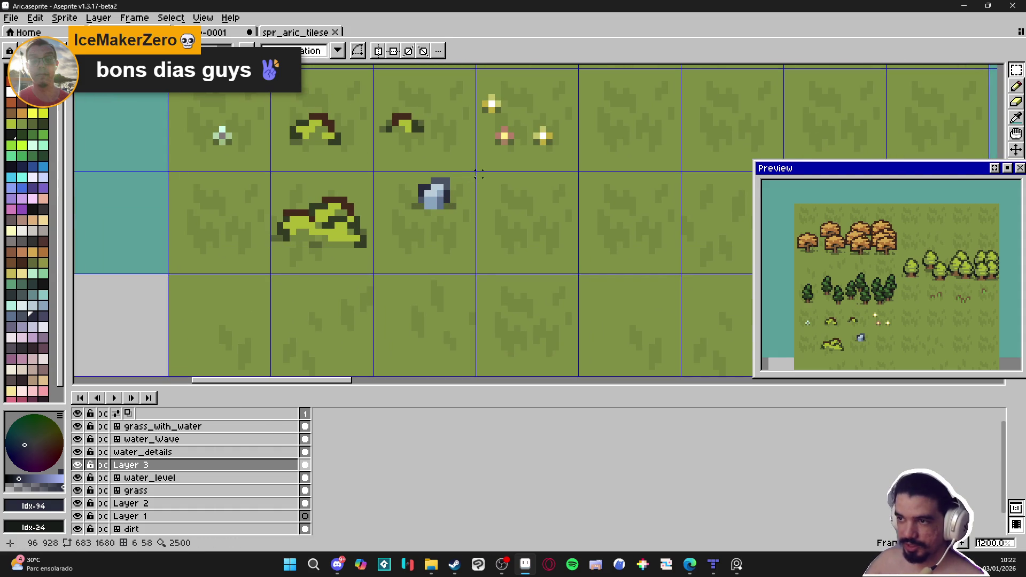
drag(473, 174, 381, 264)
mouse_move(450, 222)
mouse_down()
mouse_move(451, 246)
mouse_move(453, 236)
mouse_up()
key(Return)
scroll(453, 236, right, 1)
key(b)
alt+click(405, 219)
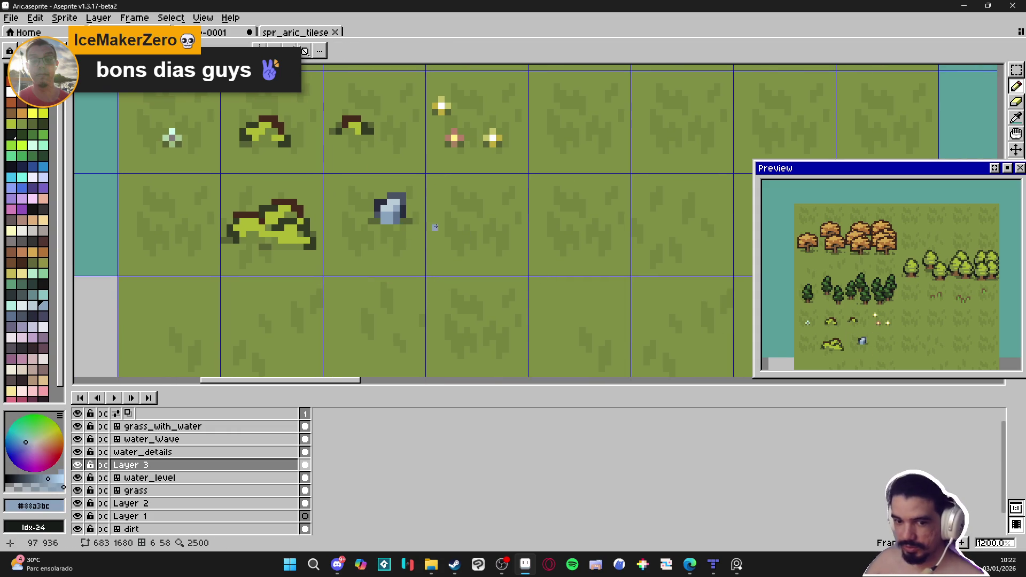
- Save the file and block out a second, larger blue rock shape in the next tile
scroll(411, 222, right, 1)
key(ctrl+s)
scroll(458, 224, up, 3)
click(410, 190)
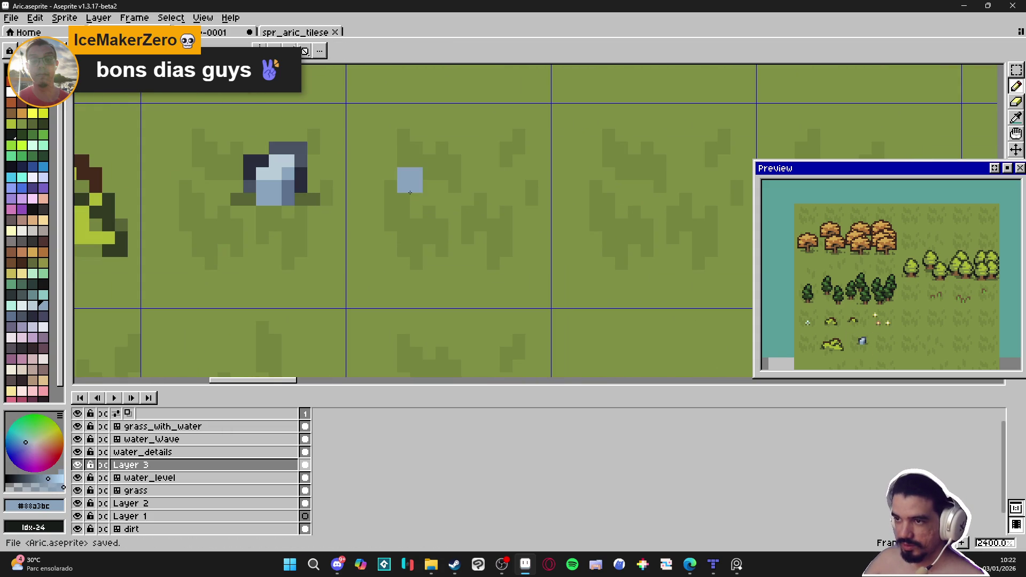
shift+click(453, 227)
mouse_move(458, 229)
mouse_down()
mouse_move(377, 206)
mouse_move(397, 202)
mouse_move(400, 225)
mouse_move(466, 233)
mouse_up()
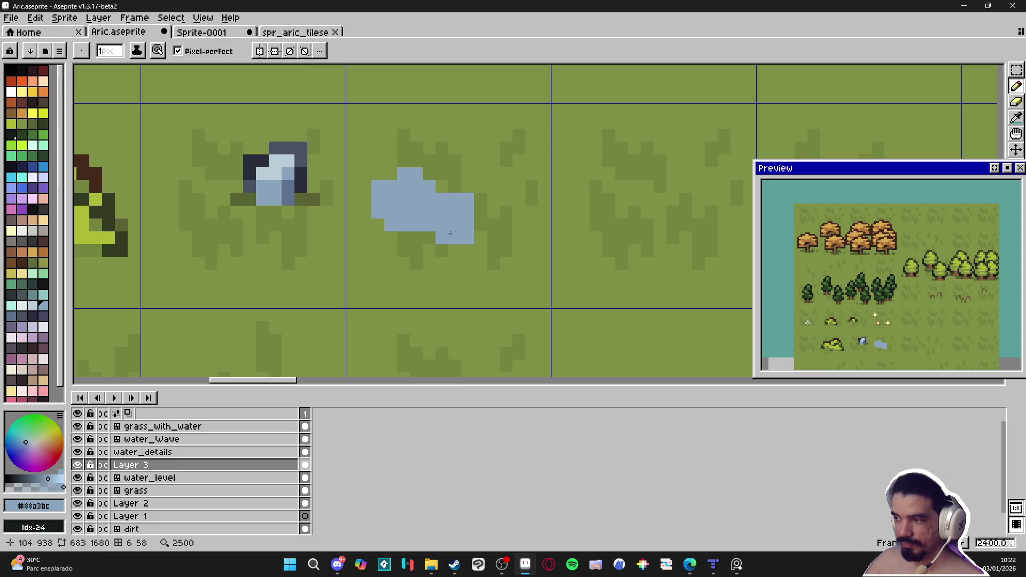
- Paint the new rock's upper part in the lightest blue with a 2-pixel brush
alt+click(267, 171)
click(404, 199)
key(plus)
mouse_move(385, 194)
mouse_down()
mouse_move(417, 194)
mouse_move(411, 175)
mouse_move(436, 213)
mouse_move(461, 206)
mouse_move(426, 228)
mouse_move(462, 232)
mouse_up()
key(minus)
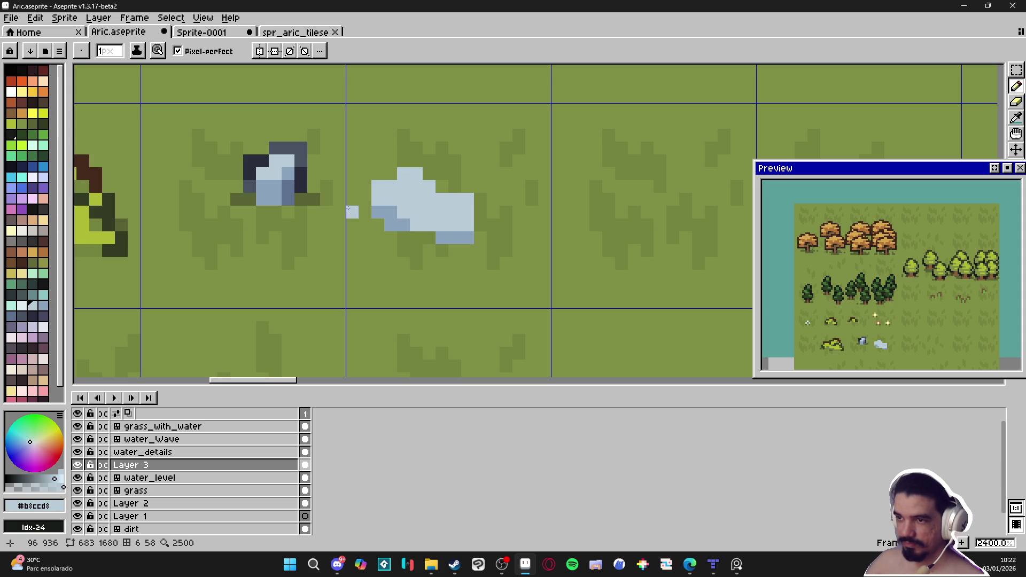
- Paint the rock's lower edge mid blue and add more light-blue pixels on top
alt+click(293, 188)
click(390, 234)
mouse_move(431, 245)
mouse_down()
mouse_move(416, 238)
mouse_move(455, 250)
mouse_move(406, 250)
mouse_move(380, 219)
mouse_up()
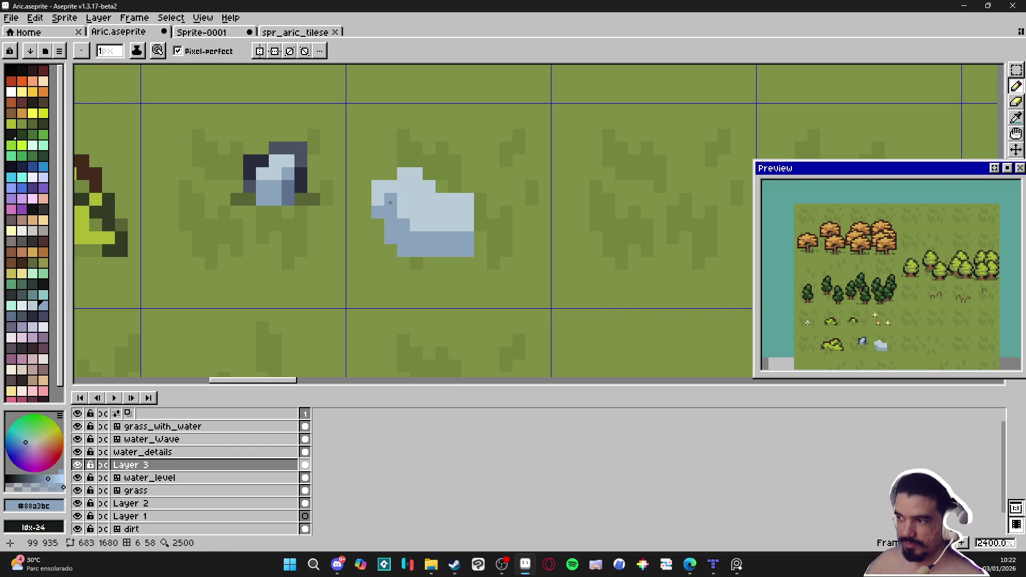
scroll(383, 208, down, 3)
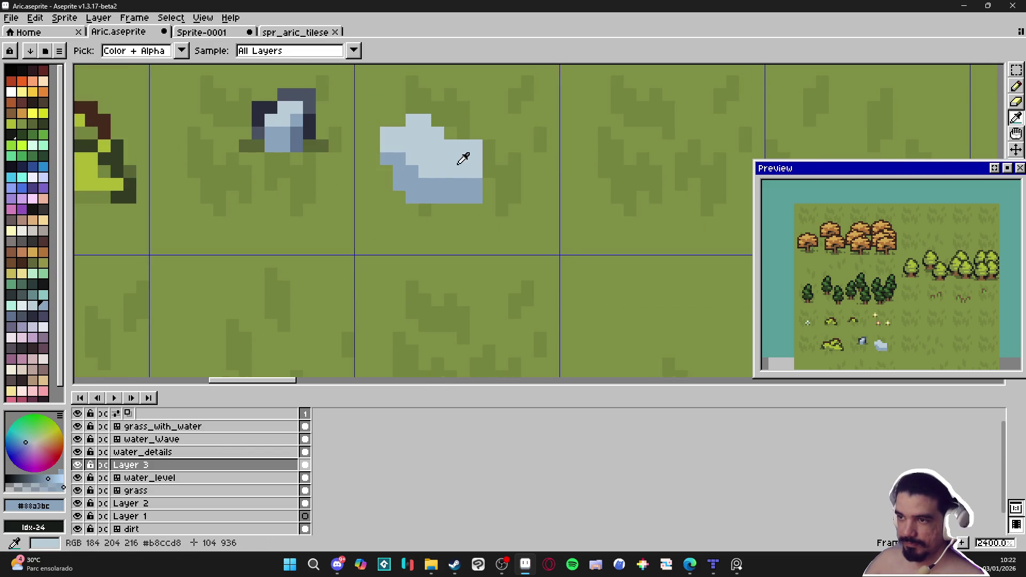
alt+click(460, 155)
key(plus)
click(408, 222)
key(minus)
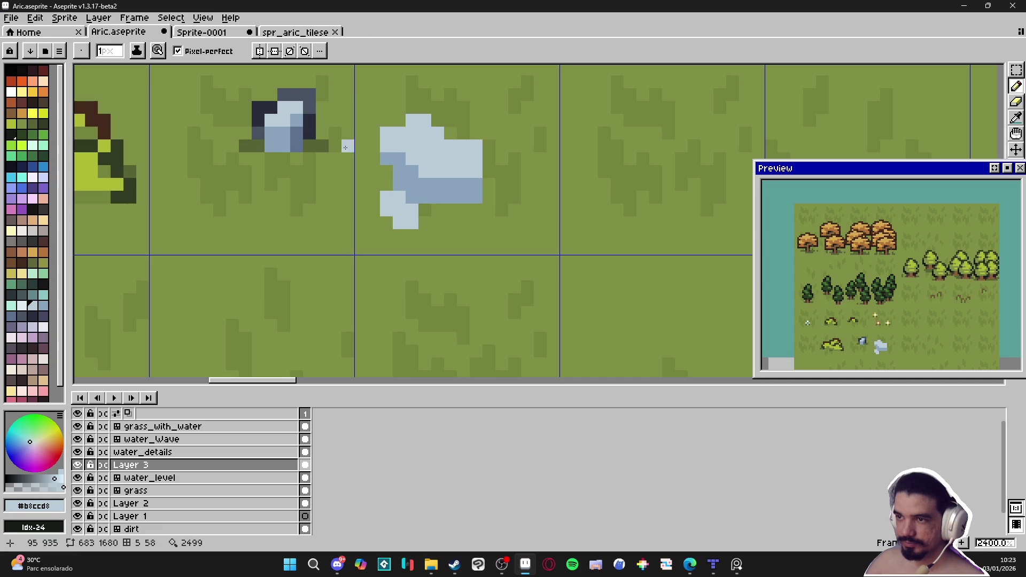
- Outline the larger rock's top, left and lower edges in dark slate
alt+click(297, 95)
click(395, 113)
mouse_move(395, 113)
mouse_down()
mouse_move(428, 109)
mouse_move(451, 133)
mouse_move(489, 137)
mouse_move(489, 198)
mouse_up()
mouse_move(384, 123)
mouse_down()
mouse_move(372, 141)
mouse_move(396, 184)
mouse_move(421, 196)
mouse_move(424, 223)
mouse_up()
drag(373, 198, 376, 208)
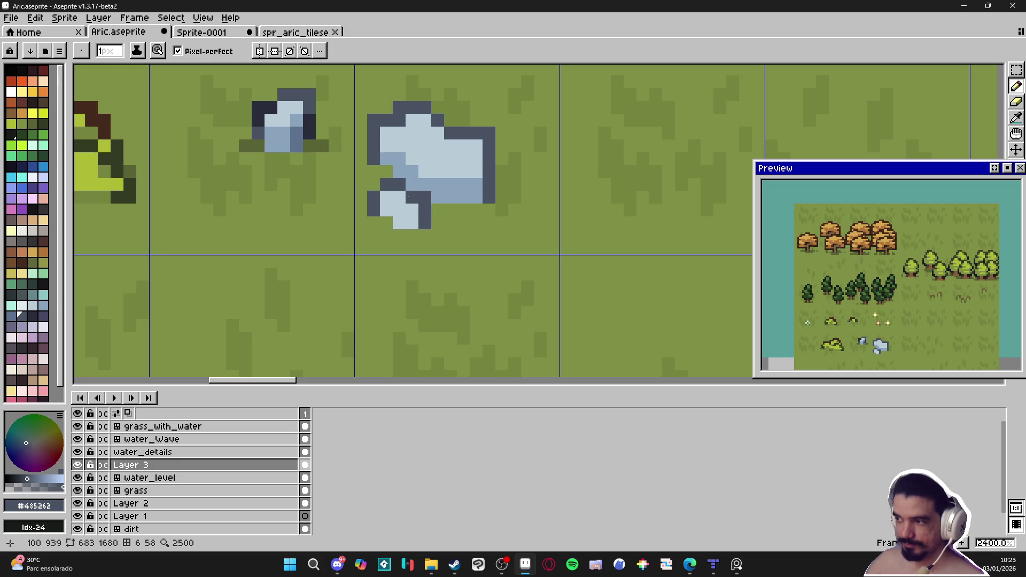
- Add mid-blue shading pixels and a light-blue highlight to the larger rock
alt+click(300, 129)
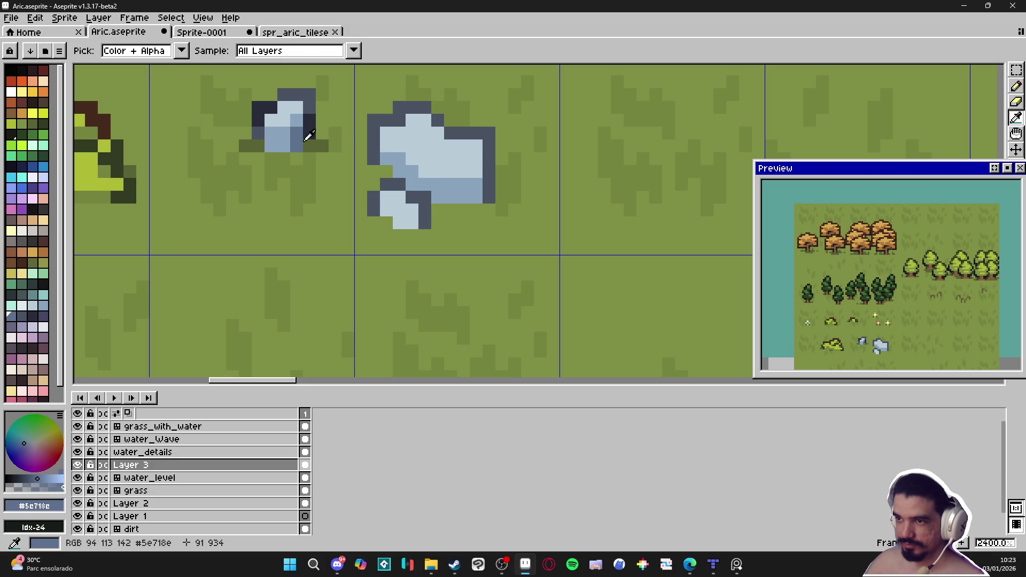
alt+click(396, 219)
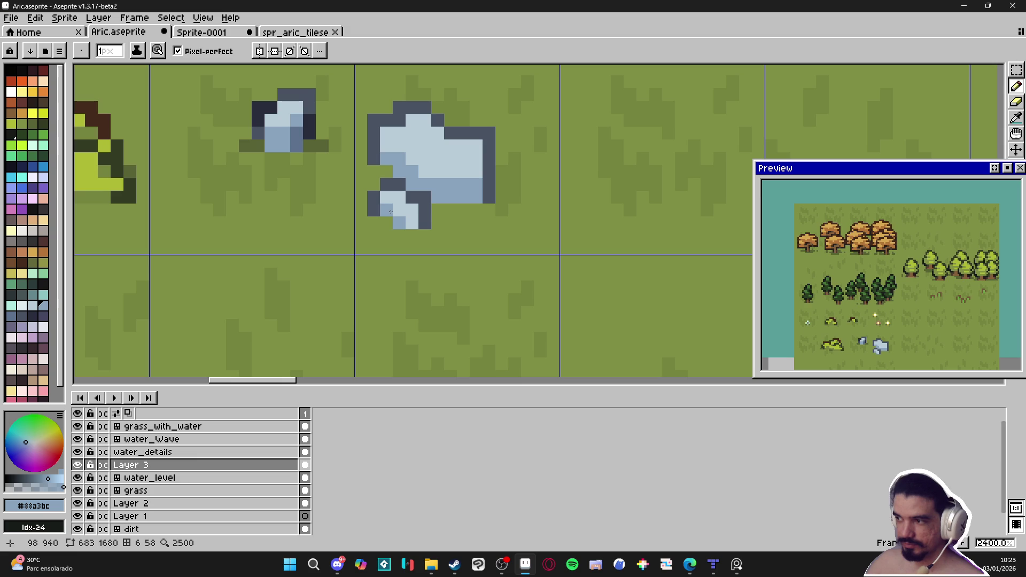
scroll(418, 184, down, 6)
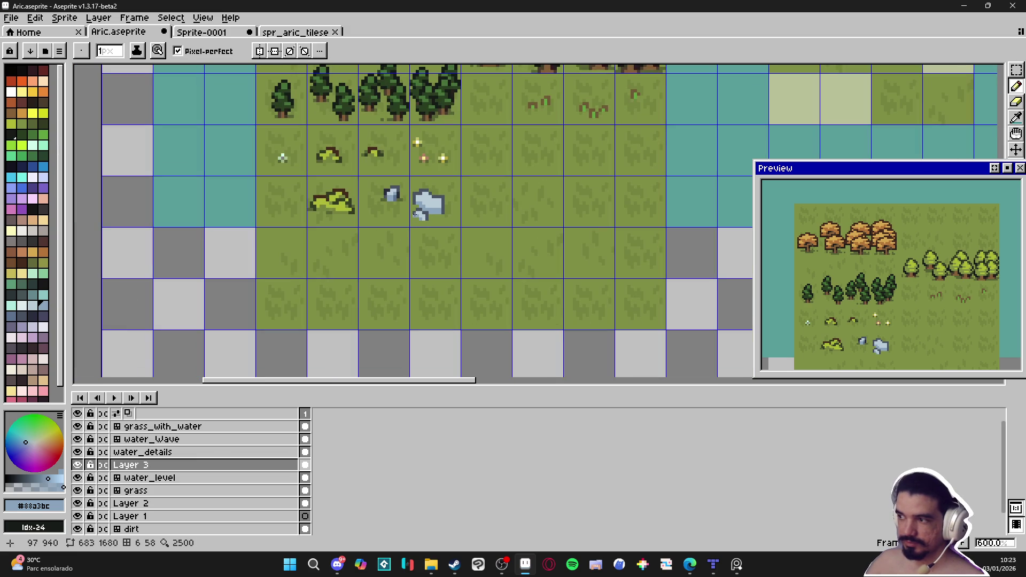
scroll(406, 200, up, 6)
alt+click(476, 219)
click(487, 231)
drag(501, 231, 499, 244)
click(483, 215)
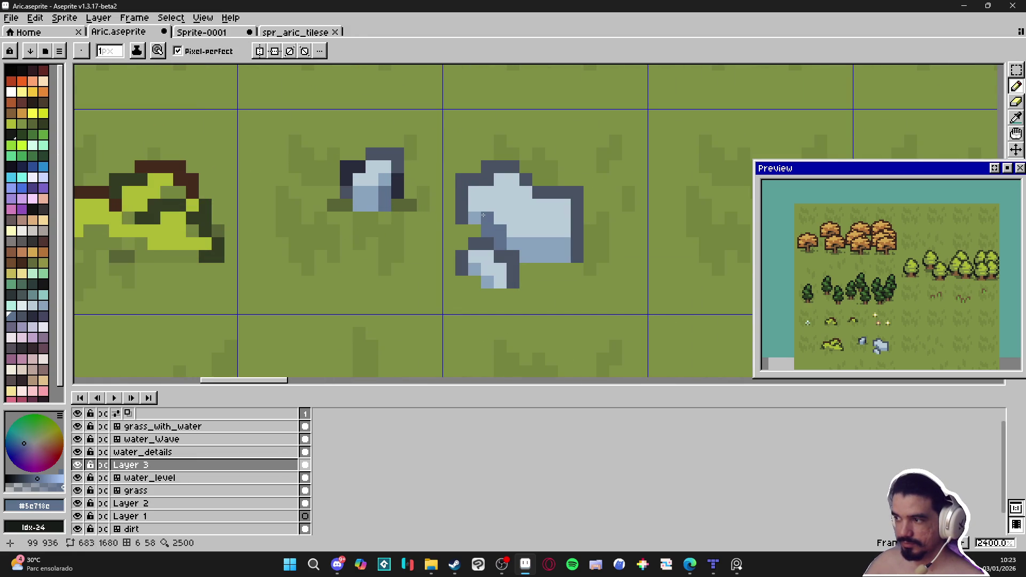
scroll(509, 224, down, 3)
scroll(513, 219, up, 3)
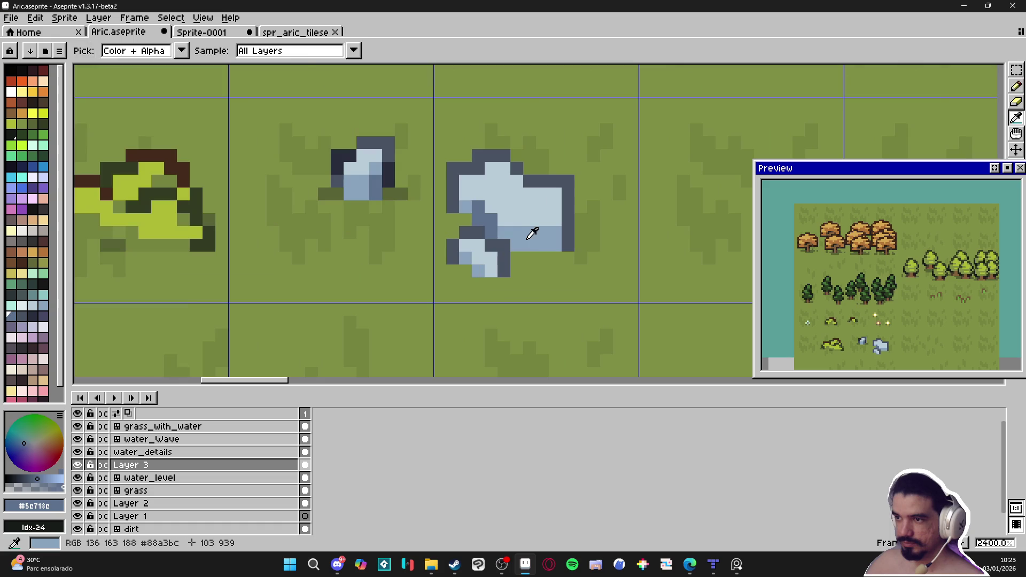
alt+click(516, 219)
click(516, 193)
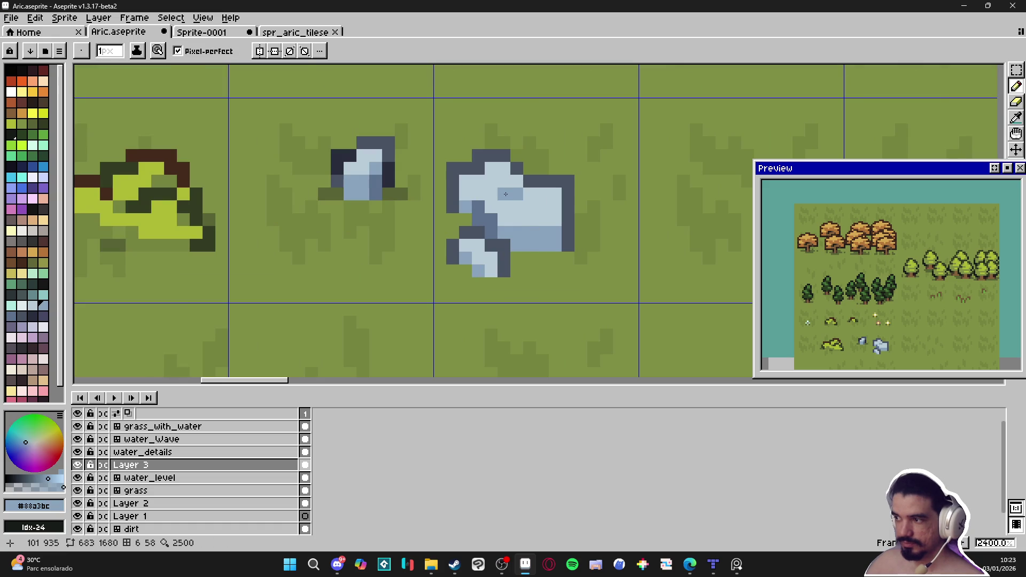
scroll(503, 182, down, 6)
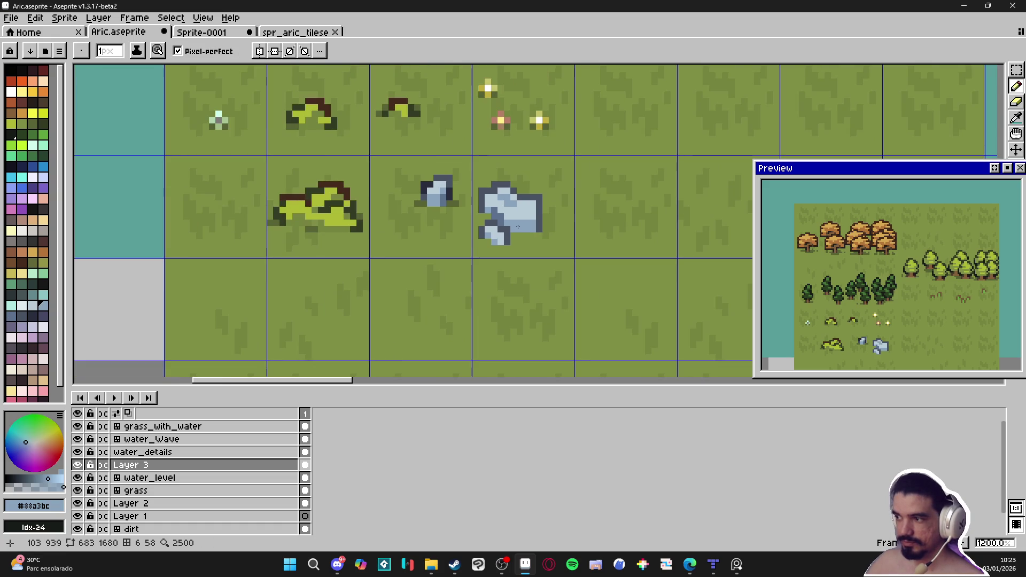
drag(535, 245, 475, 237)
- Hide the tile grid, zoom out to review both rocks, and save the tileset
key(ctrl+apostrophe)
scroll(475, 267, down, 2)
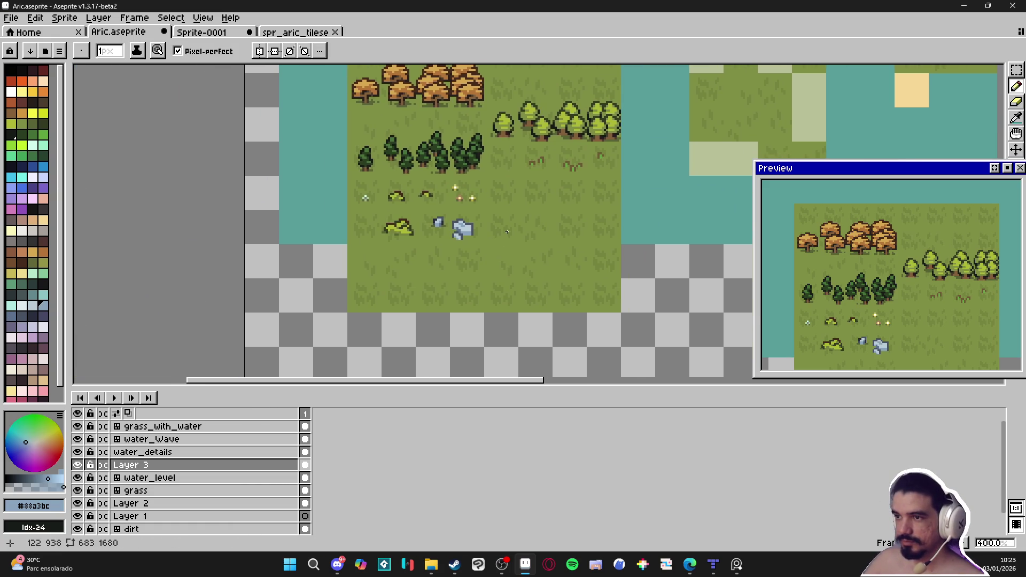
scroll(471, 246, up, 1)
key(ctrl+s)
scroll(535, 258, down, 1)
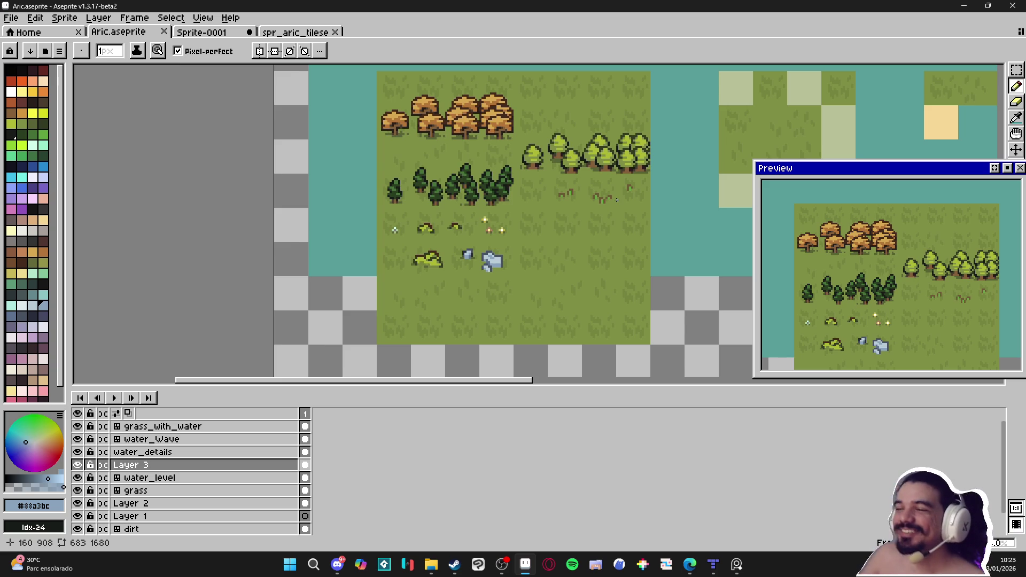
scroll(497, 278, up, 5)
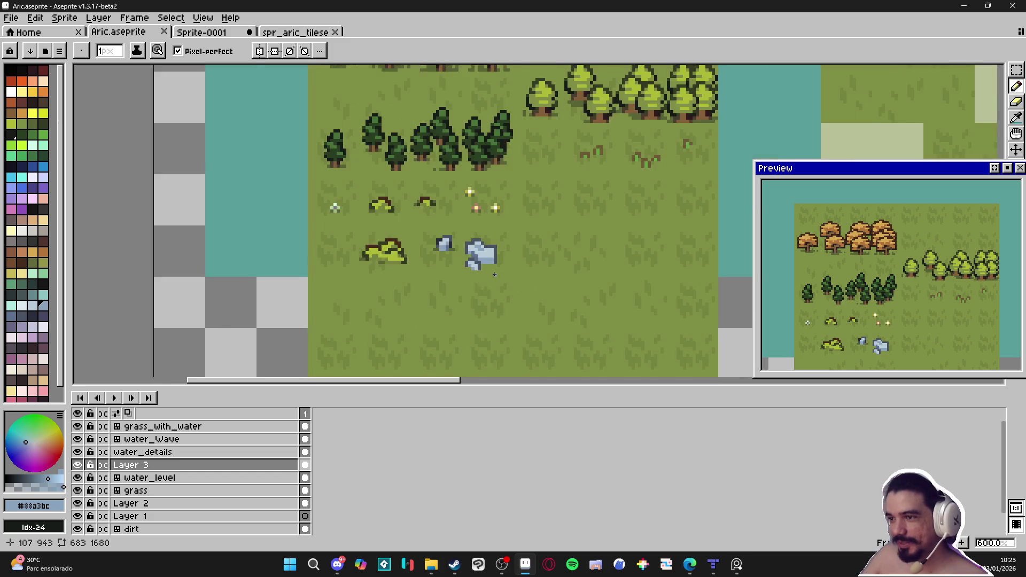
- Paint a pale highlight stroke across the larger rock
key(b)
alt+click(473, 263)
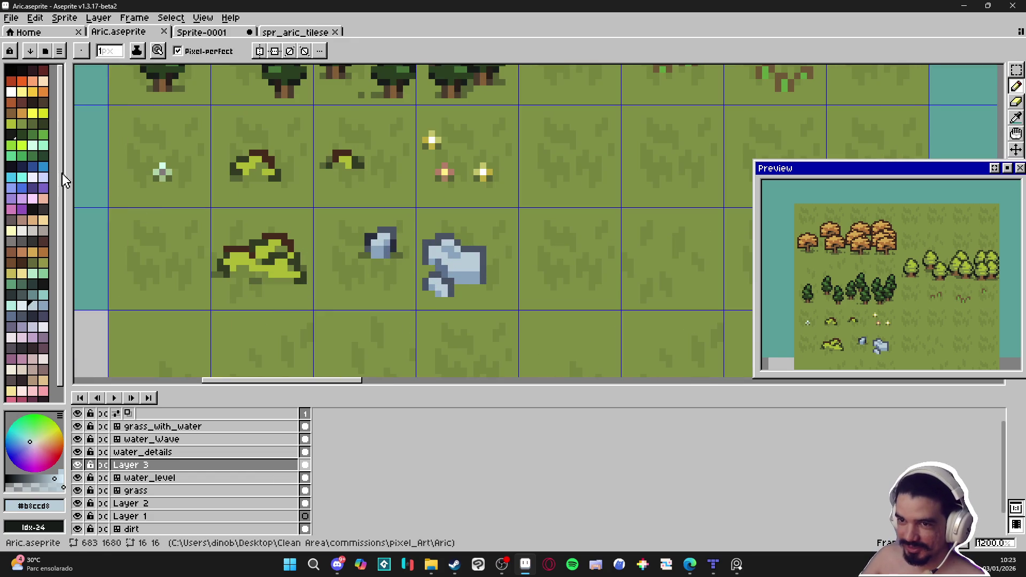
alt+click(473, 270)
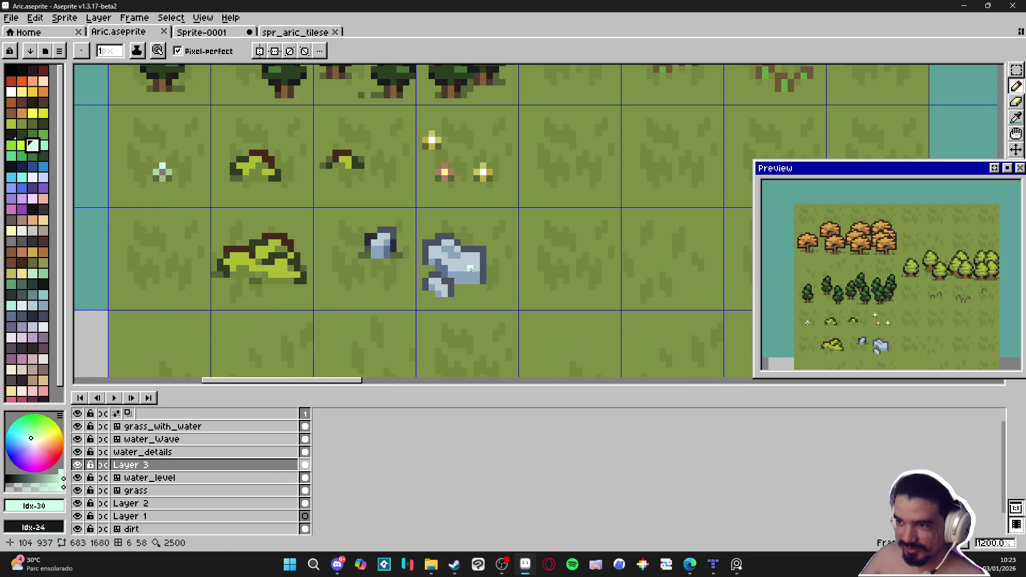
drag(475, 270, 450, 271)
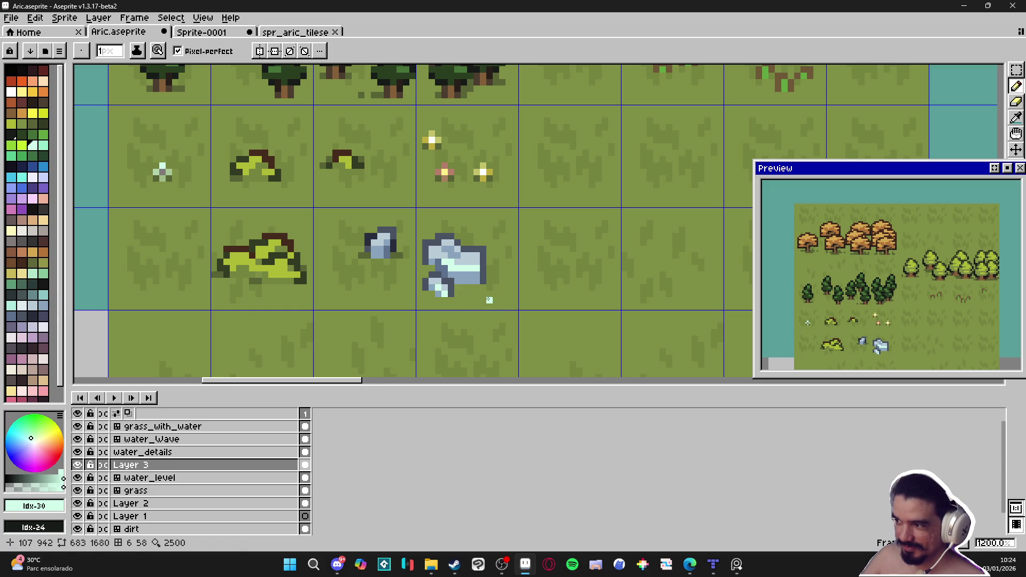
- Pan to the empty grass tile and pick the rock's light blue #b3ccd8 with a 2px brush
key(v)
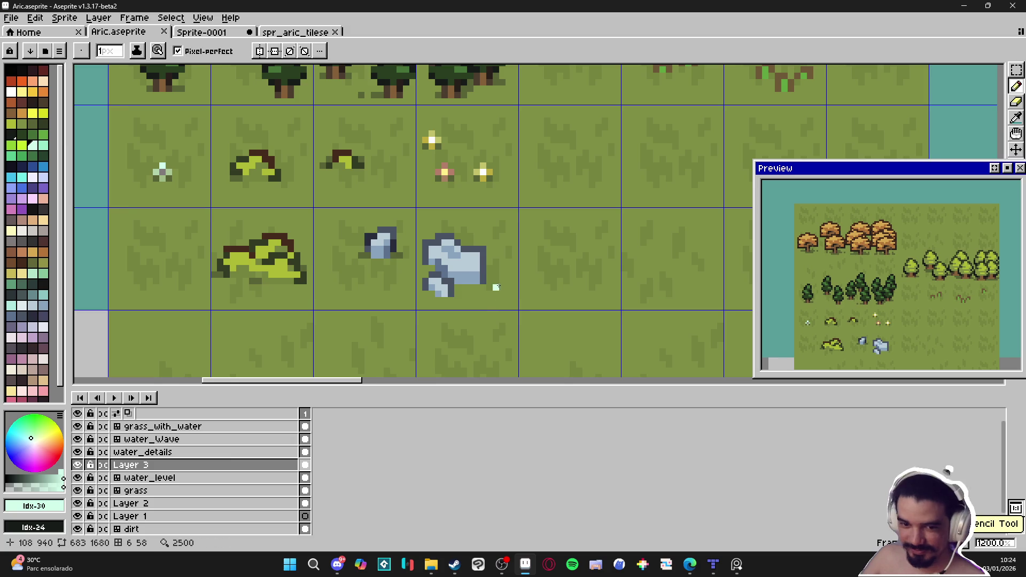
drag(492, 291, 458, 275)
key(b)
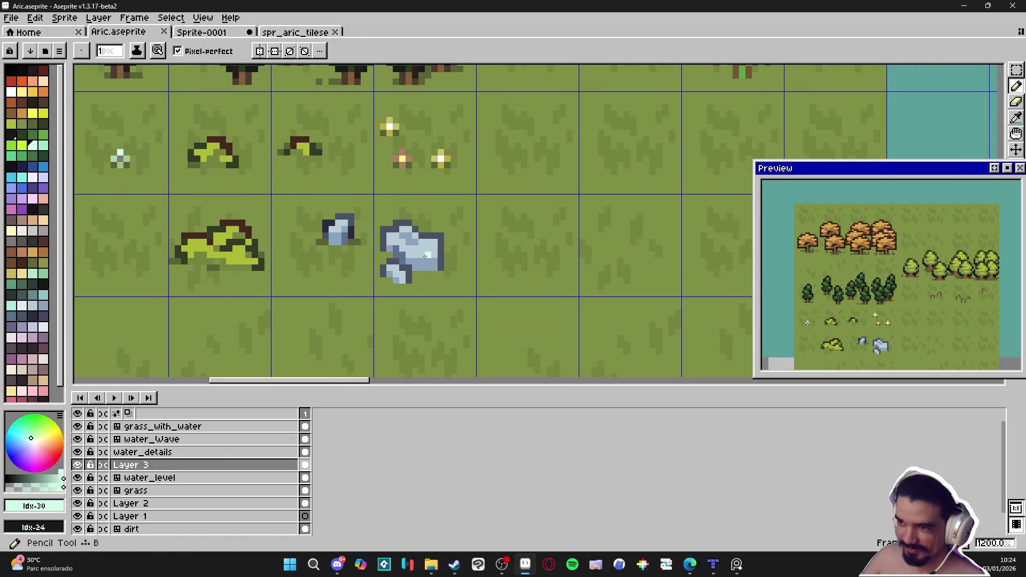
alt+click(435, 254)
scroll(436, 254, right, 2)
key(plus)
- Paint a solid pale-blue block for the third rock, erasing a stray top row
click(463, 264)
mouse_move(463, 264)
mouse_down()
mouse_move(461, 252)
mouse_move(478, 245)
mouse_move(470, 273)
mouse_up()
drag(478, 231, 484, 239)
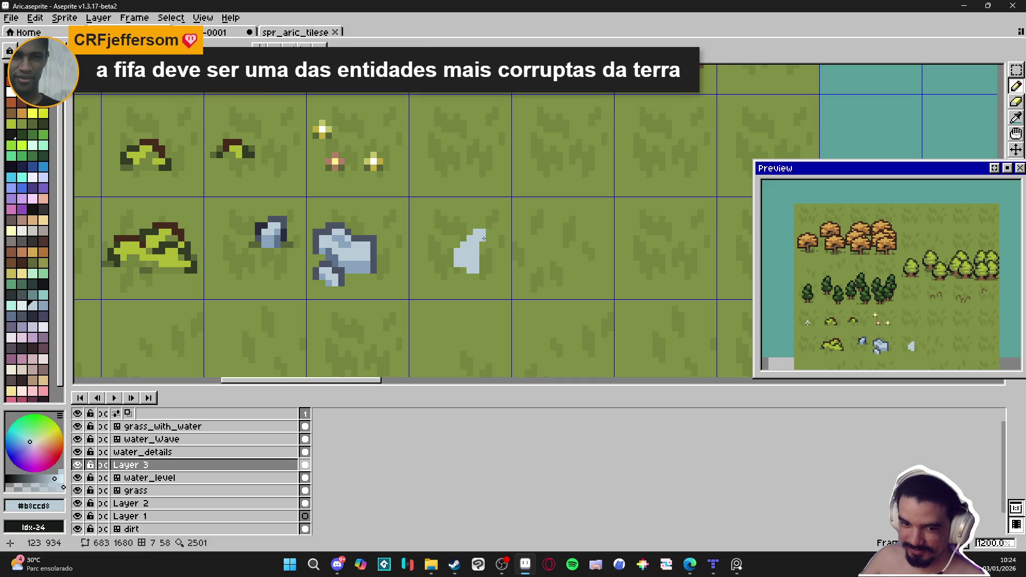
drag(484, 236, 486, 272)
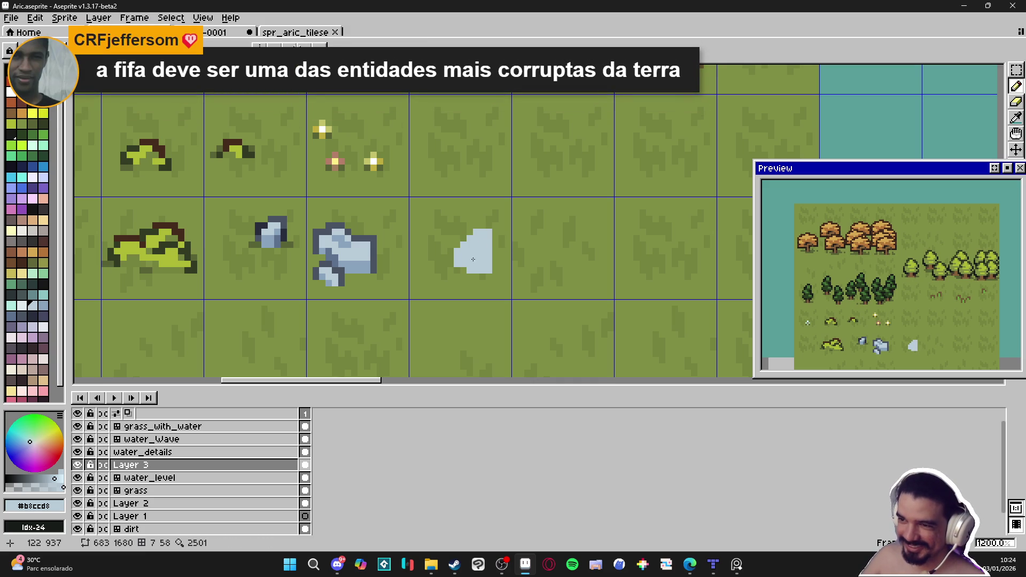
key(e)
drag(470, 238, 493, 232)
key(b)
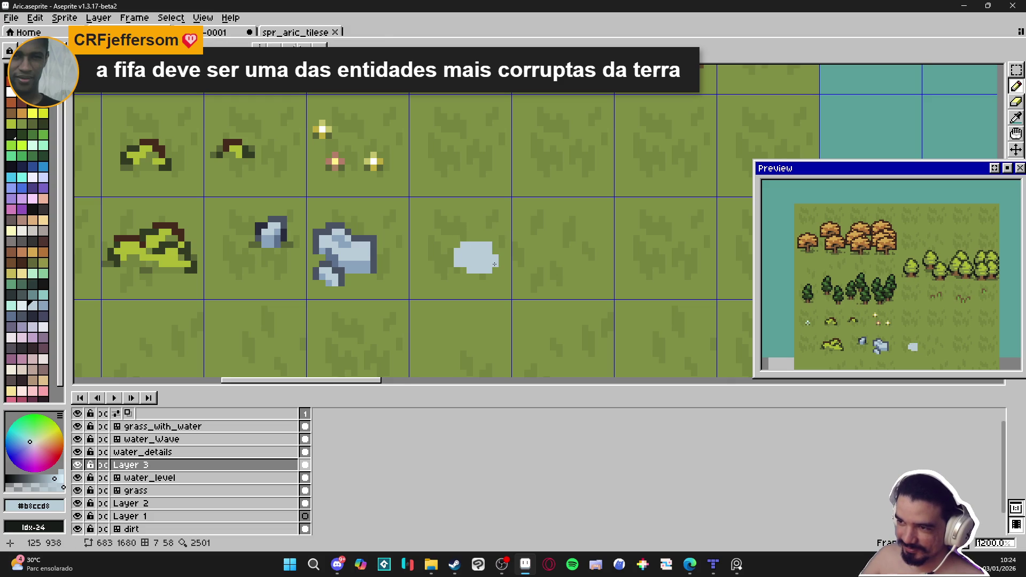
click(496, 270)
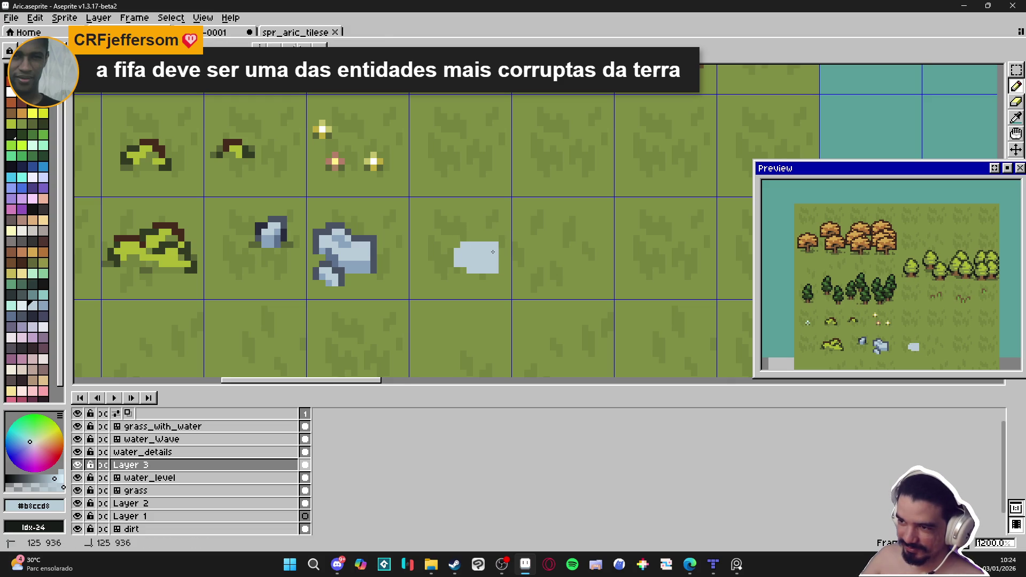
- Pick the darkest slate #282c3c and add a dark outline pixel to the larger rock
alt+click(357, 236)
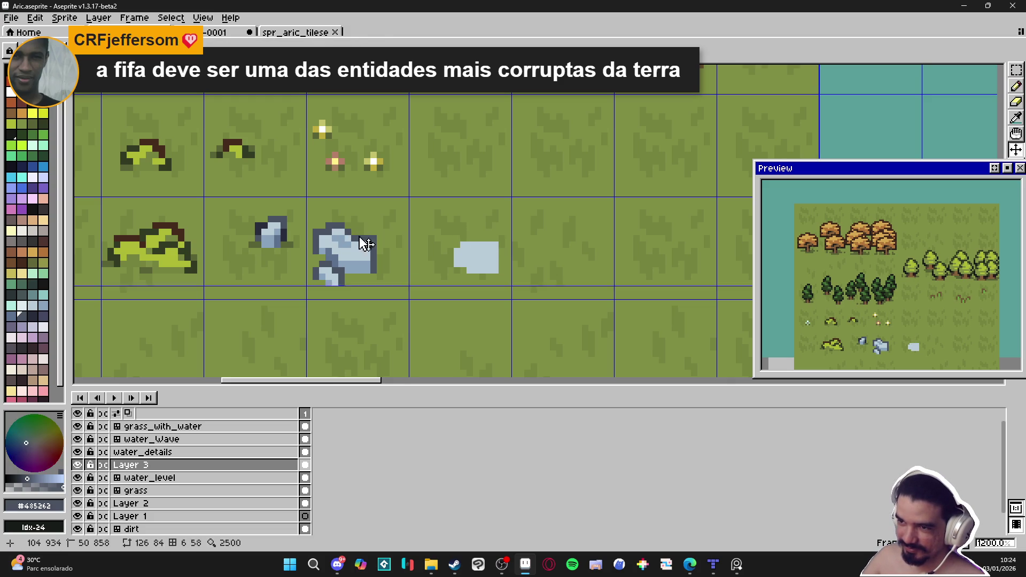
alt+click(352, 236)
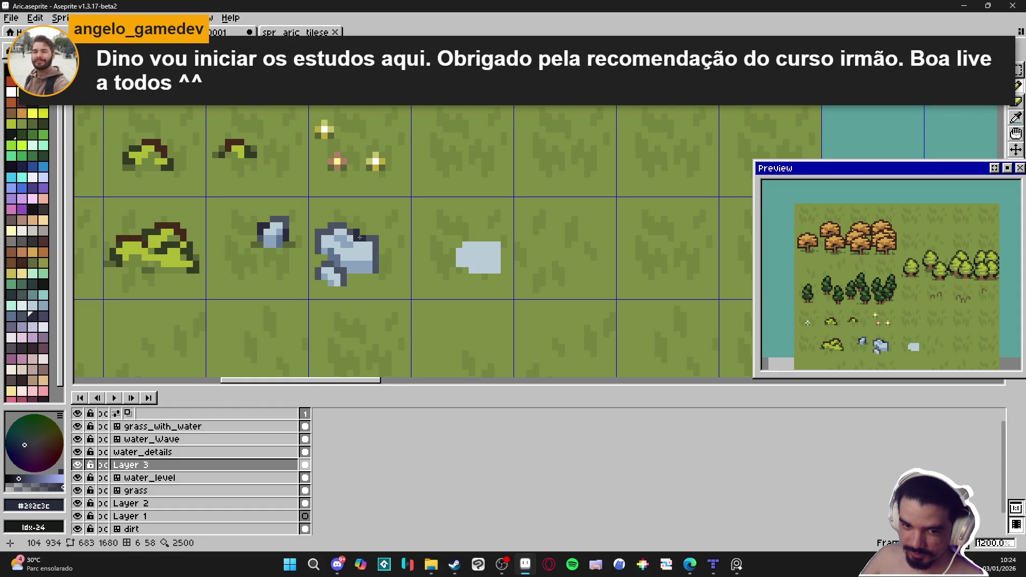
scroll(371, 235, up, 1)
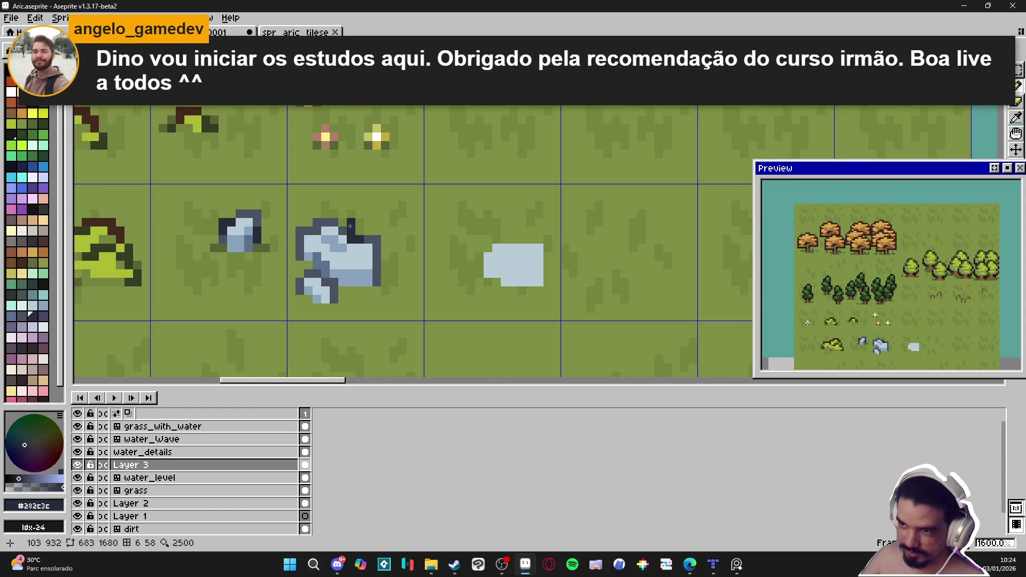
click(343, 257)
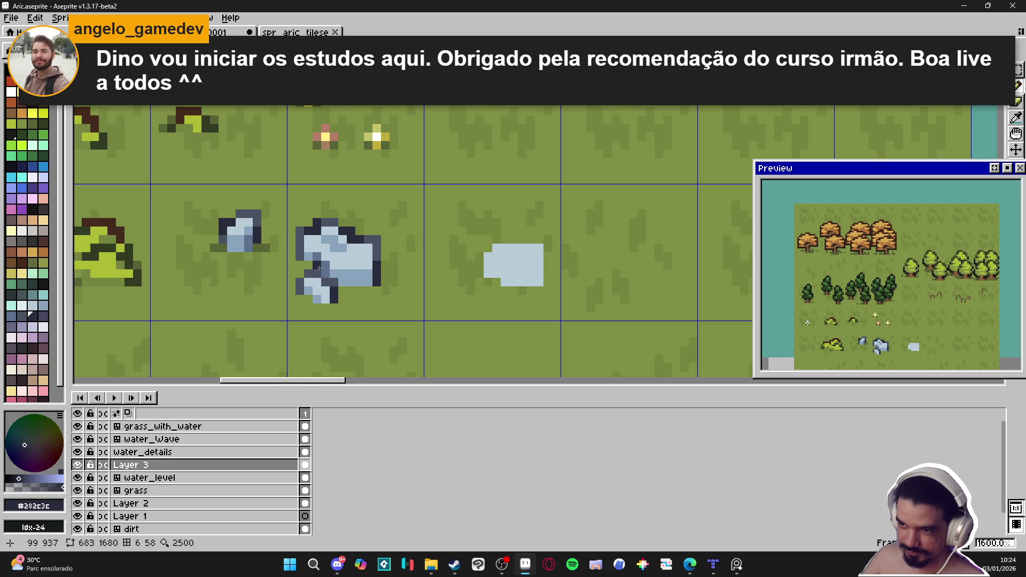
- Save Aric.aseprite, zoom out to check the whole tileset, then zoom back in
scroll(319, 282, down, 3)
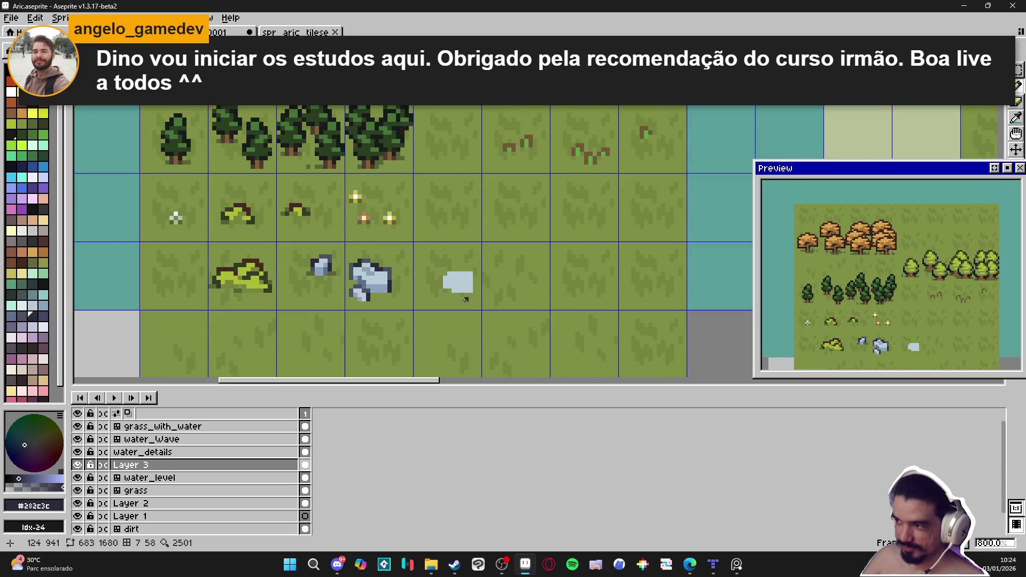
scroll(424, 291, right, 2)
key(ctrl+s)
scroll(447, 283, right, 1)
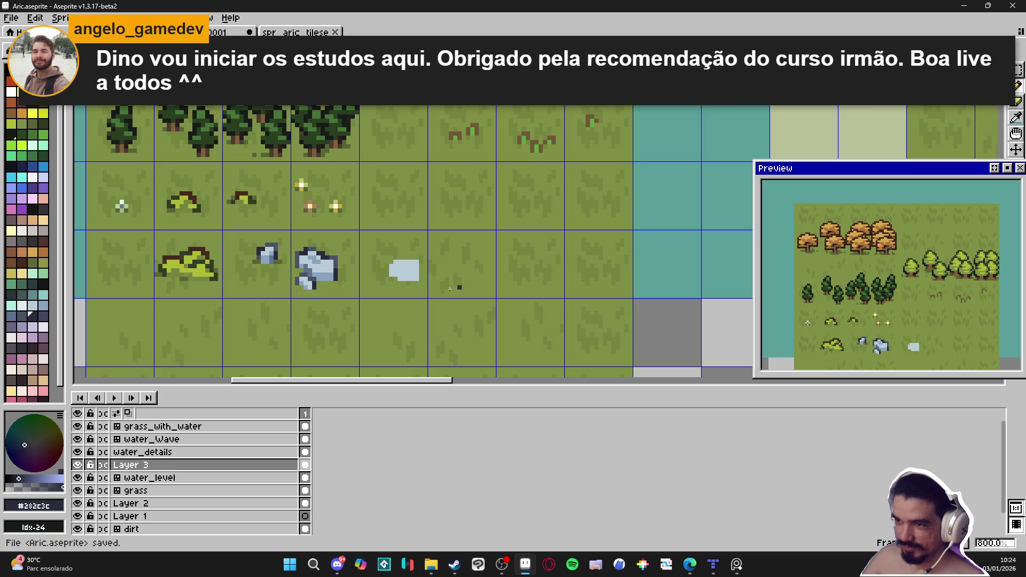
scroll(396, 288, down, 2)
scroll(396, 280, down, 2)
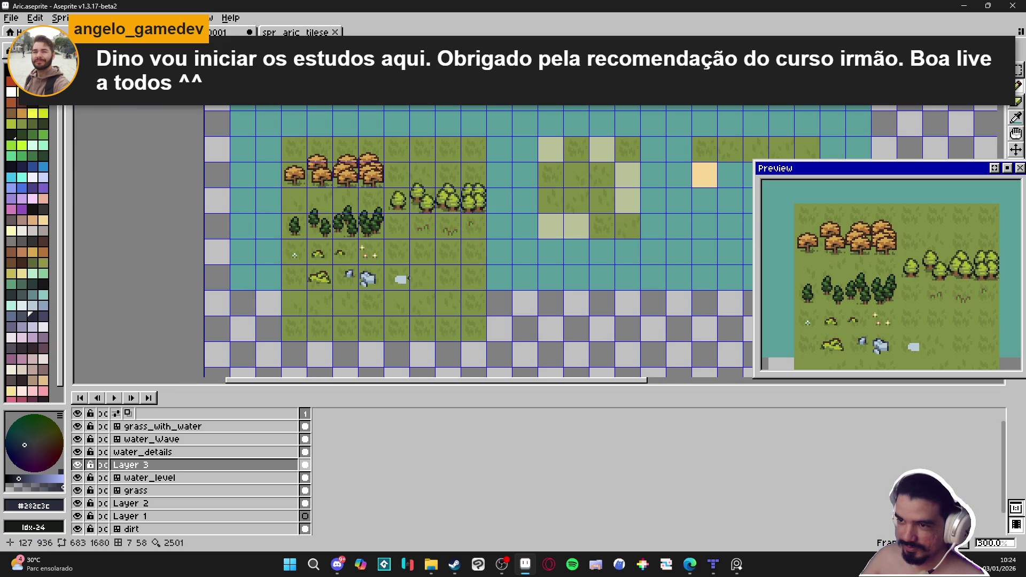
scroll(402, 276, up, 1)
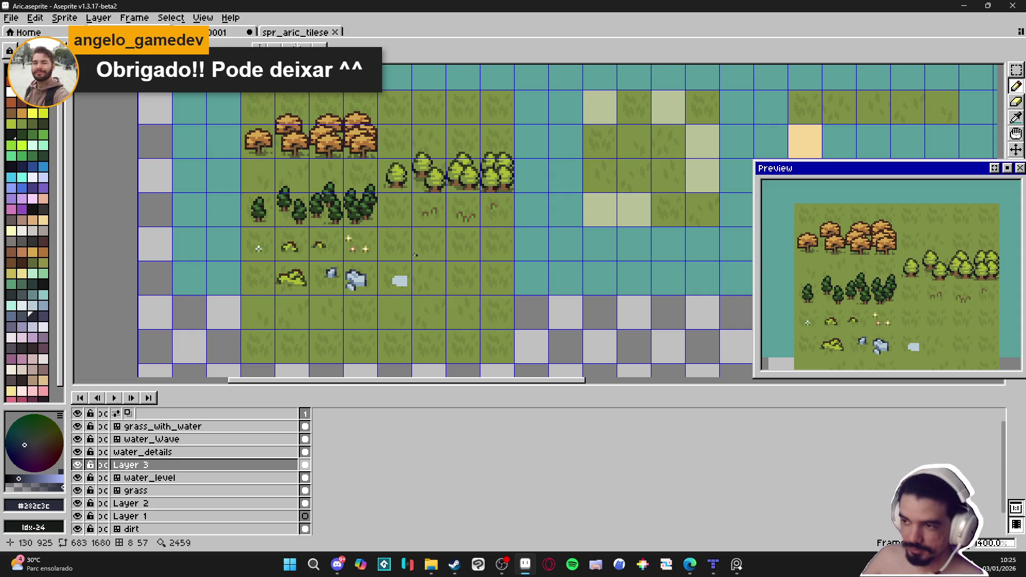
scroll(404, 275, up, 4)
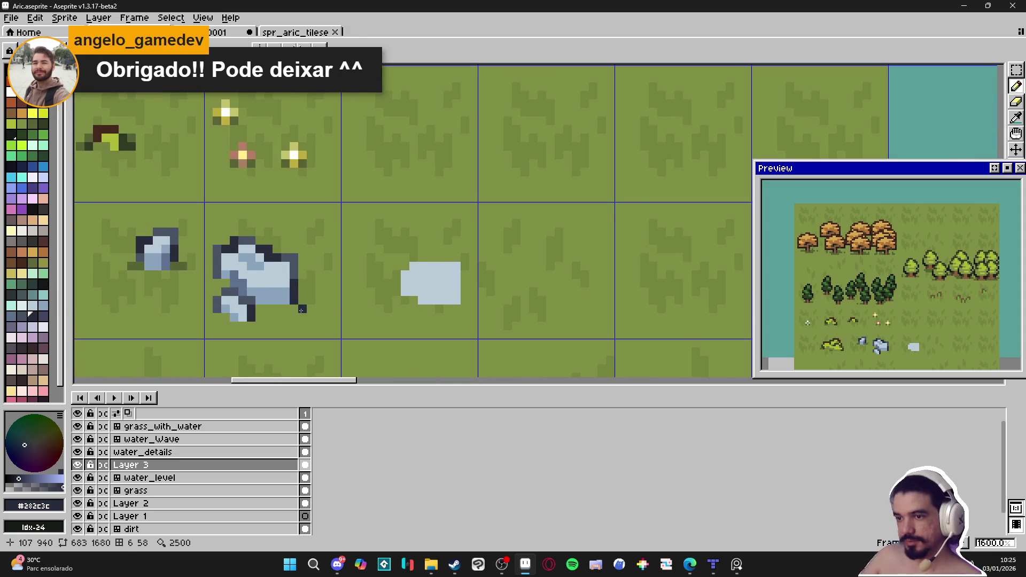
- Outline the third rock's top, right, left and bottom edges in #282c3c
key(b)
mouse_move(407, 259)
mouse_down()
mouse_move(458, 258)
mouse_move(465, 300)
mouse_up()
key(shift)
shift+click(396, 295)
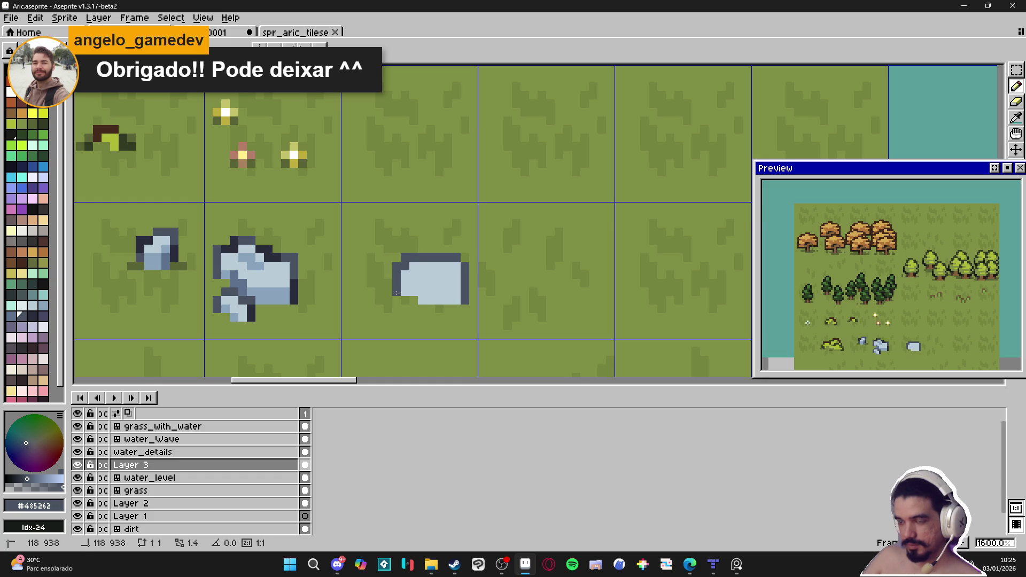
drag(420, 300, 428, 301)
- Shade the rock's lower right in #8aa3bc and lower left in #5c718c
alt+click(419, 272)
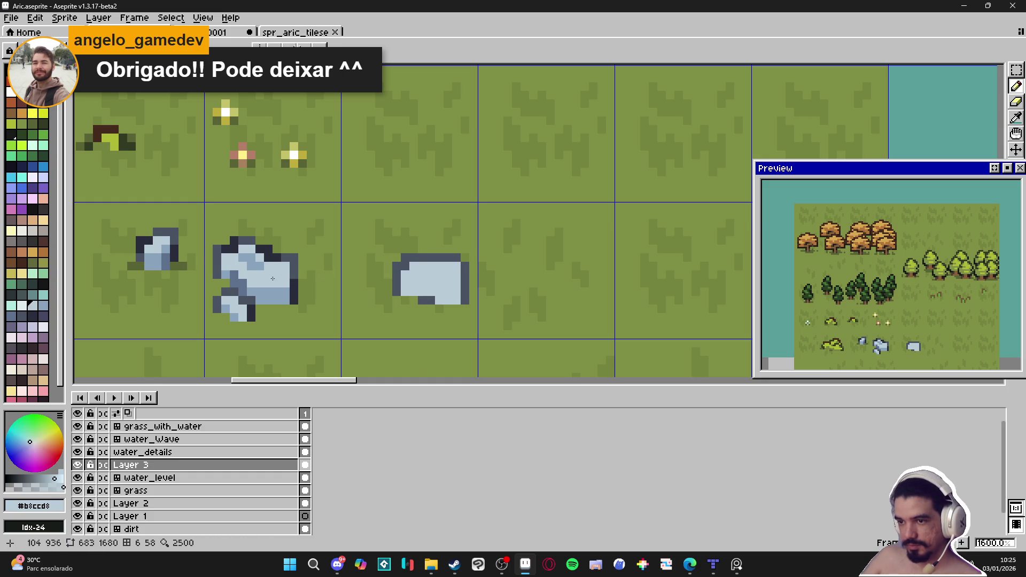
click(448, 300)
click(456, 297)
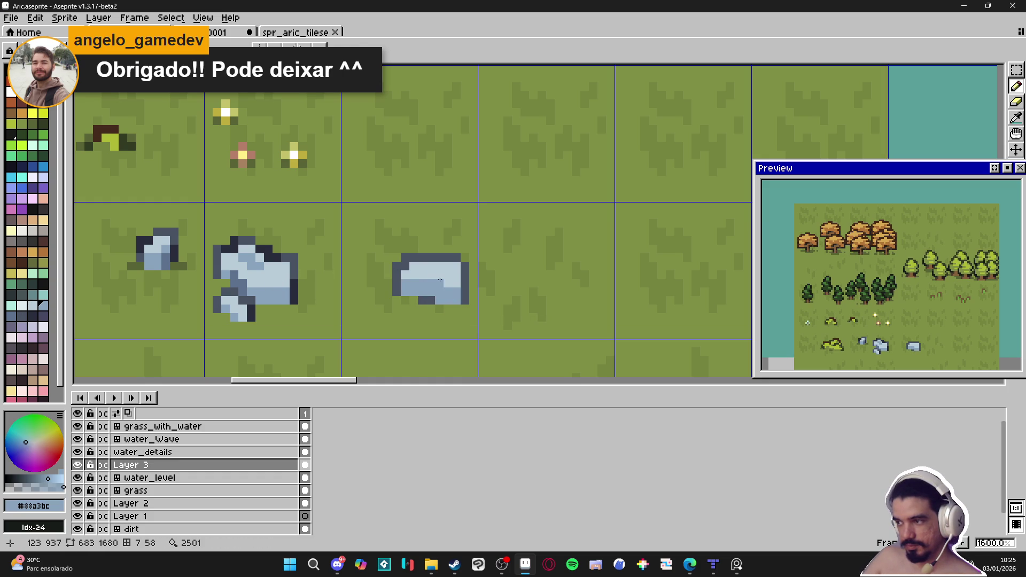
alt+click(437, 283)
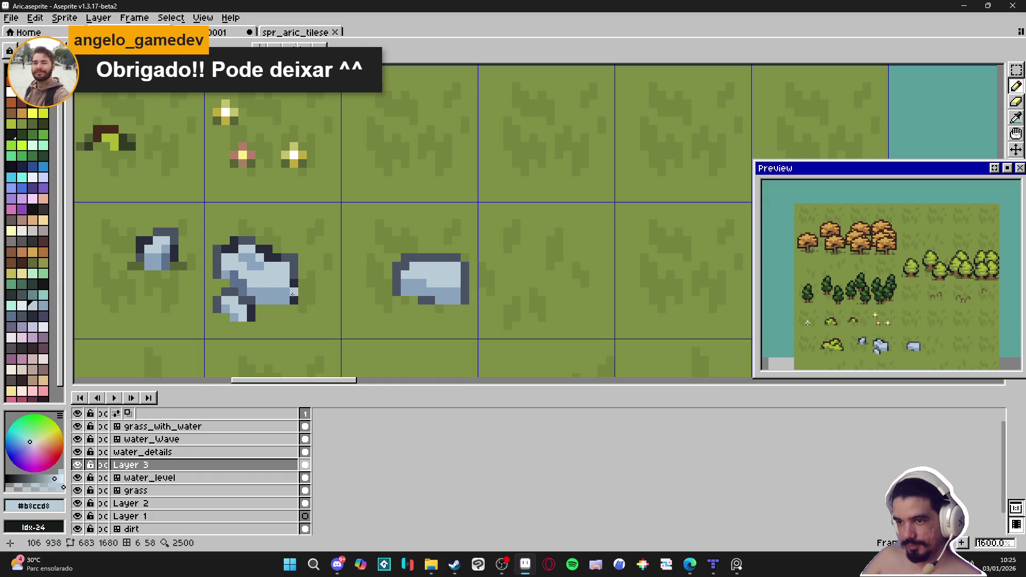
alt+click(303, 292)
drag(421, 289, 404, 291)
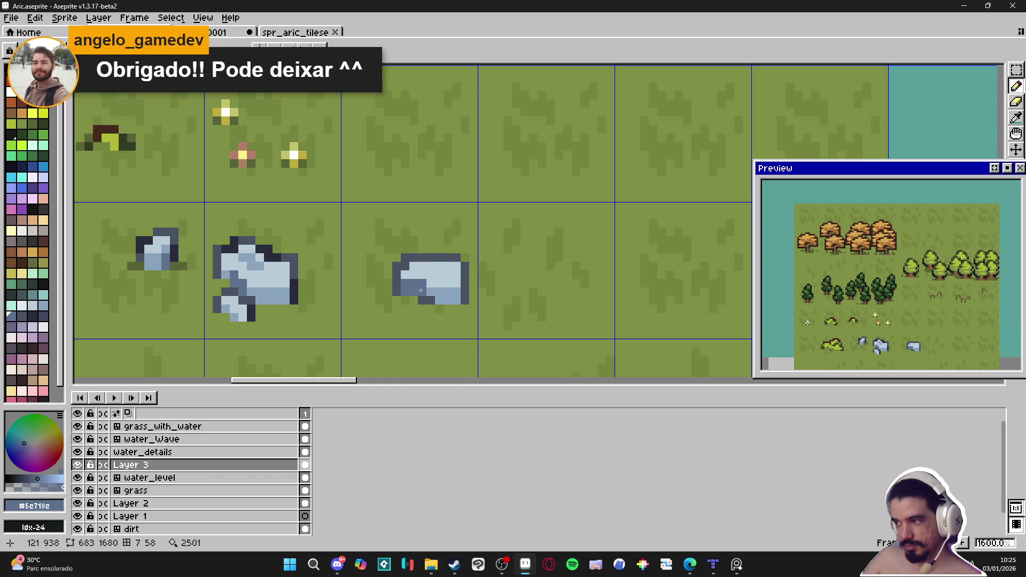
- Pick the rock's mid blue #88a3bc and then the dark outline colour #282c3c
scroll(430, 299, down, 3)
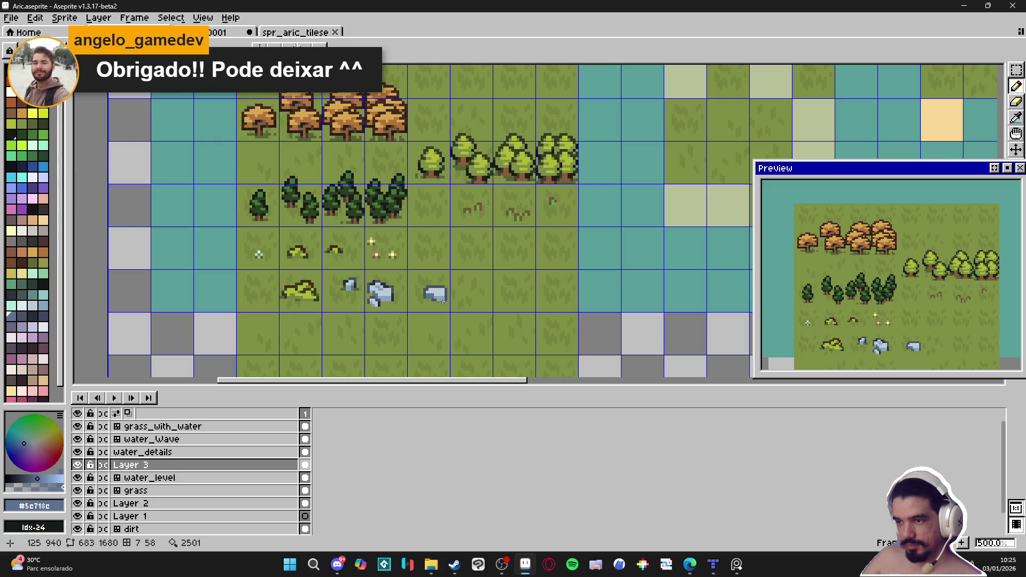
scroll(435, 289, up, 3)
alt+click(442, 277)
scroll(442, 277, down, 3)
scroll(442, 277, up, 2)
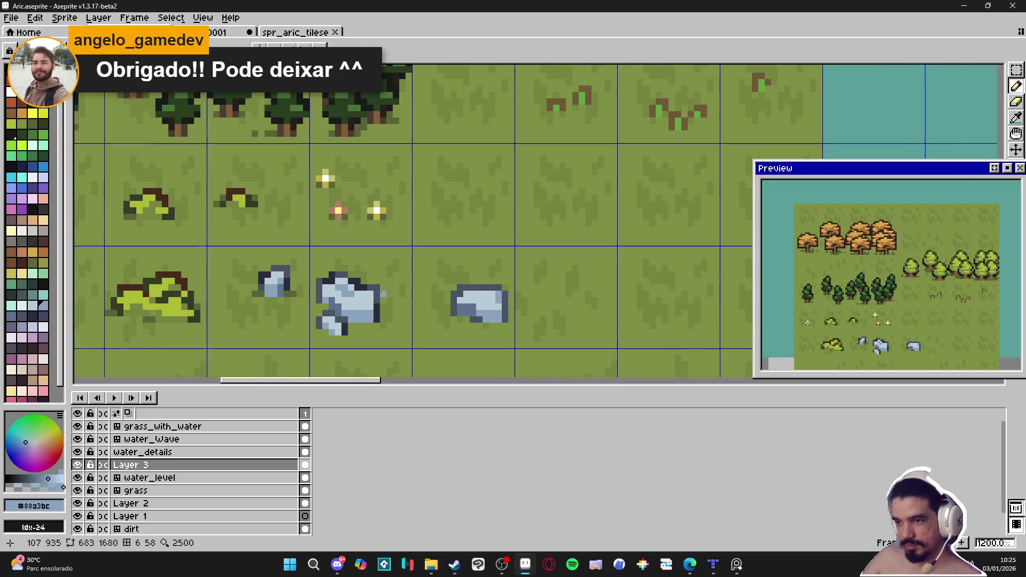
alt+click(394, 294)
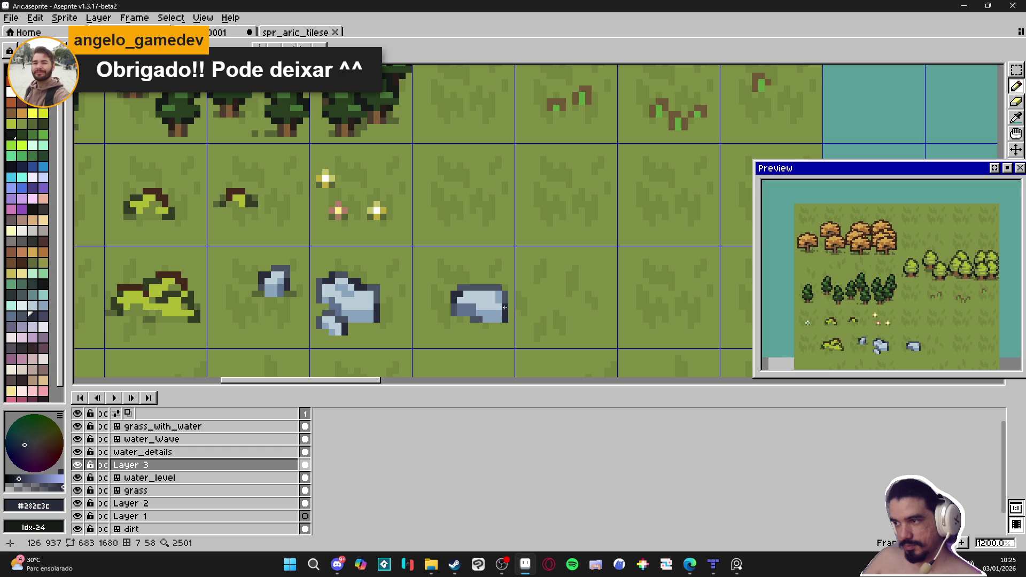
- Save the tileset with its three shaded rocks to Aric.aseprite
scroll(483, 311, down, 6)
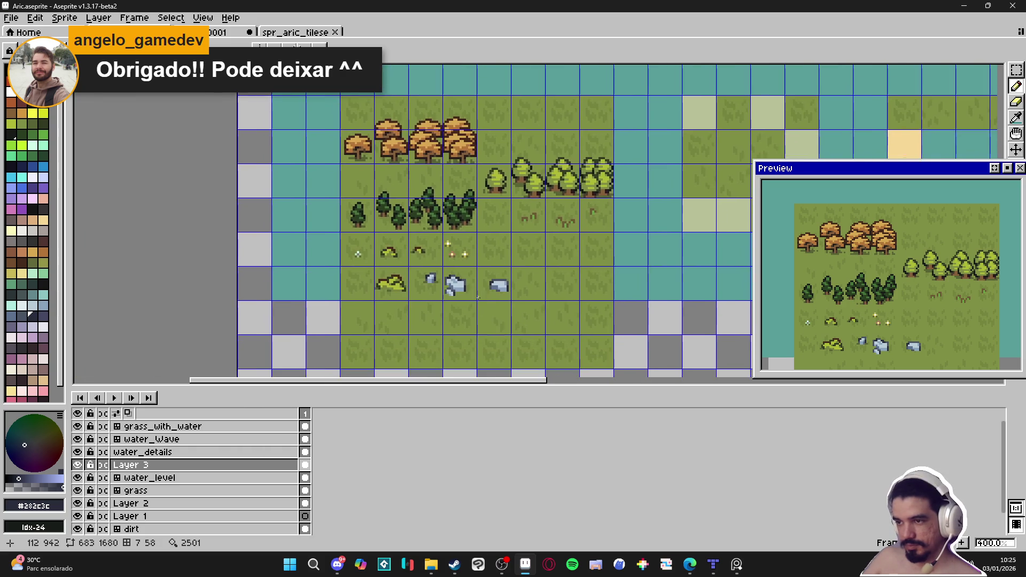
scroll(497, 306, up, 1)
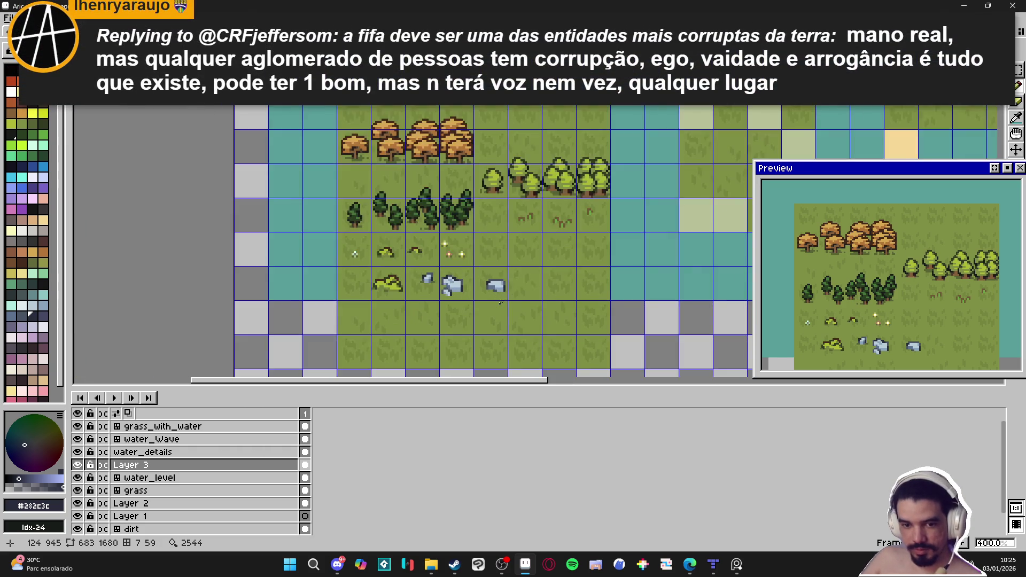
key(ctrl+s)
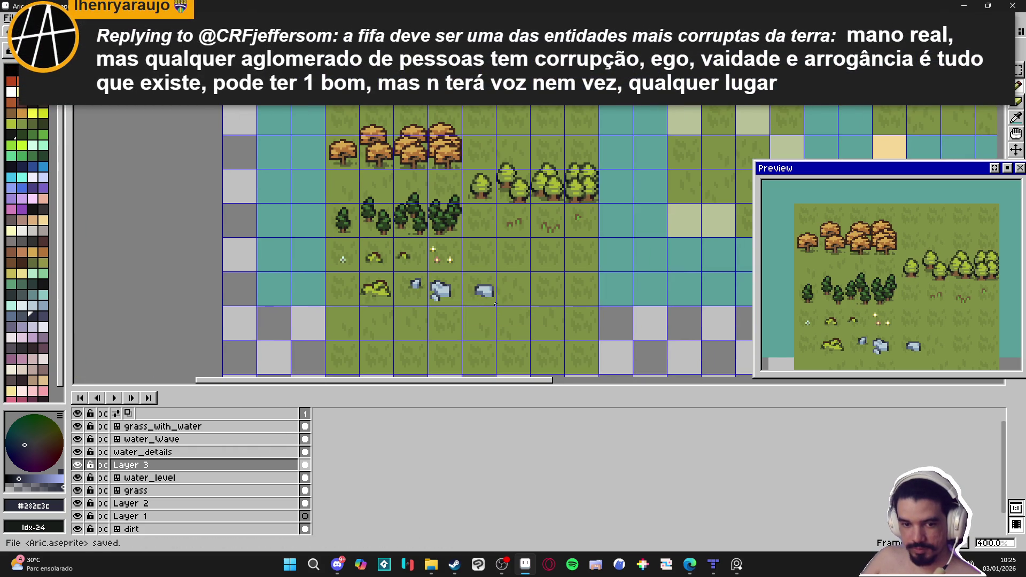
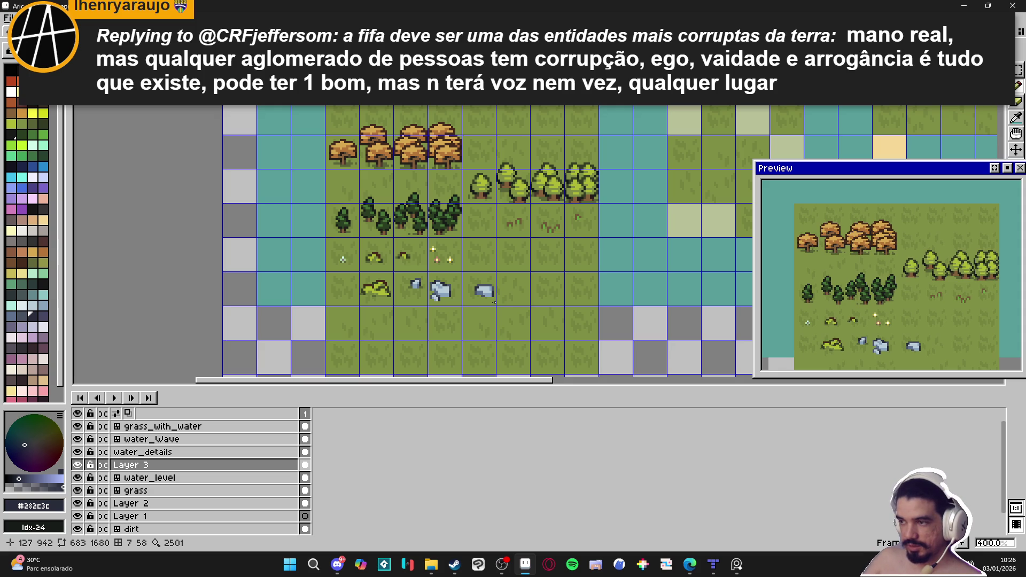
- Zoom in on the rocks, sample the rock's blue and lighten two of its pixels
scroll(482, 286, up, 5)
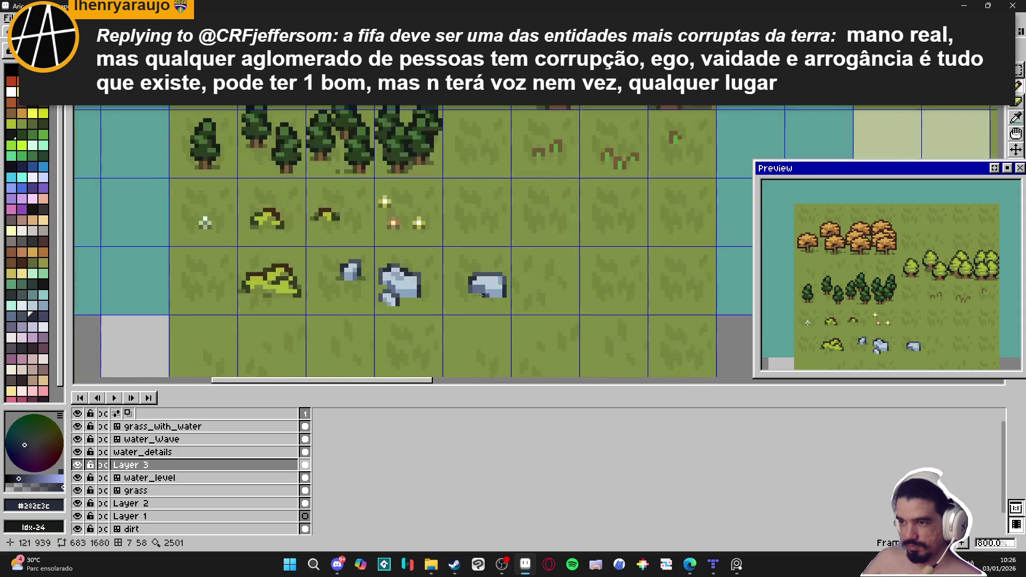
alt+click(508, 282)
click(474, 268)
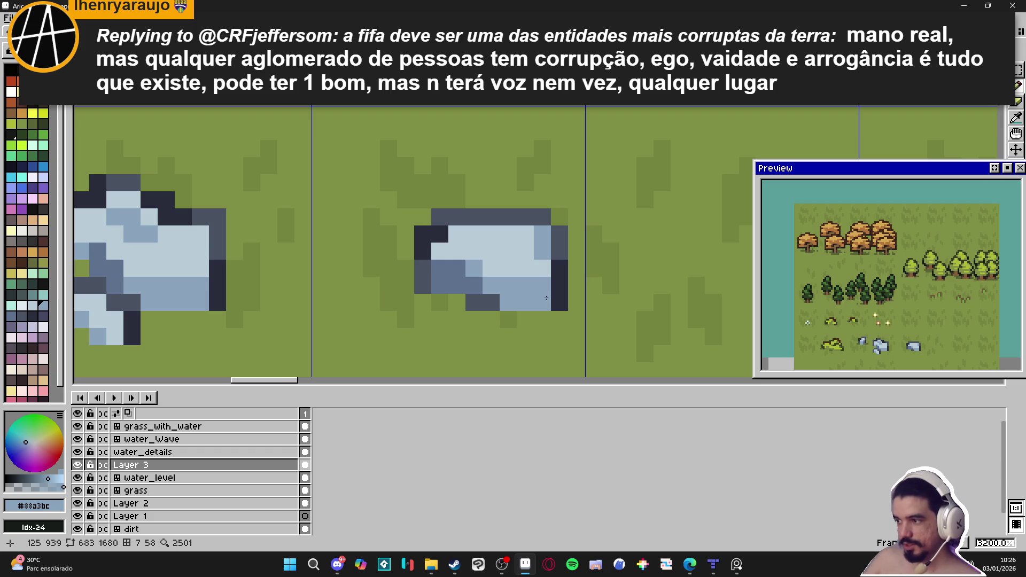
scroll(551, 300, down, 2)
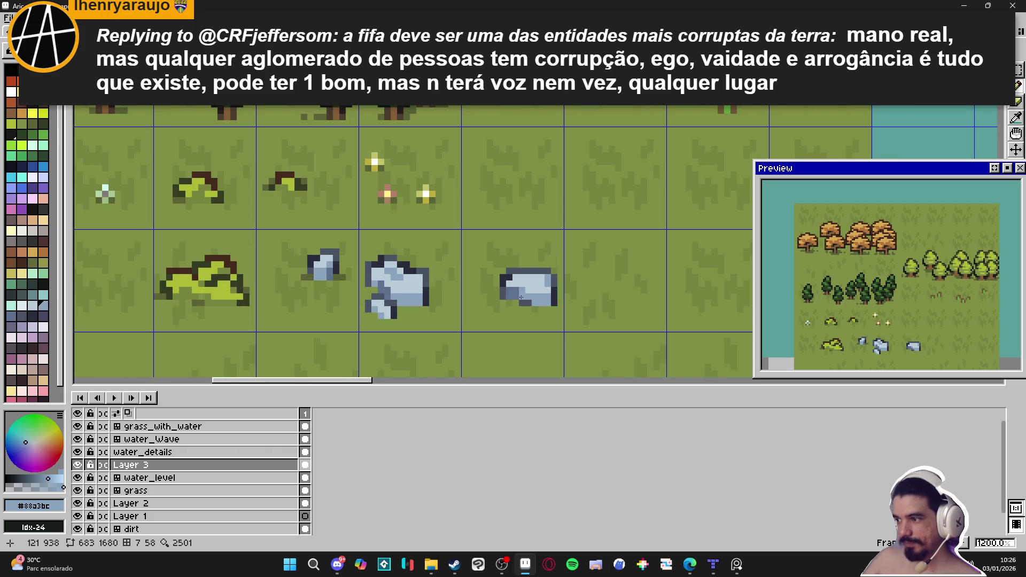
scroll(519, 290, up, 1)
scroll(518, 290, up, 1)
- Choose very light blue (palette index 89) and pencil highlight pixels across the right rock
alt+click(543, 275)
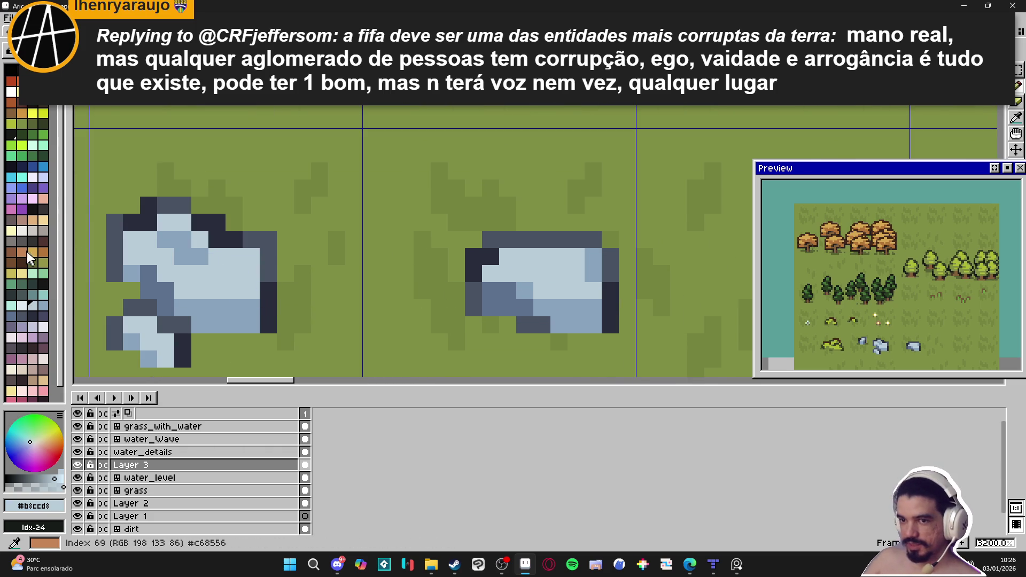
click(27, 307)
click(559, 291)
click(541, 291)
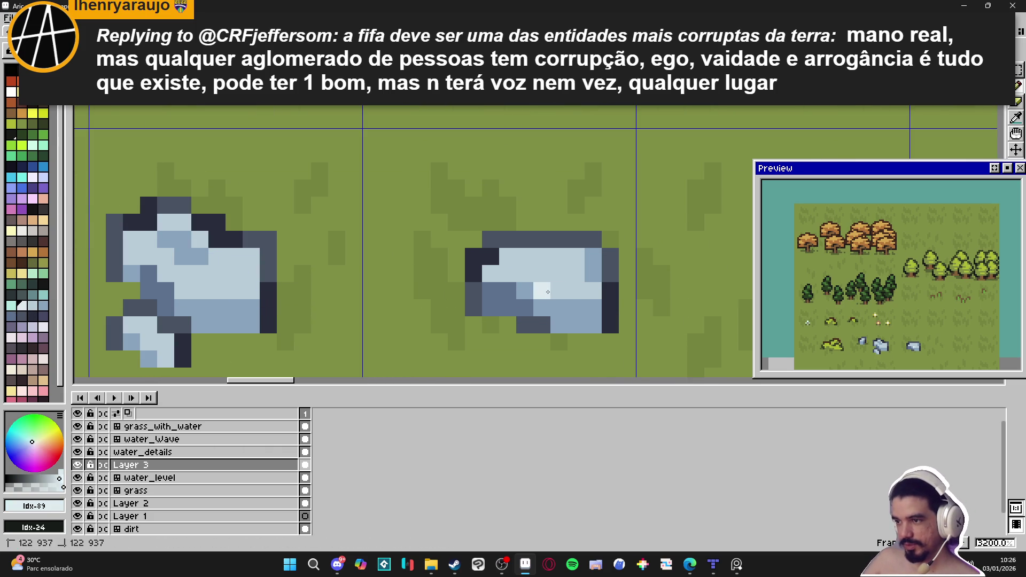
click(542, 273)
click(524, 273)
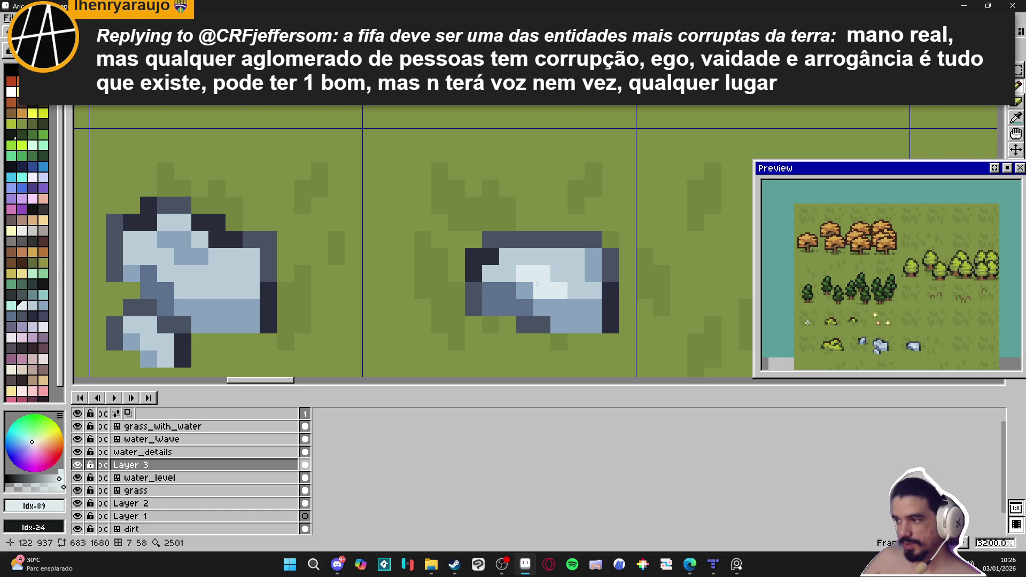
scroll(545, 302, down, 1)
scroll(559, 292, up, 1)
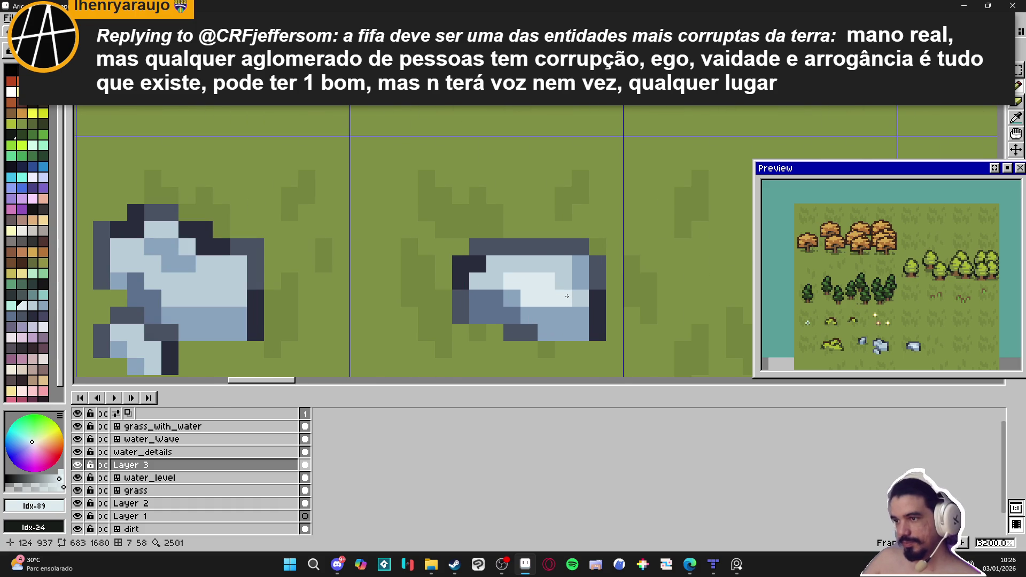
- Pencil very light blue highlight pixels across the upper face of the larger left rock
click(203, 303)
click(211, 299)
click(202, 286)
click(185, 286)
click(236, 303)
click(220, 288)
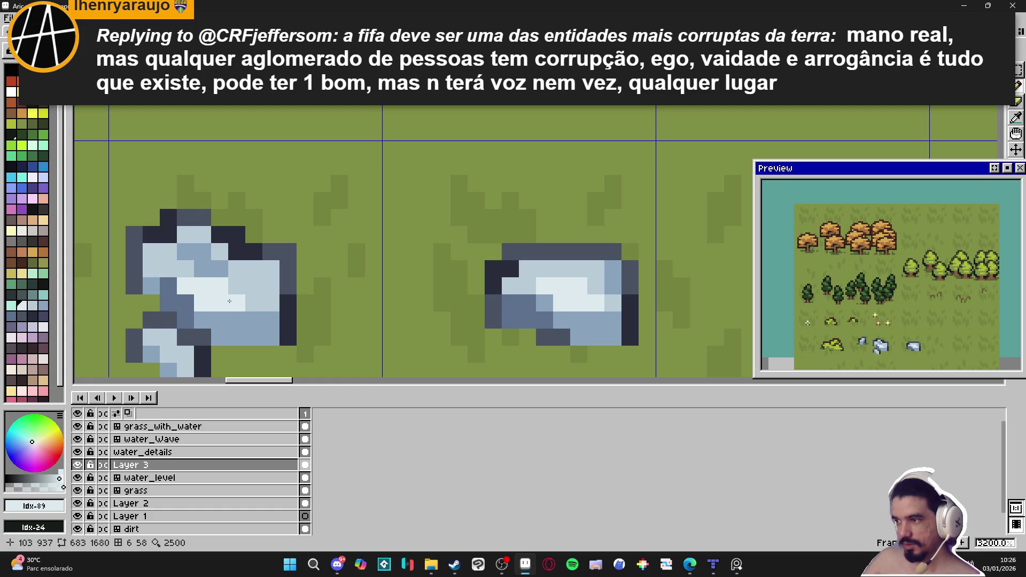
scroll(239, 306, down, 2)
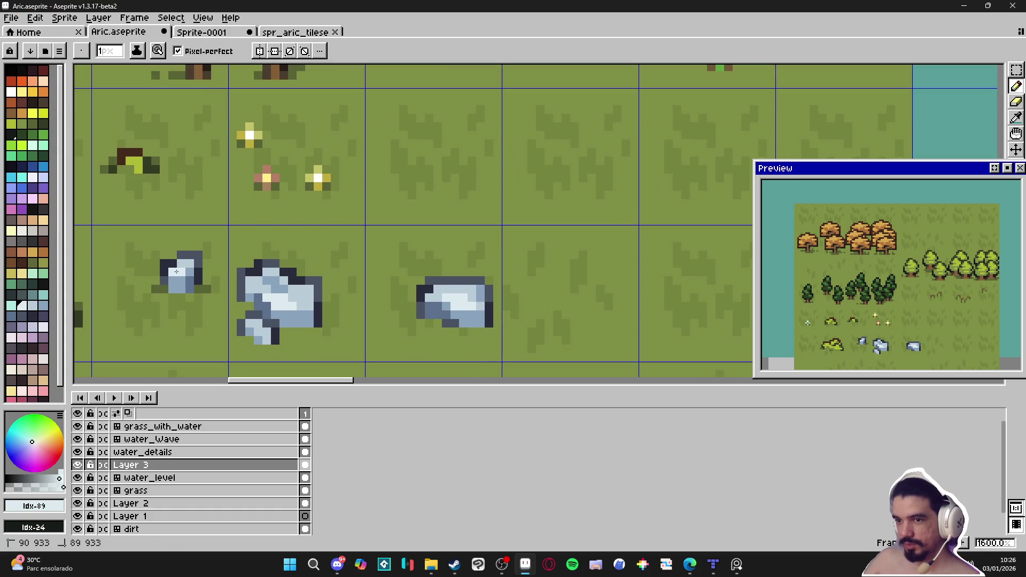
scroll(471, 330, down, 1)
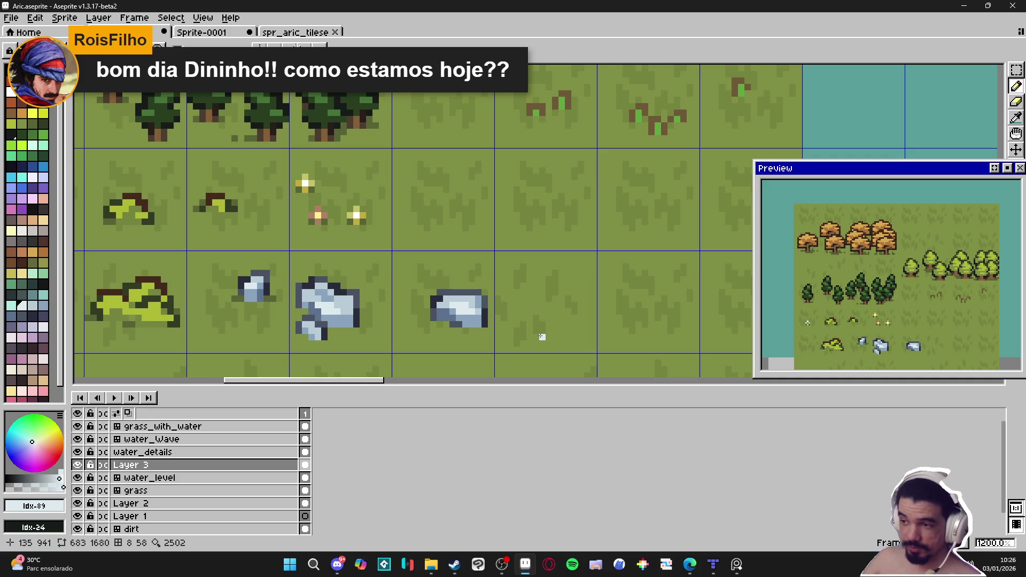
scroll(542, 337, down, 2)
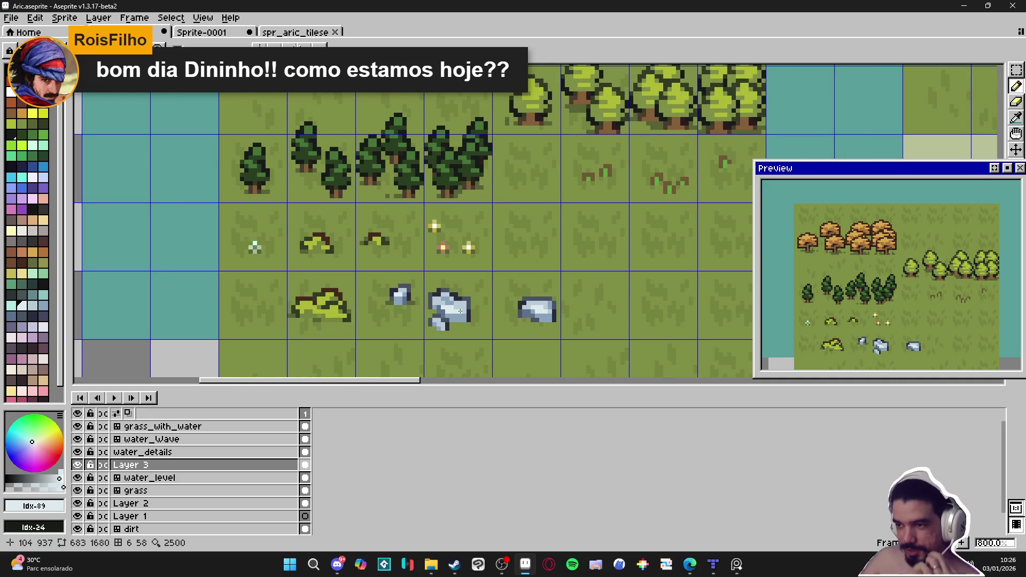
scroll(467, 308, down, 2)
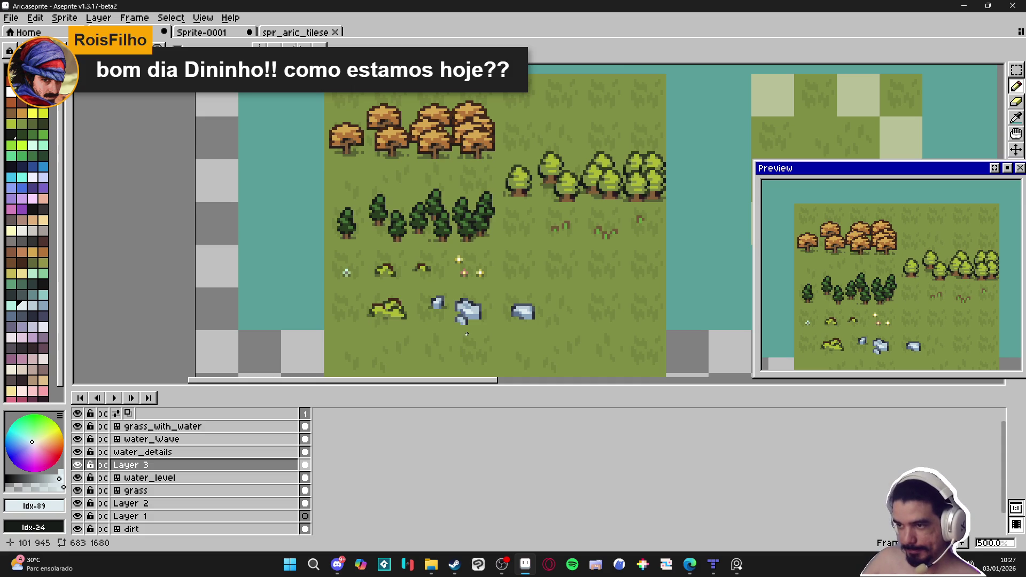
scroll(476, 309, up, 5)
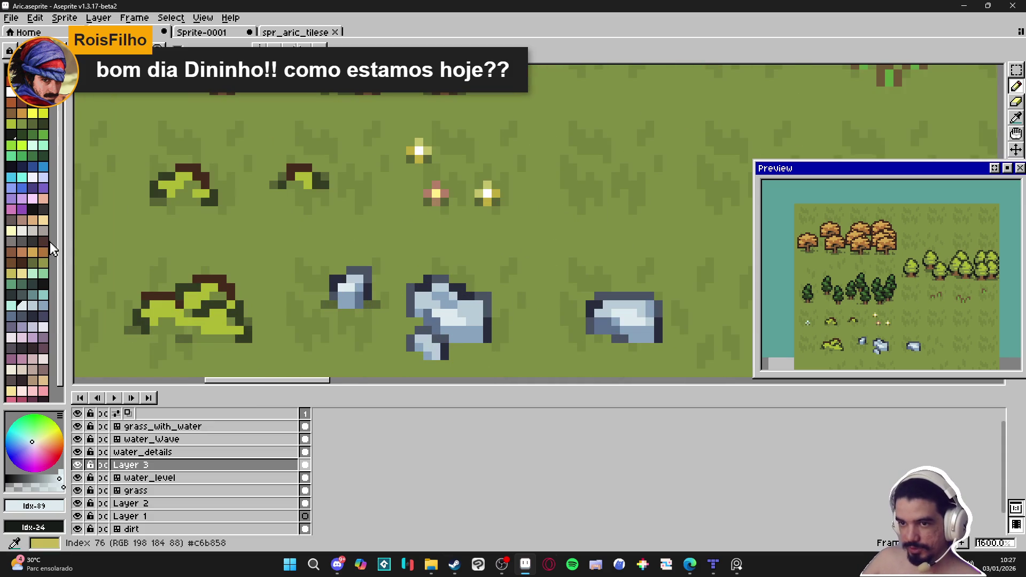
- Pick the pale yellow Idx-60 swatch and highlight the large rock and the flat right rock
click(17, 242)
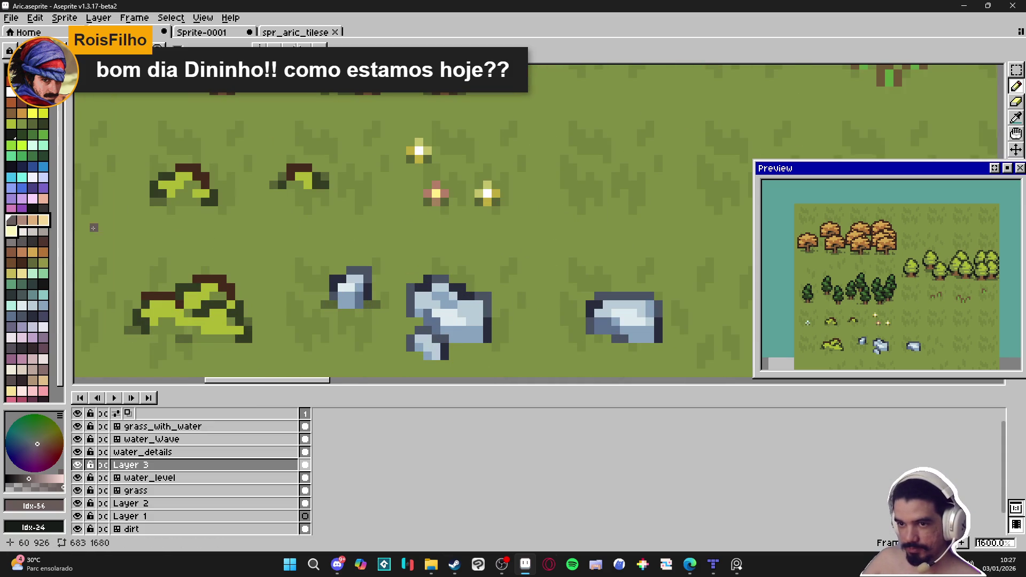
click(15, 235)
mouse_move(445, 323)
mouse_down()
mouse_move(455, 322)
mouse_move(445, 314)
mouse_up()
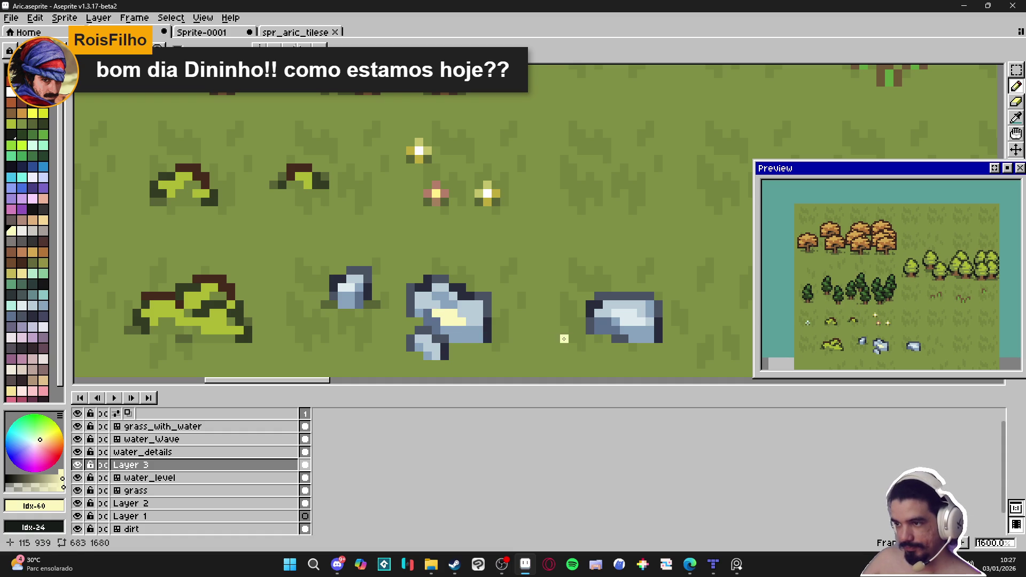
drag(623, 322, 632, 322)
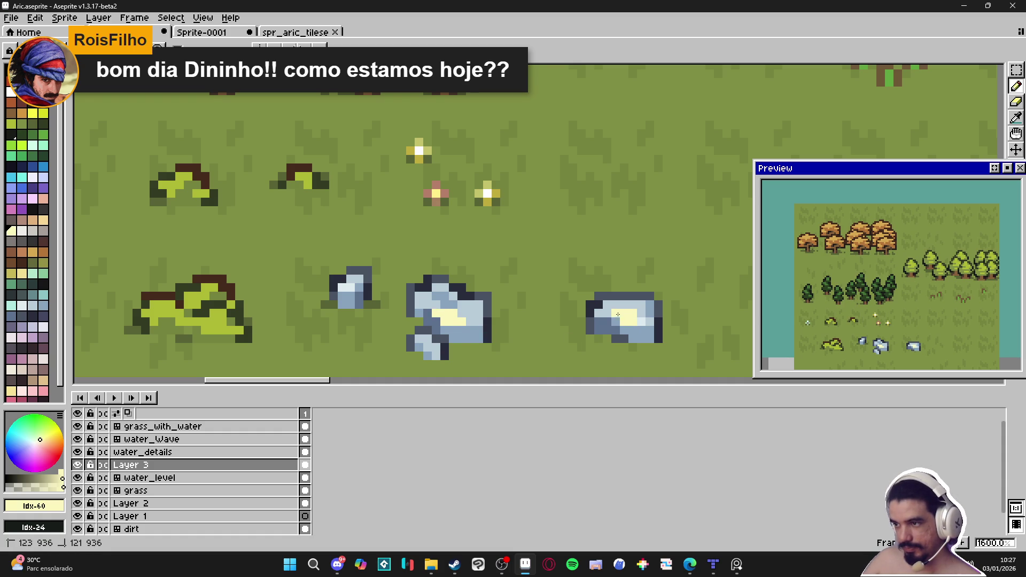
- Add cream highlight pixels to the small lower rock chunk, then zoom out to 500%
drag(468, 313, 485, 316)
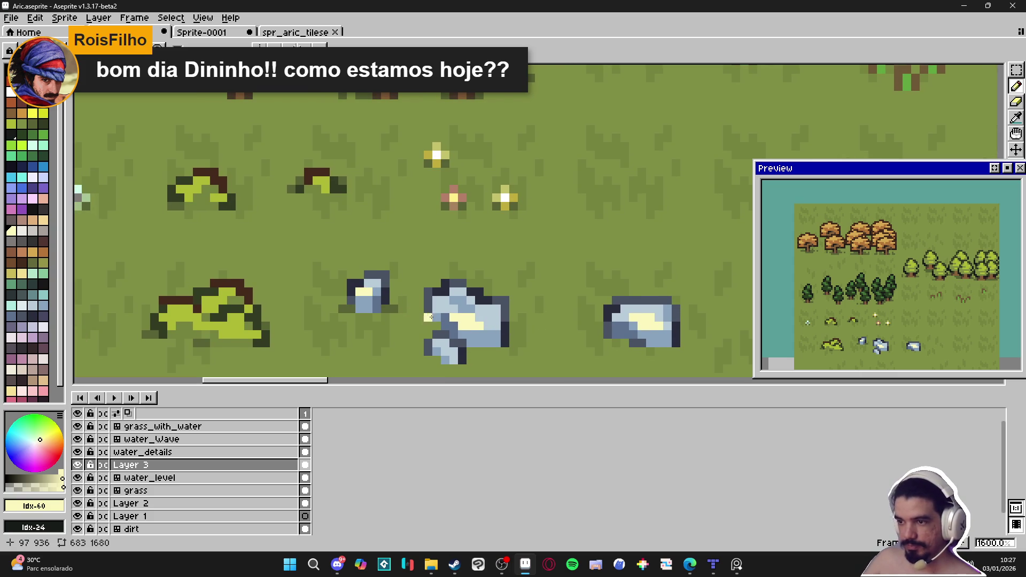
drag(452, 351, 453, 360)
click(447, 361)
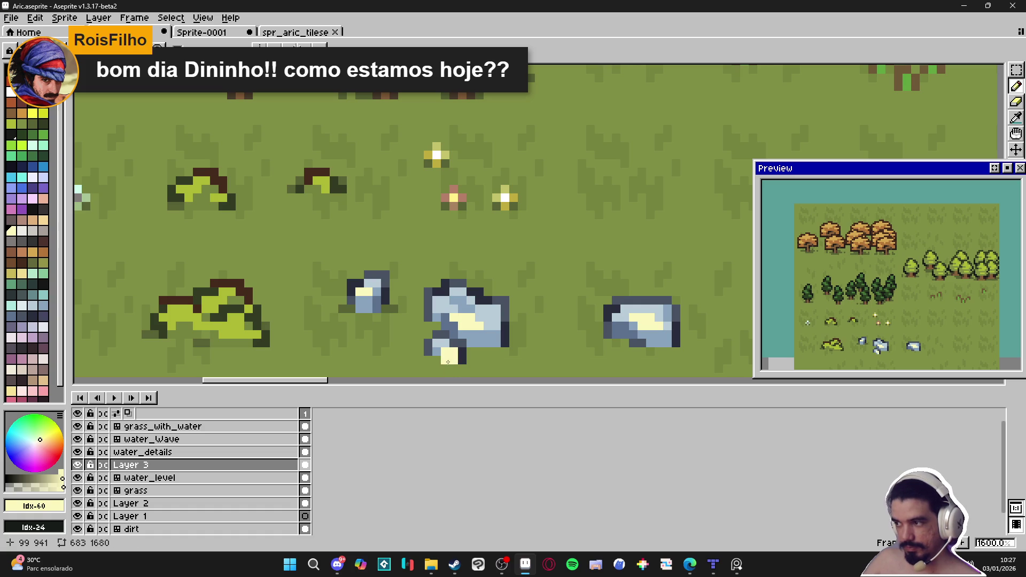
scroll(507, 353, down, 4)
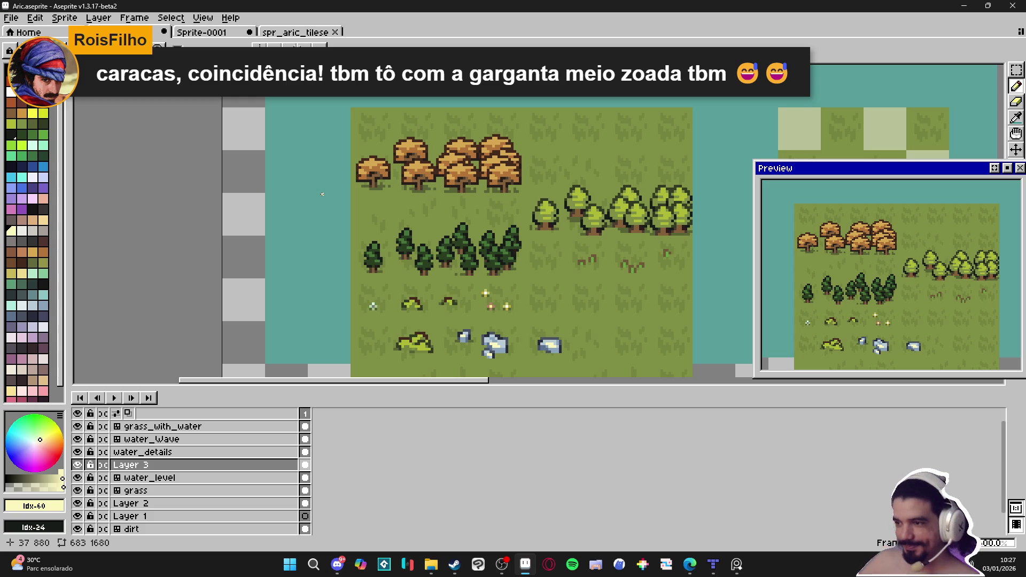
scroll(503, 256, down, 2)
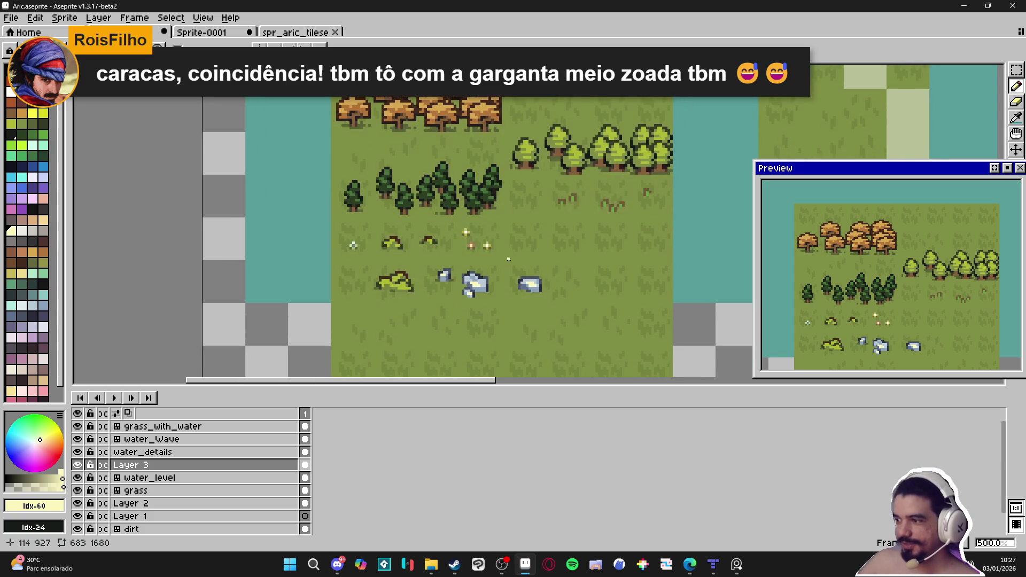
scroll(511, 311, up, 1)
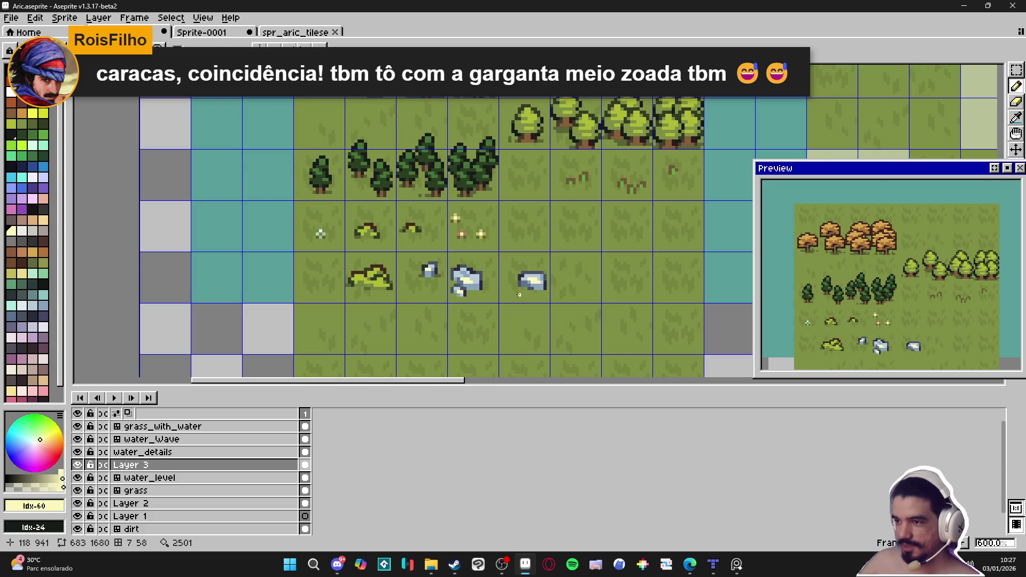
scroll(519, 295, up, 3)
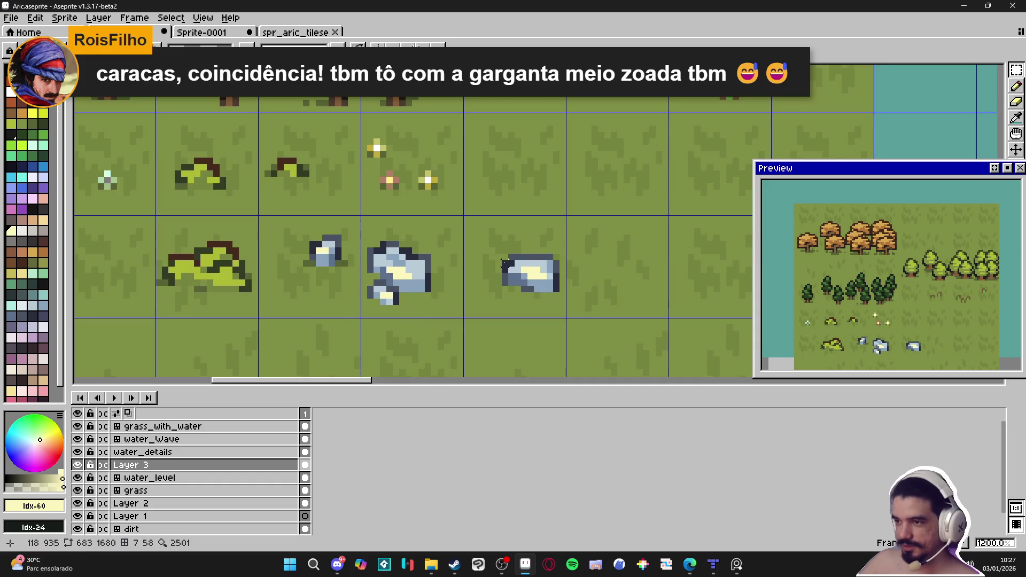
drag(501, 254, 554, 293)
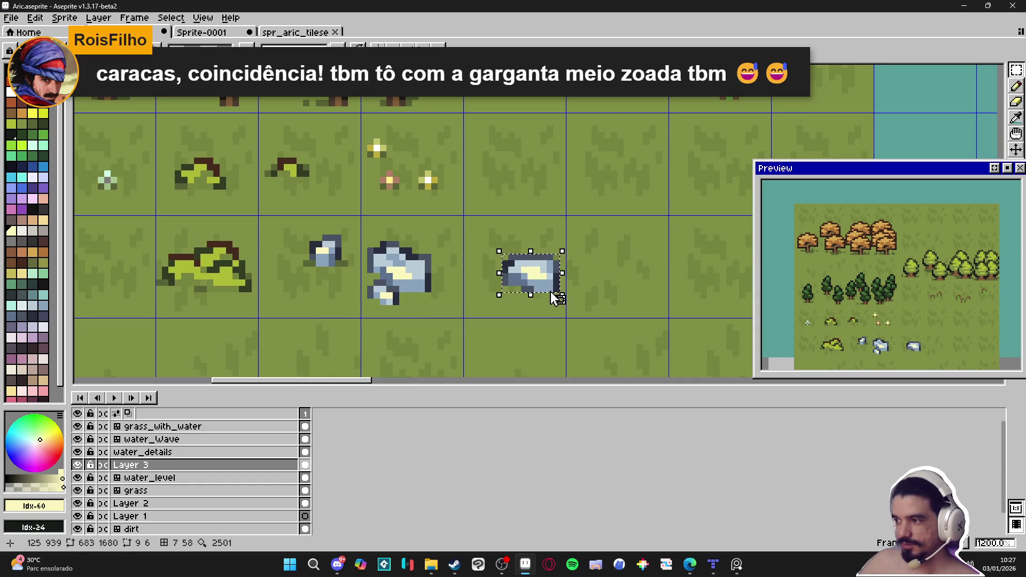
scroll(553, 293, down, 5)
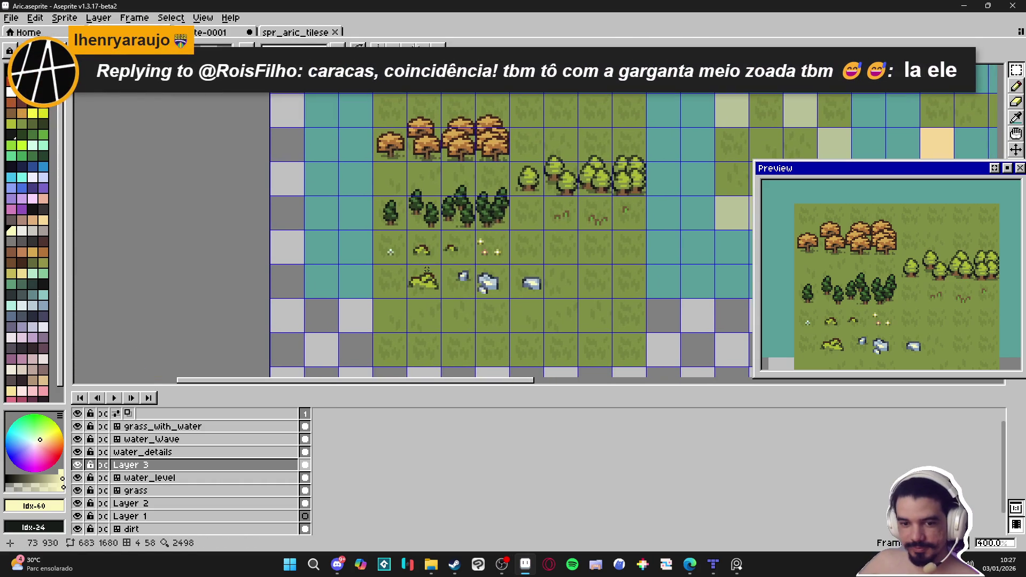
key(ctrl+s)
scroll(458, 267, up, 1)
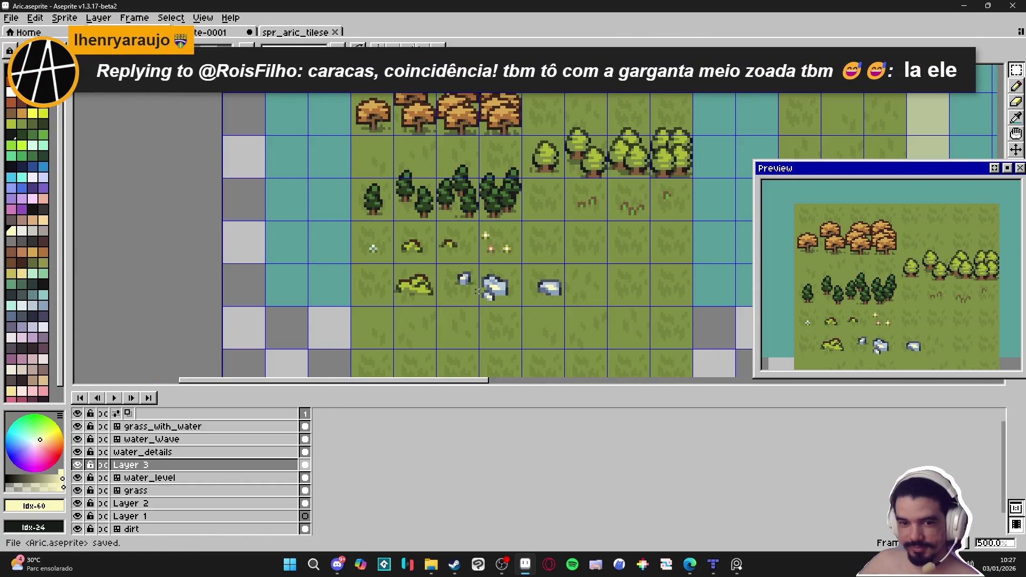
scroll(556, 284, up, 2)
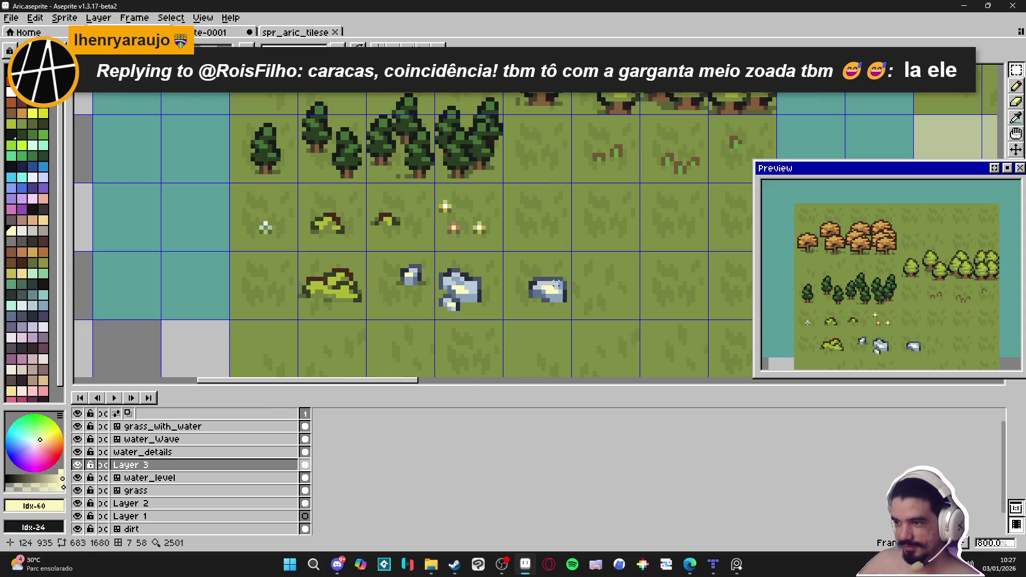
alt+click(553, 285)
scroll(531, 287, down, 1)
scroll(531, 288, down, 5)
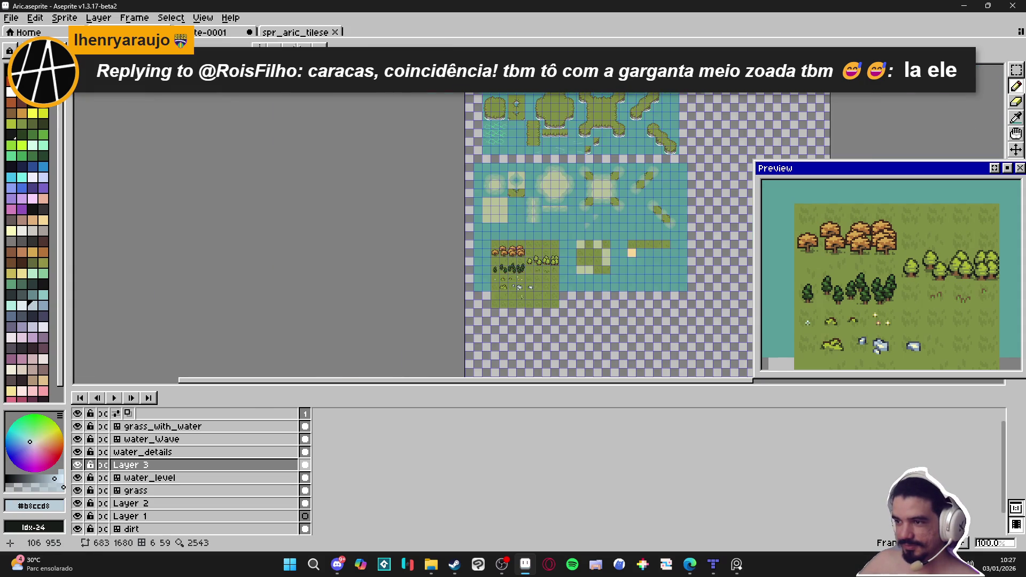
scroll(521, 298, up, 3)
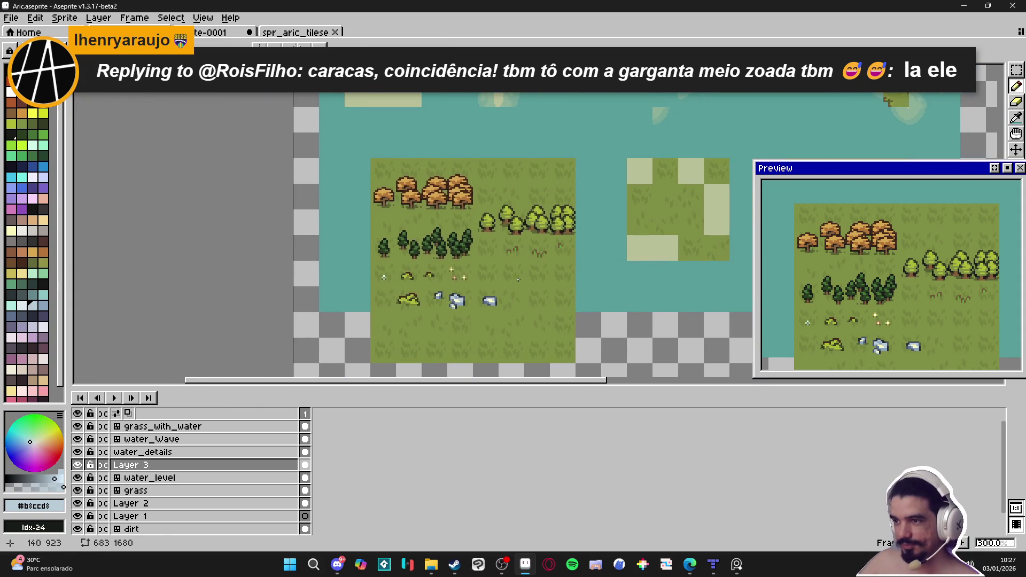
scroll(518, 280, up, 1)
key(ctrl+s)
scroll(546, 293, down, 1)
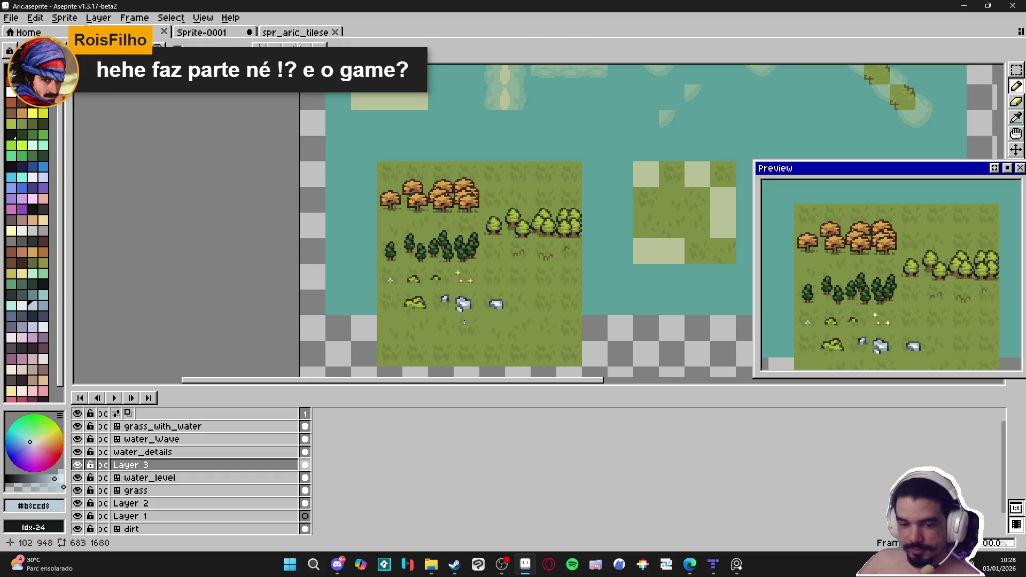
drag(509, 333, 487, 325)
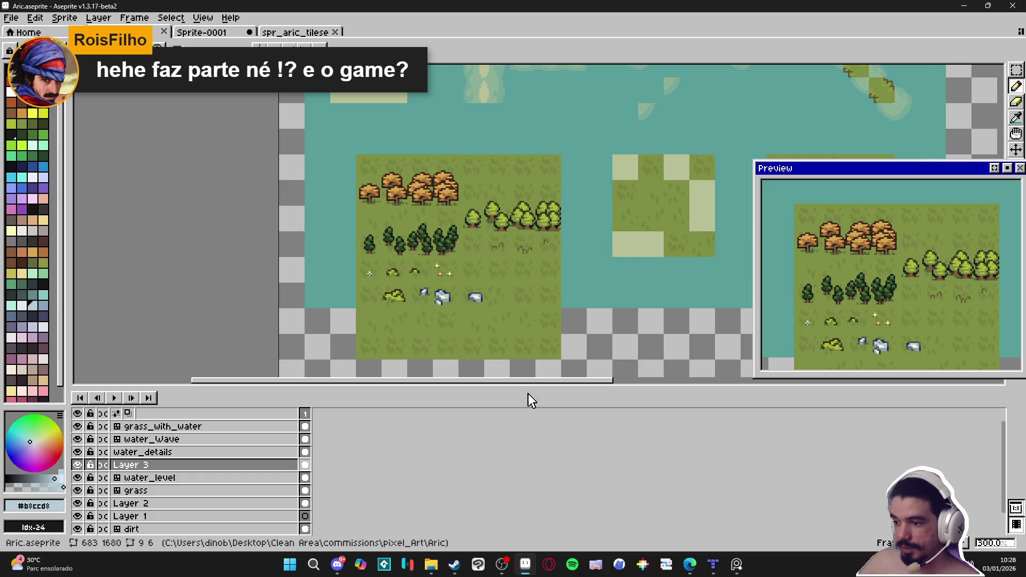
- Switch to the spr_aric_tileset tab and back to the Aric.aseprite island map
click(220, 33)
click(283, 32)
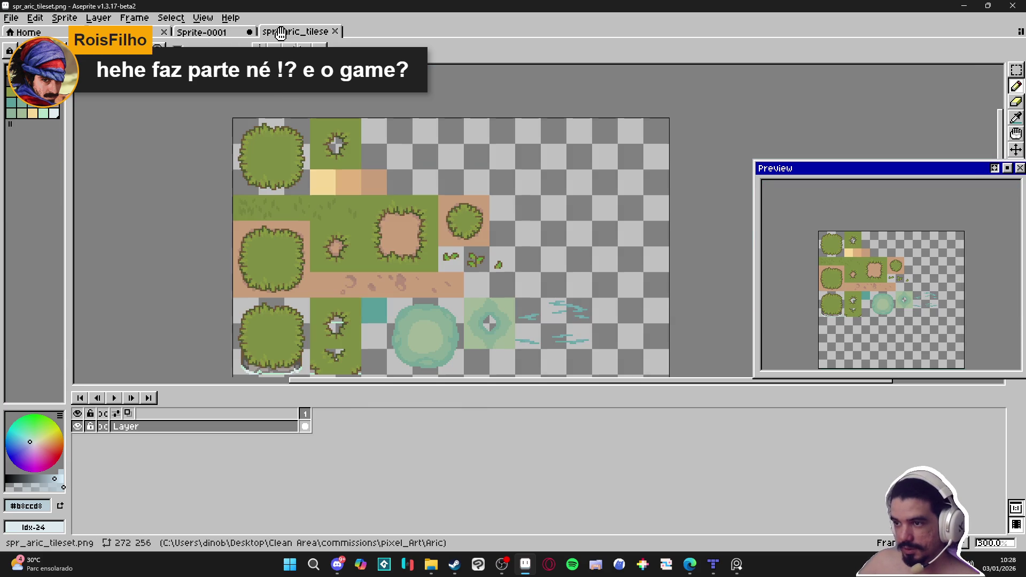
click(113, 32)
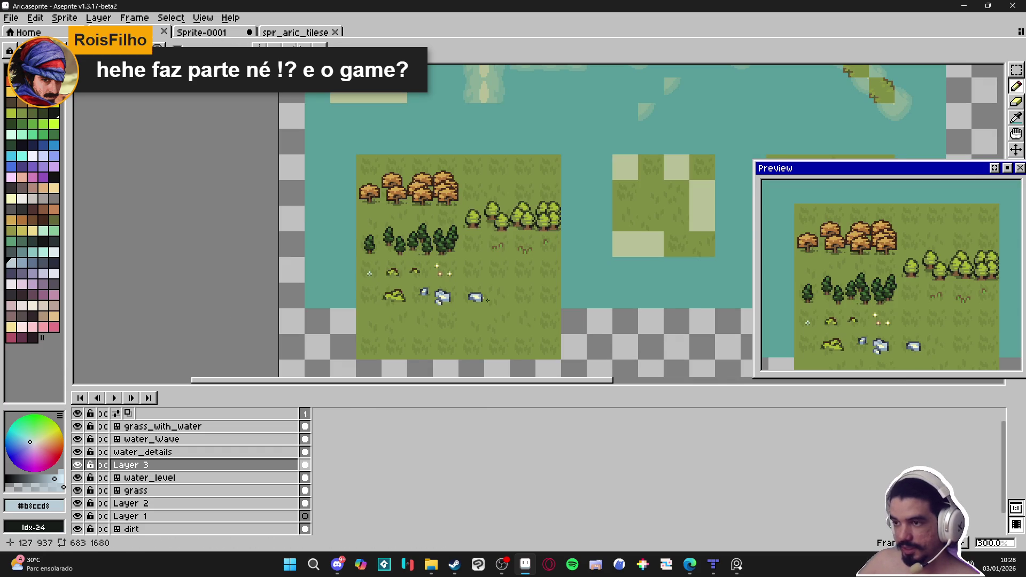
- Open the yara - resonant spear file from Aseprite's recent-files list
scroll(508, 295, down, 3)
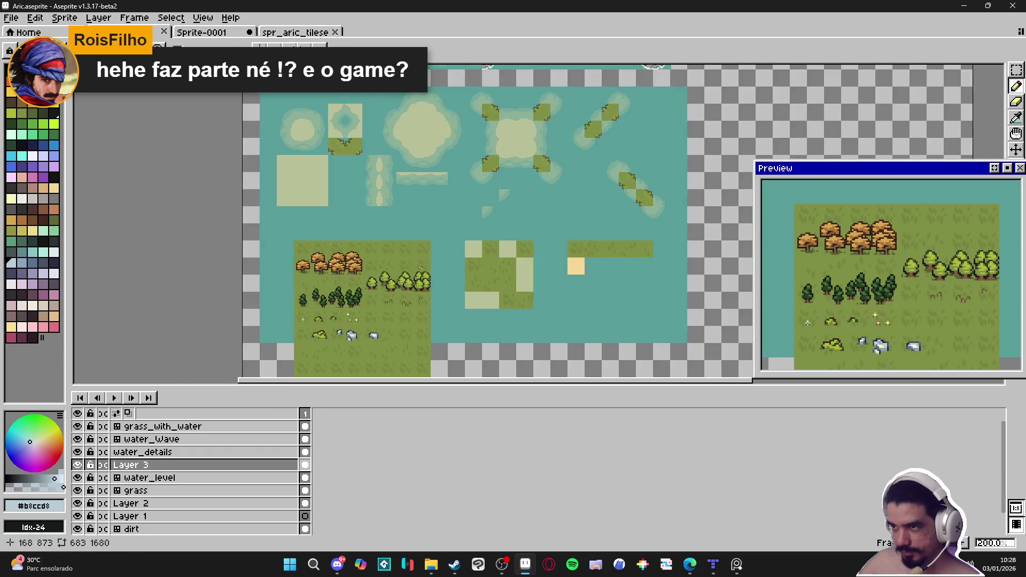
scroll(349, 259, up, 3)
drag(348, 259, 379, 235)
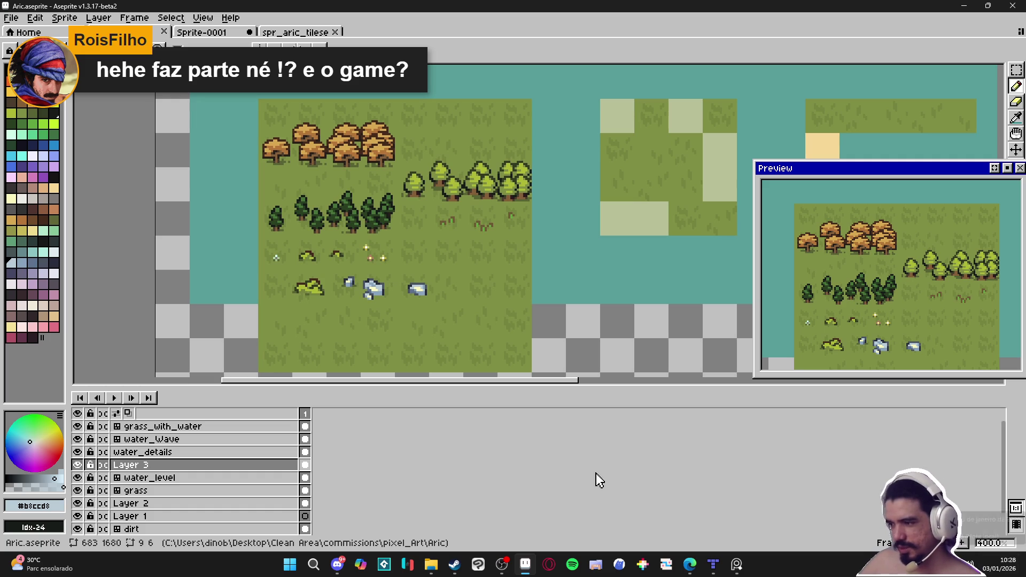
scroll(478, 211, up, 1)
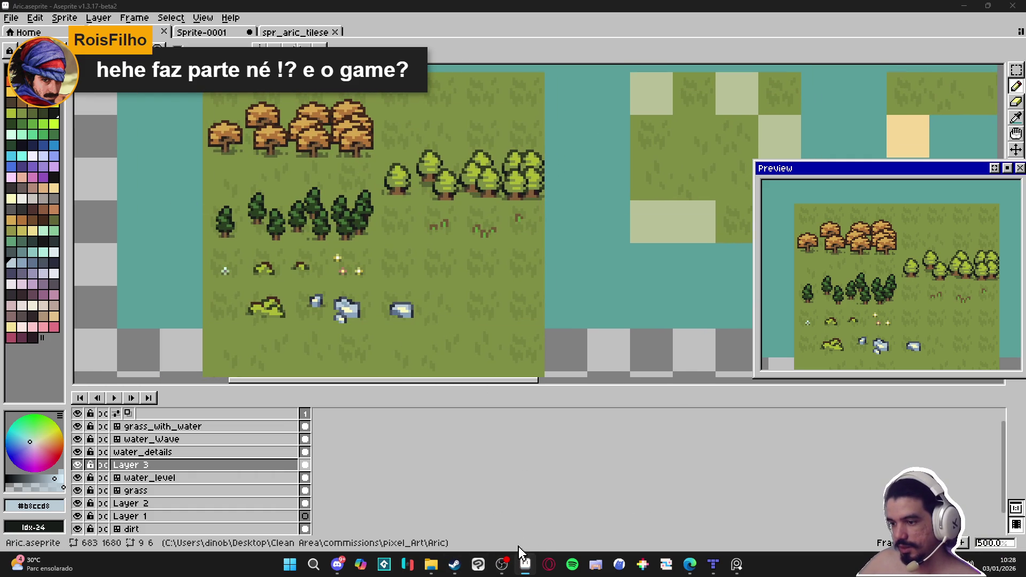
right_click(525, 564)
click(509, 481)
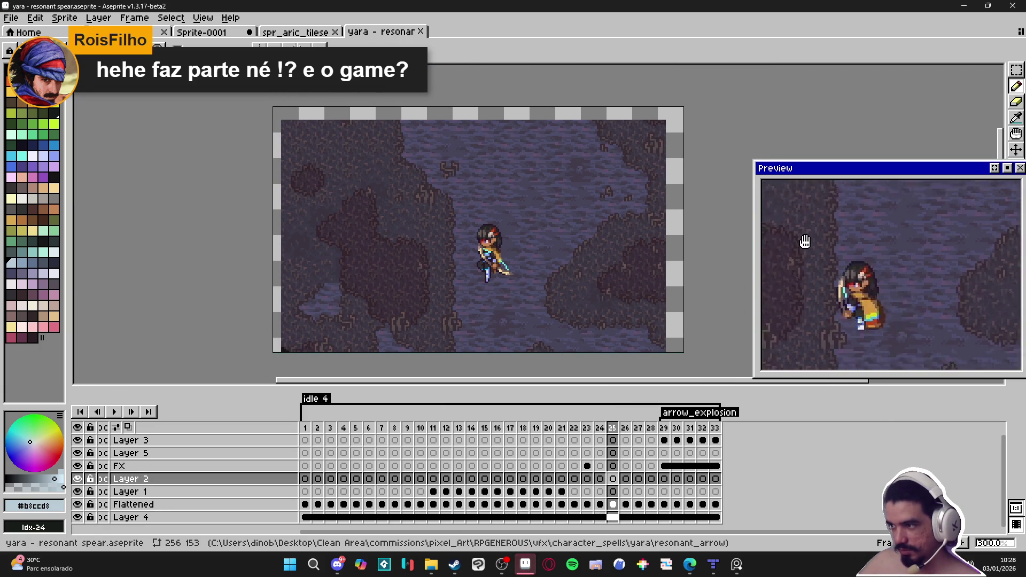
- Play the spear animation in the timeline, then return to the spr_aric_tileset image
click(114, 411)
key(F7)
scroll(499, 350, up, 1)
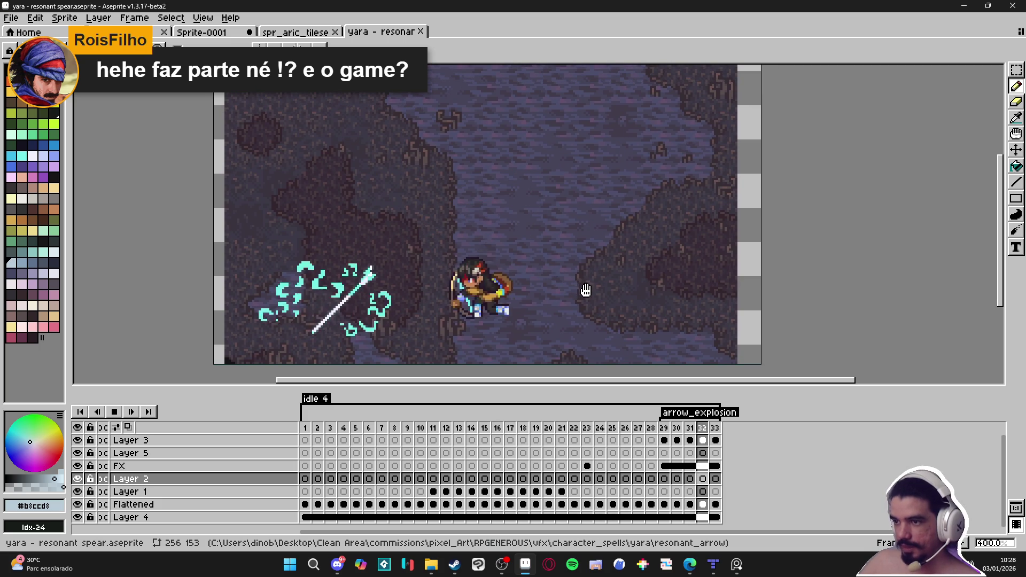
scroll(582, 288, down, 1)
scroll(495, 258, up, 1)
scroll(495, 258, down, 1)
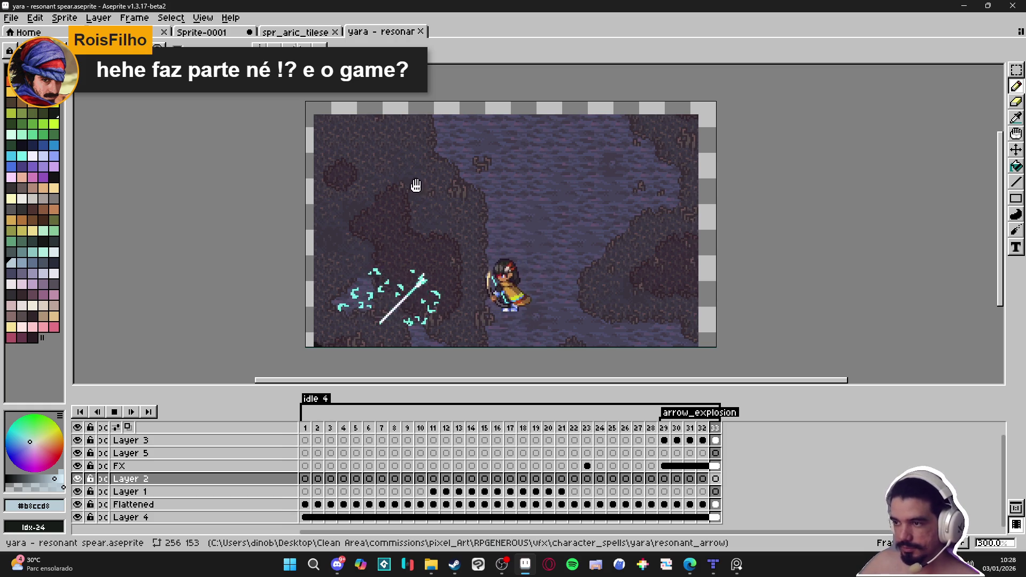
click(295, 32)
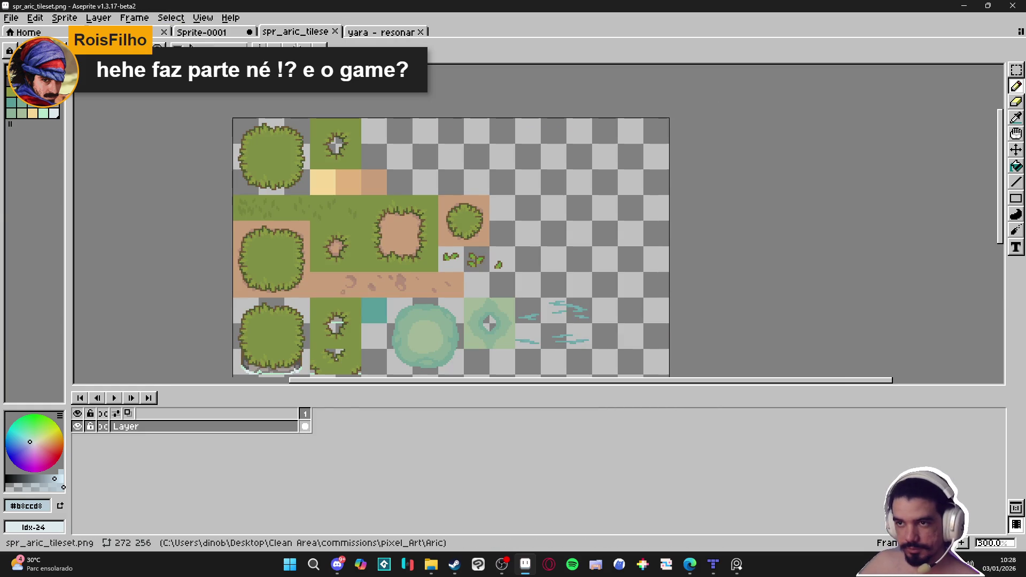
- Cycle back to the Aric.aseprite island map and zoom out to 400%
key(ctrl+shift+Tab)
key(ctrl+shift+Tab)
scroll(463, 271, down, 1)
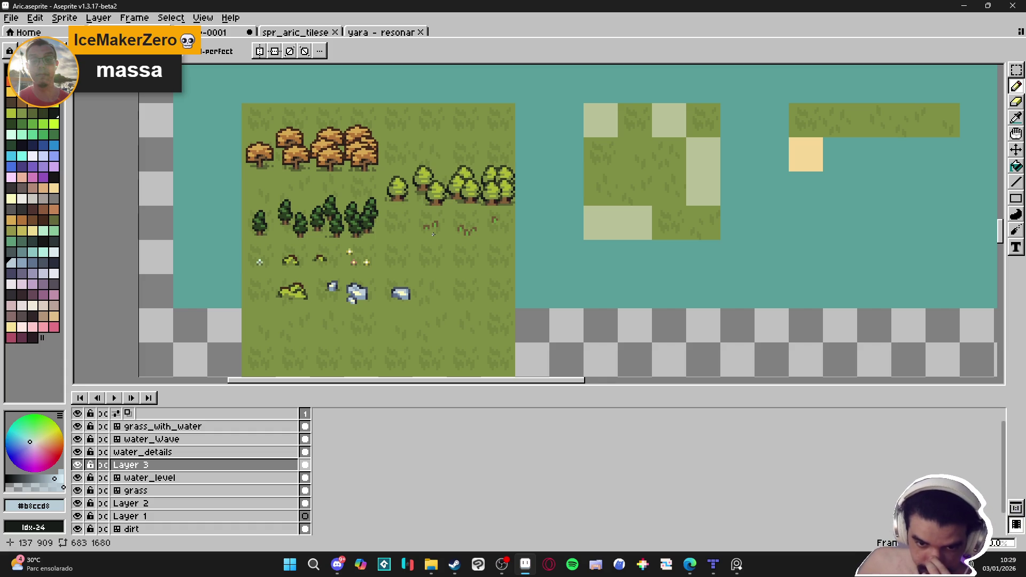
- Eyedrop the dark grass green #586335 and pencil one pixel beside the right rock
scroll(387, 218, left, 1)
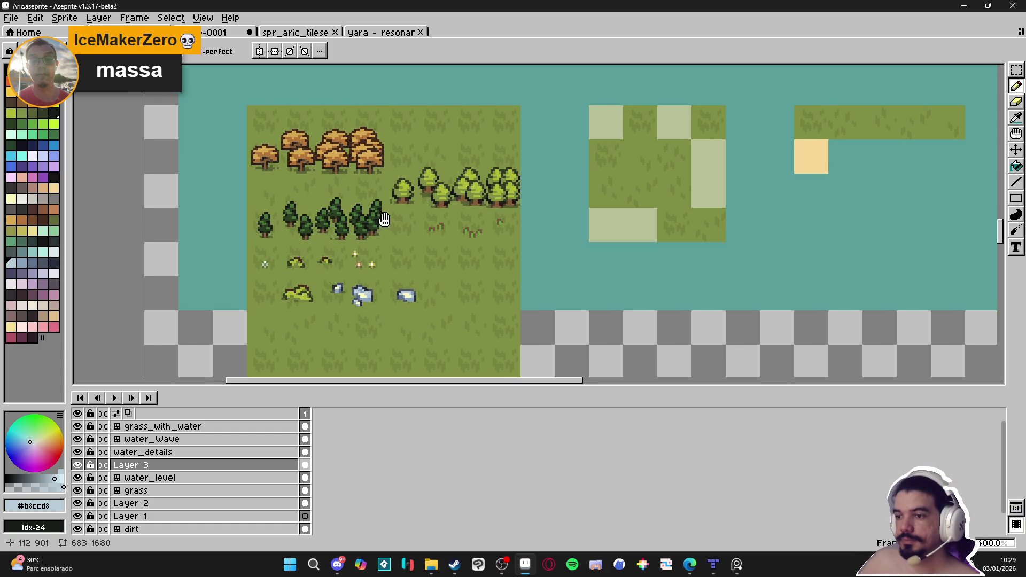
scroll(398, 298, up, 2)
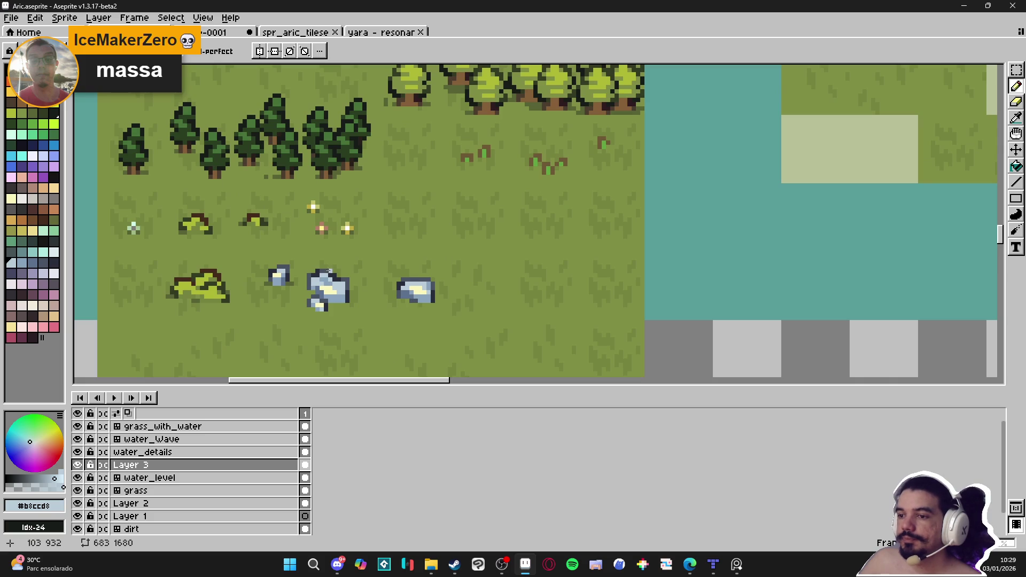
key(i)
scroll(213, 293, up, 2)
click(171, 293)
key(b)
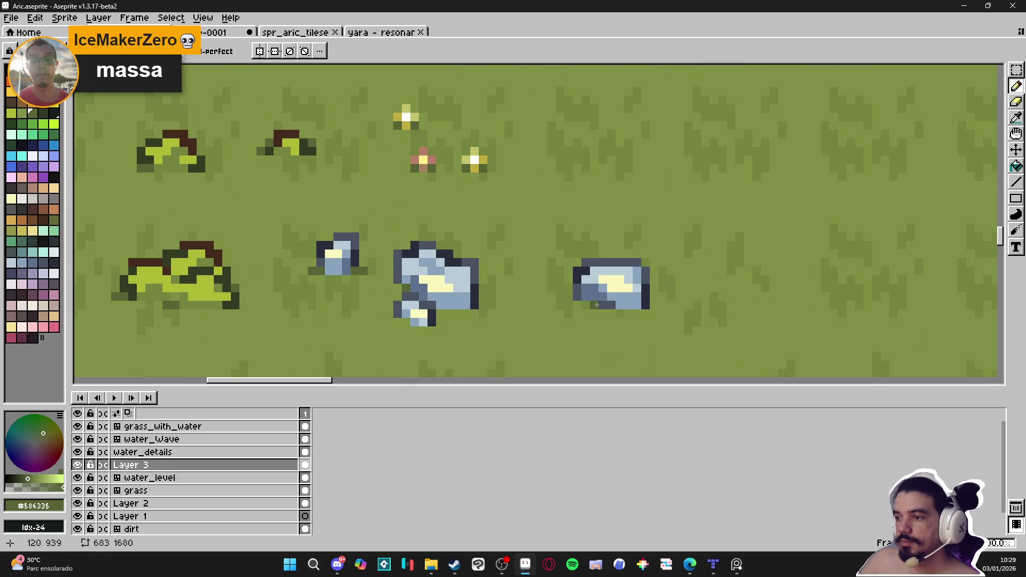
scroll(651, 309, up, 1)
click(663, 310)
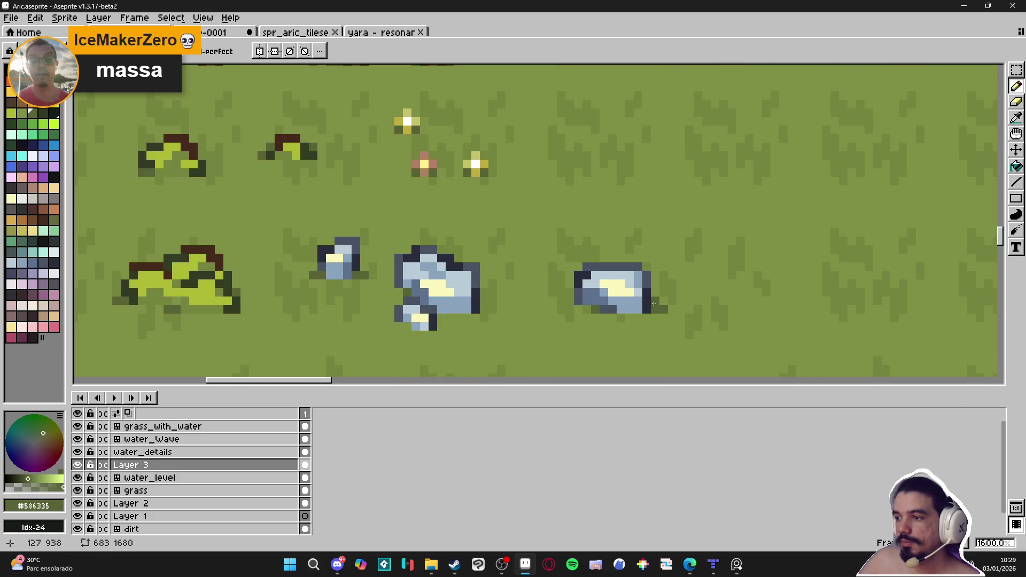
scroll(655, 300, down, 3)
scroll(584, 325, up, 1)
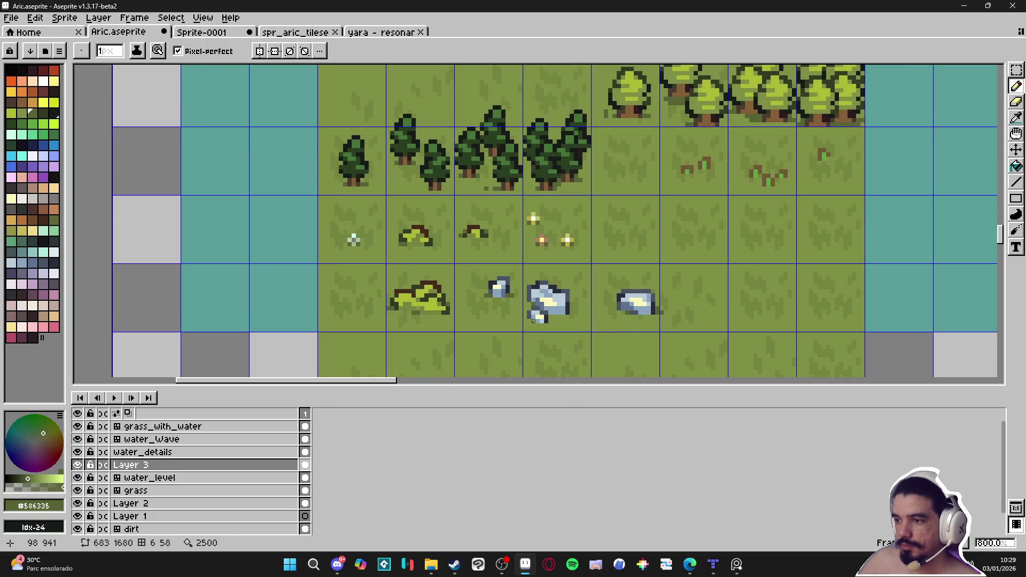
scroll(567, 330, down, 2)
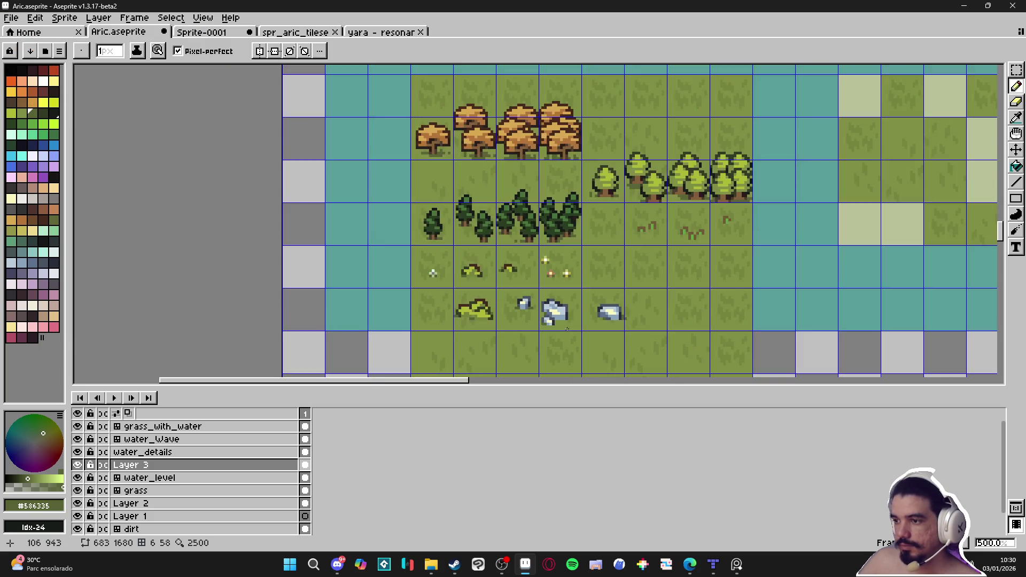
scroll(566, 330, up, 2)
scroll(584, 334, down, 3)
scroll(583, 334, down, 1)
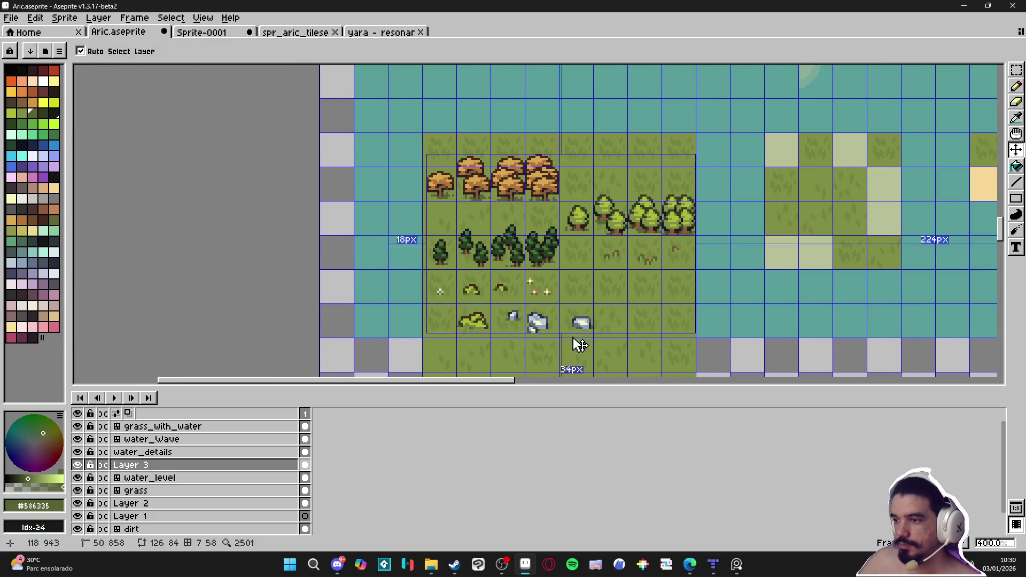
- Save Aric.aseprite with Ctrl+S
key(ctrl+s)
scroll(577, 335, down, 1)
scroll(576, 336, up, 1)
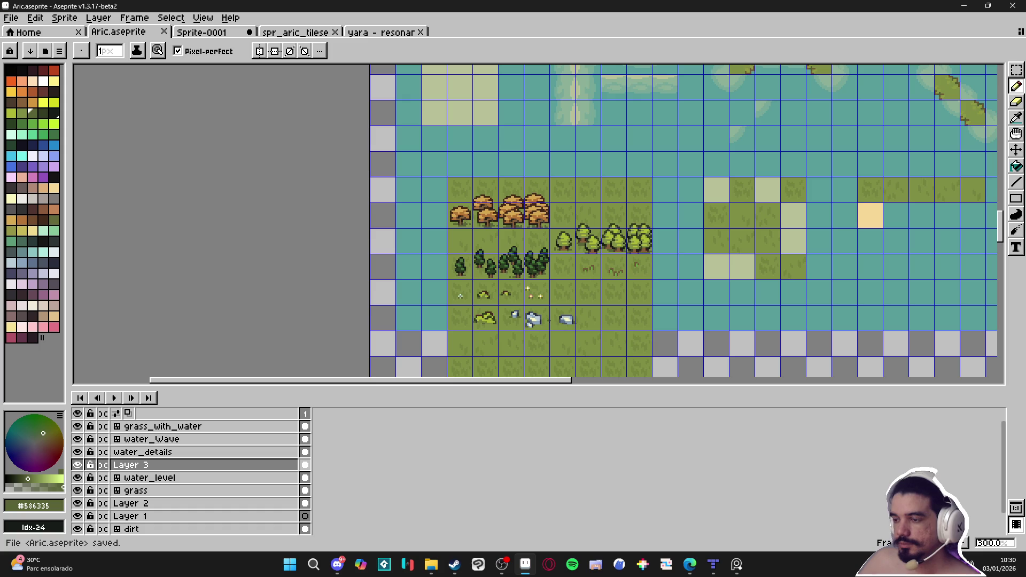
scroll(522, 331, right, 1)
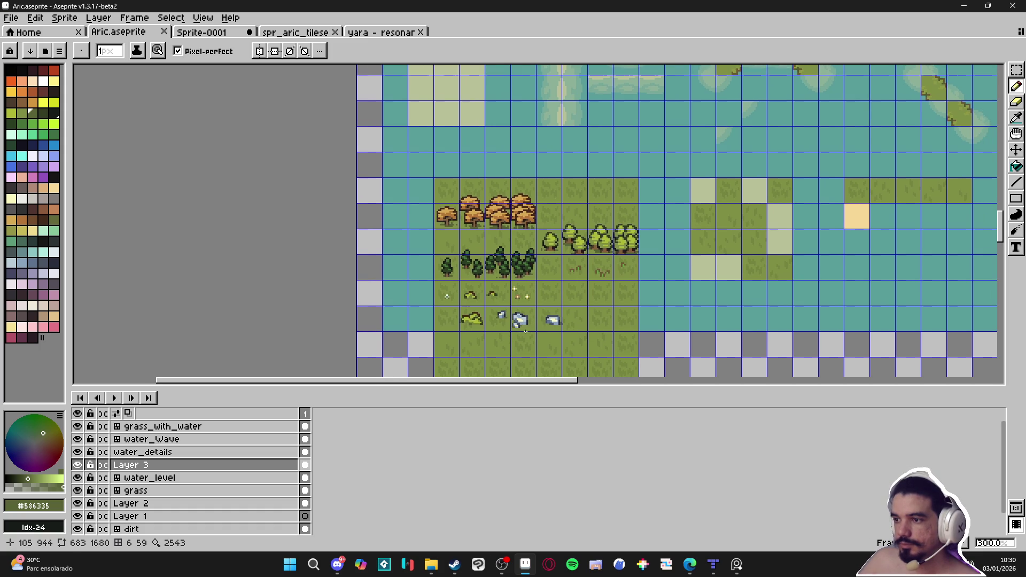
key(ctrl+s)
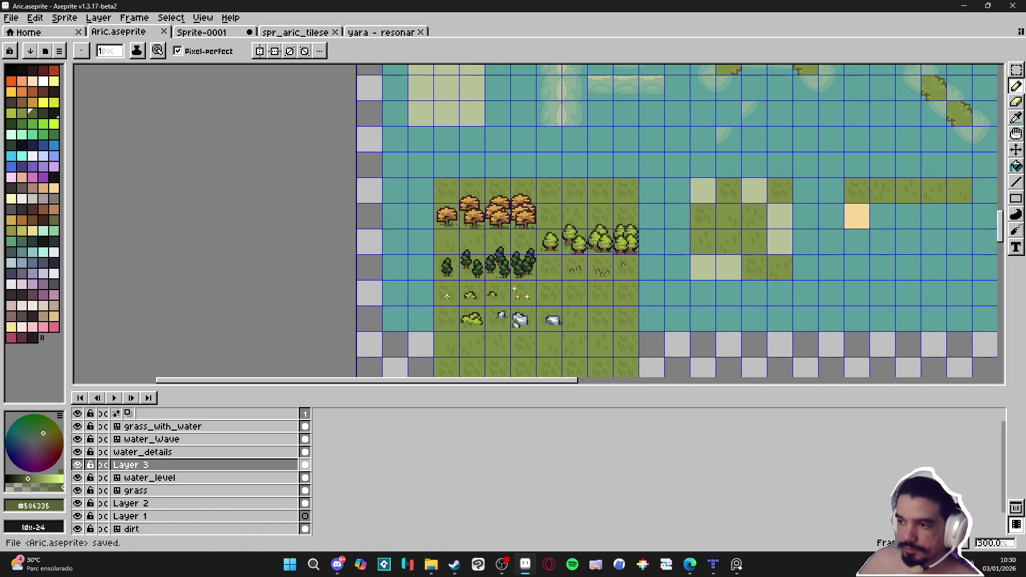
scroll(562, 335, down, 1)
scroll(562, 336, right, 1)
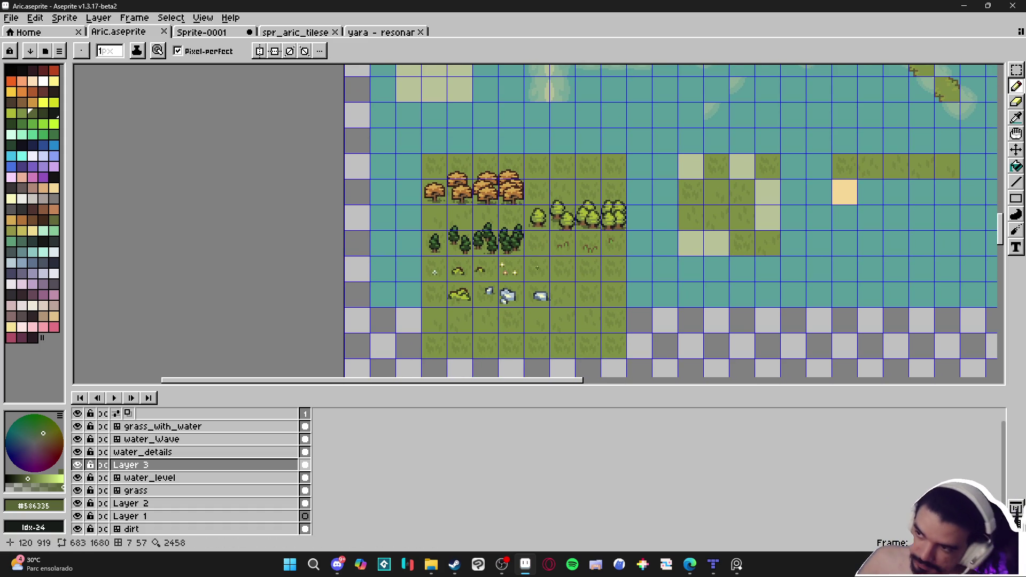
scroll(531, 273, up, 2)
scroll(532, 273, up, 5)
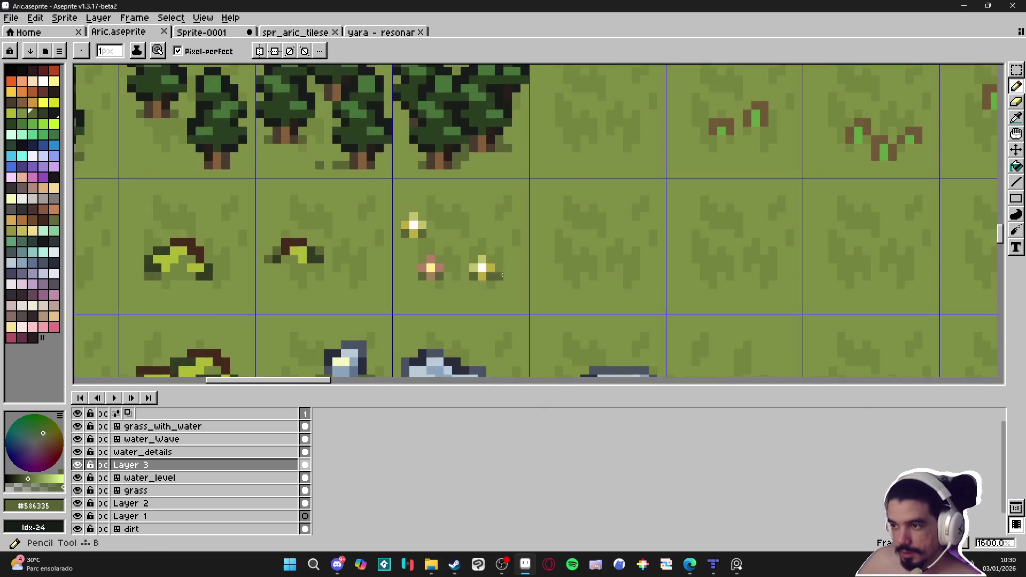
- Marquee-select the yellow flower and turn it into a custom brush
key(v)
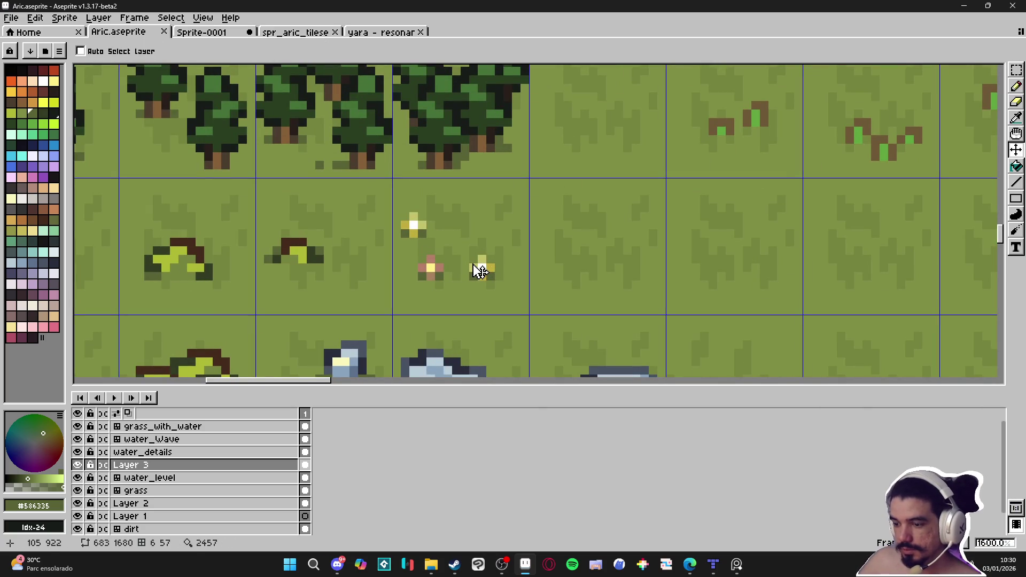
key(m)
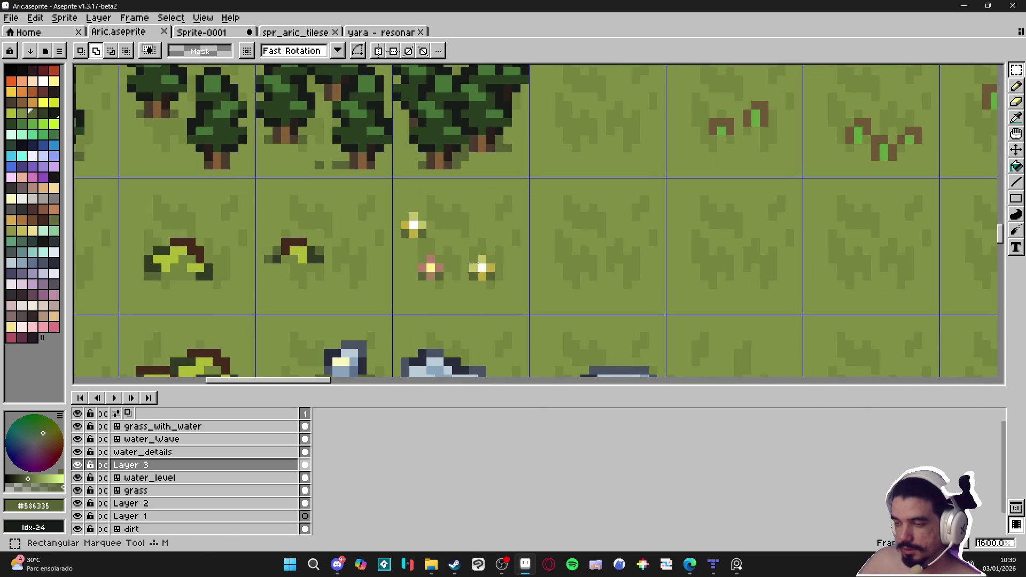
drag(469, 255, 496, 281)
key(ctrl+b)
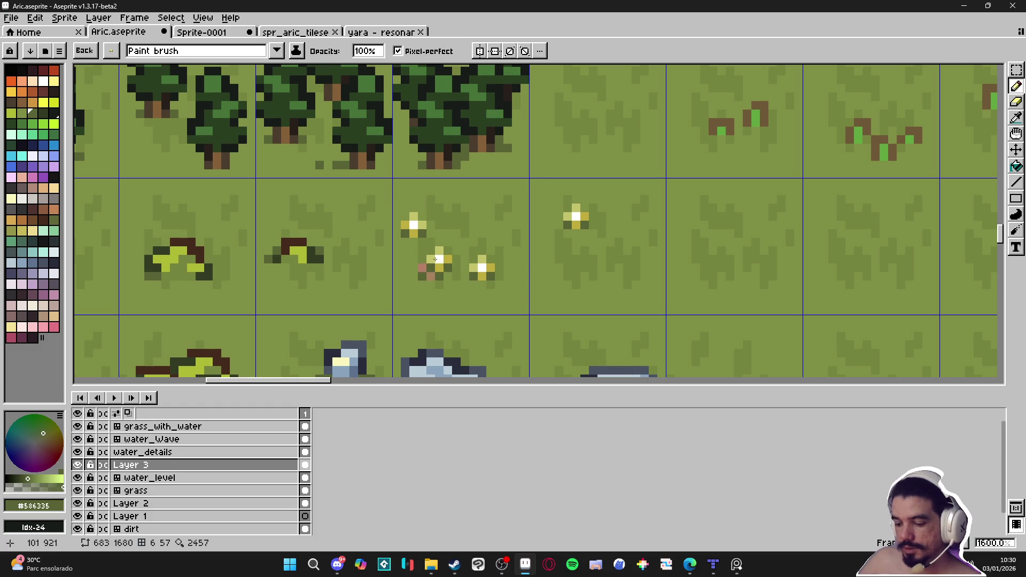
- Make the pink flower the brush and stamp two pink flowers onto the grass
key(m)
drag(418, 255, 441, 278)
key(ctrl+b)
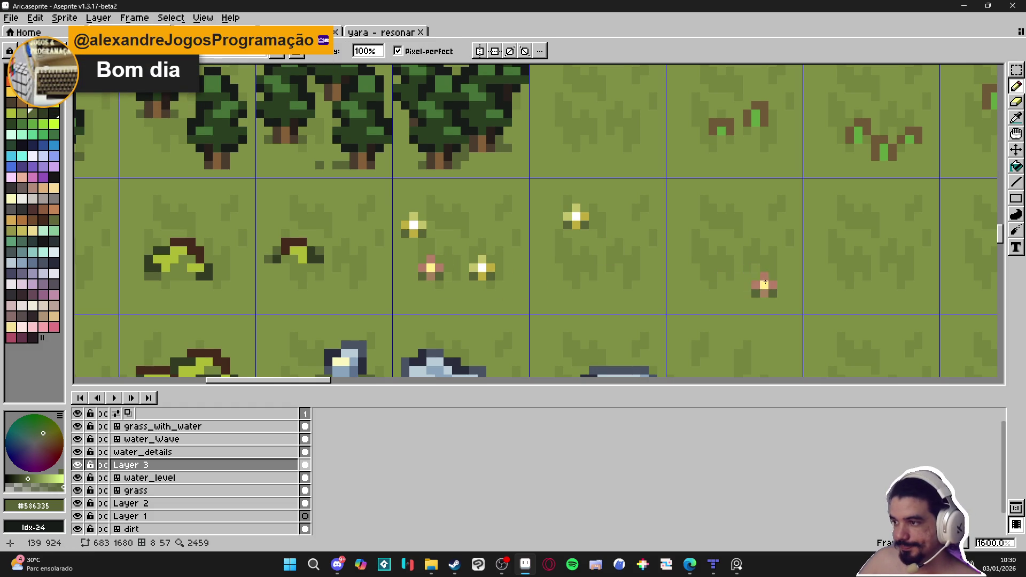
click(754, 276)
scroll(615, 327, down, 5)
scroll(616, 327, down, 2)
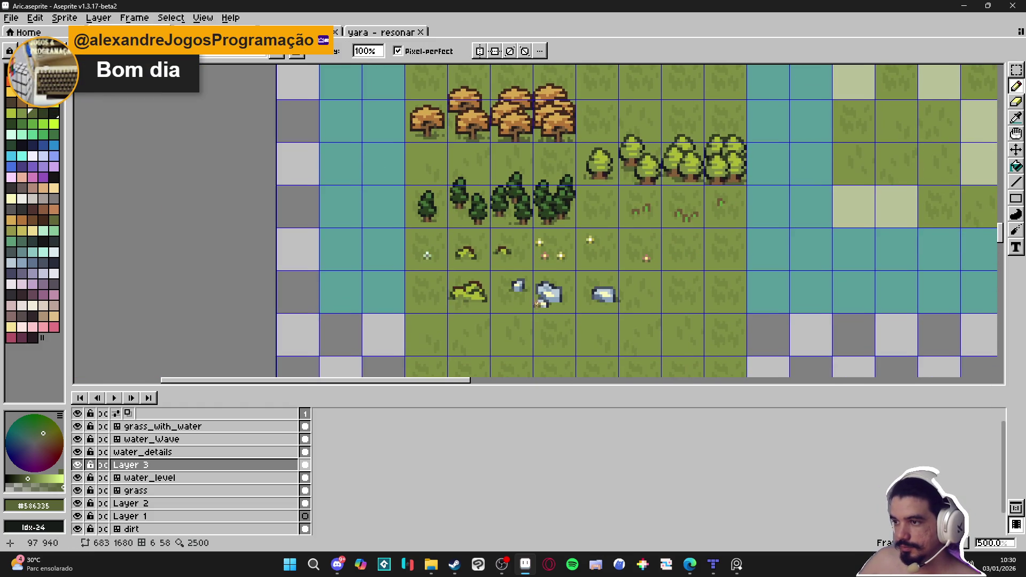
scroll(613, 278, down, 1)
scroll(683, 221, up, 2)
click(677, 205)
- Zoom out over the island map and return to the Move tool
key(m)
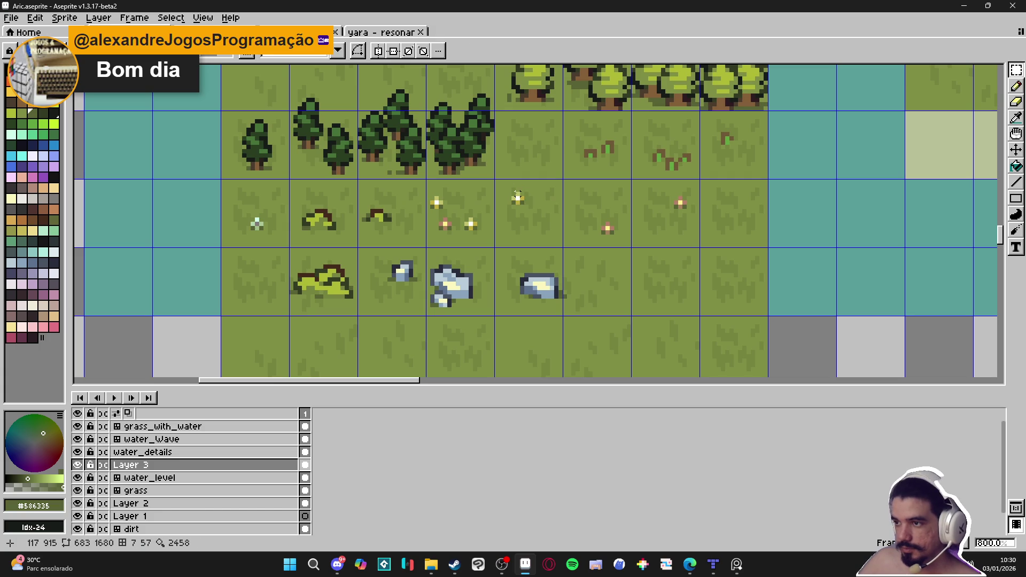
key(b)
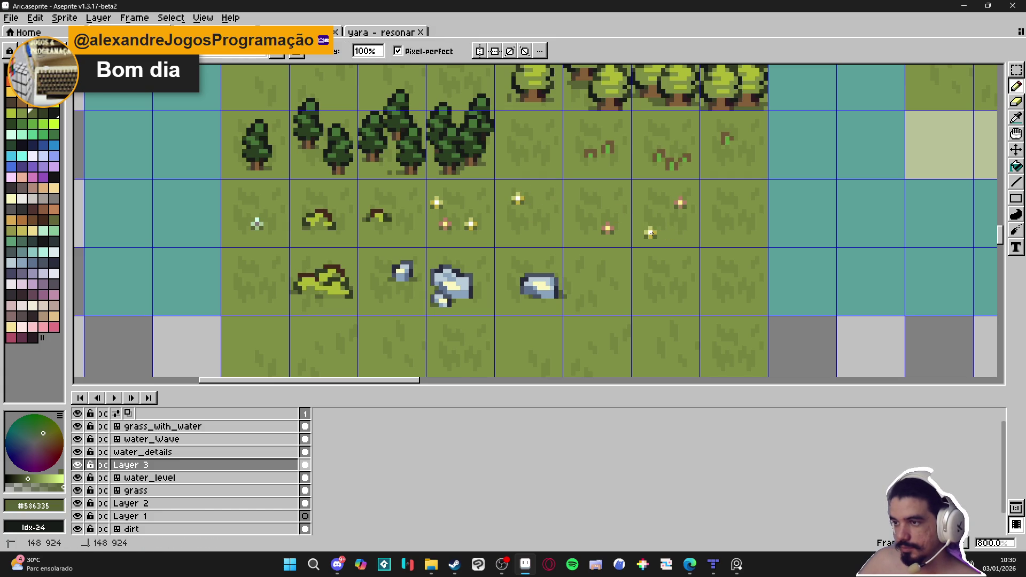
scroll(551, 288, down, 1)
scroll(551, 288, down, 1)
scroll(451, 284, down, 2)
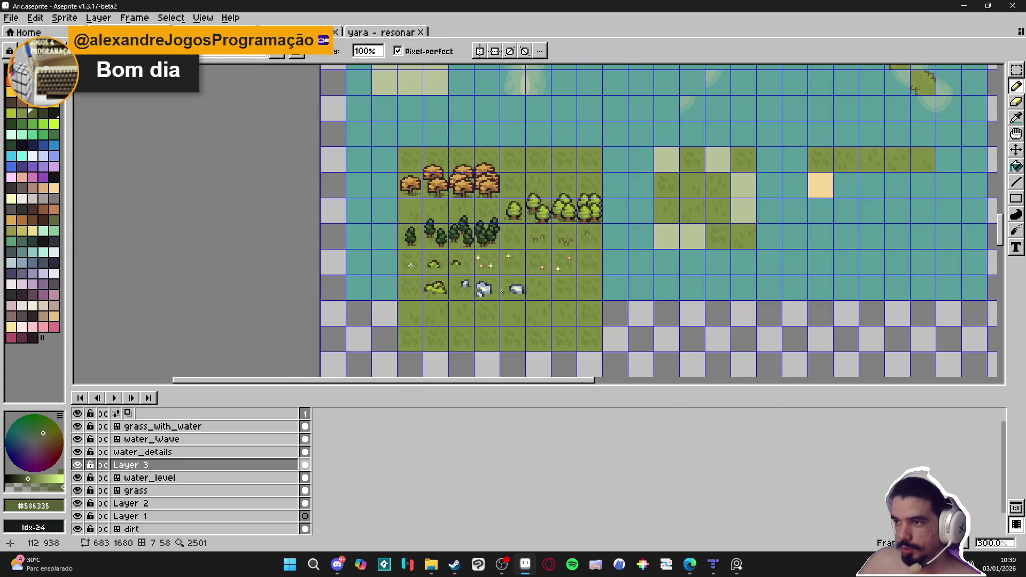
key(v)
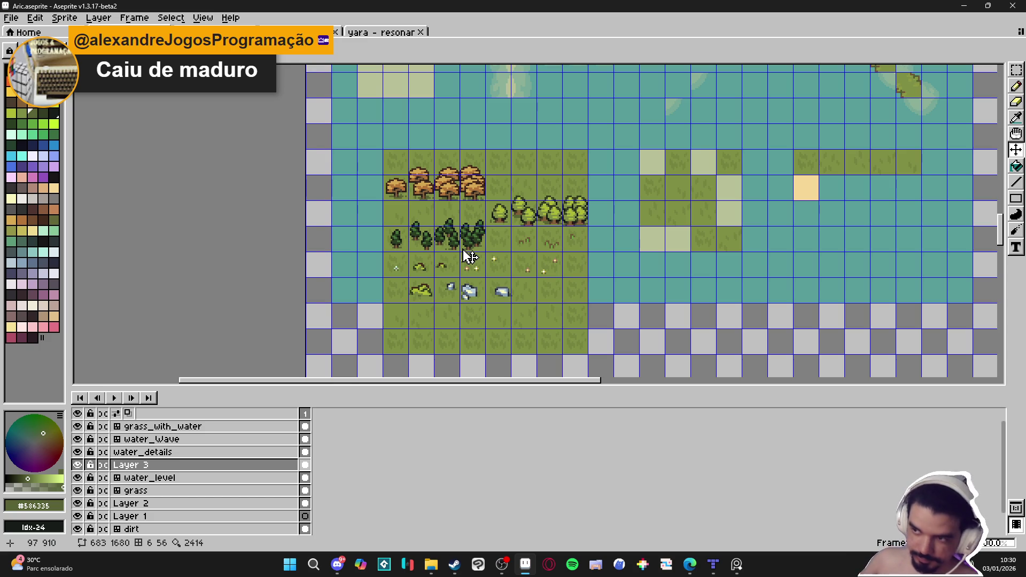
scroll(471, 251, up, 2)
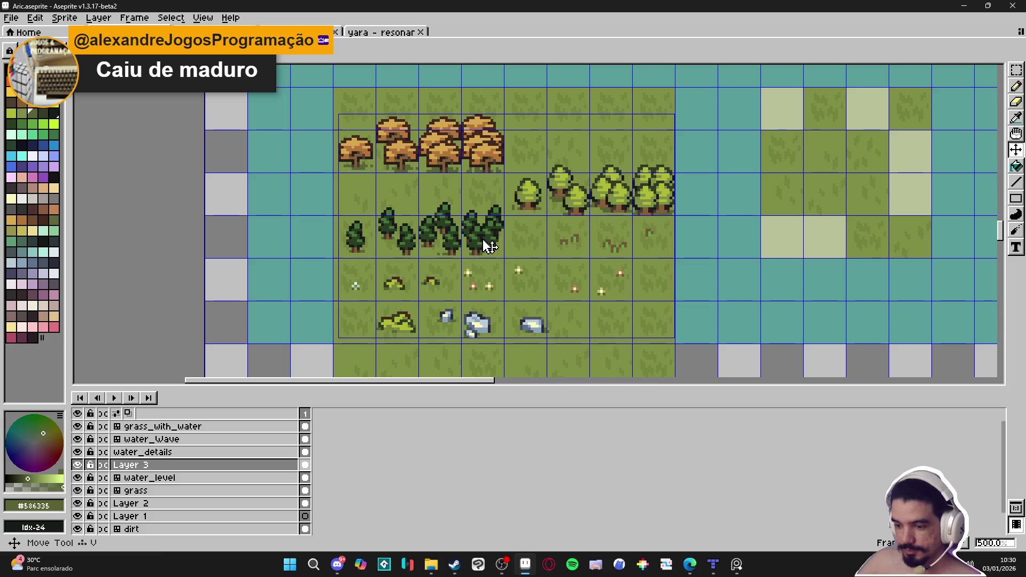
key(m)
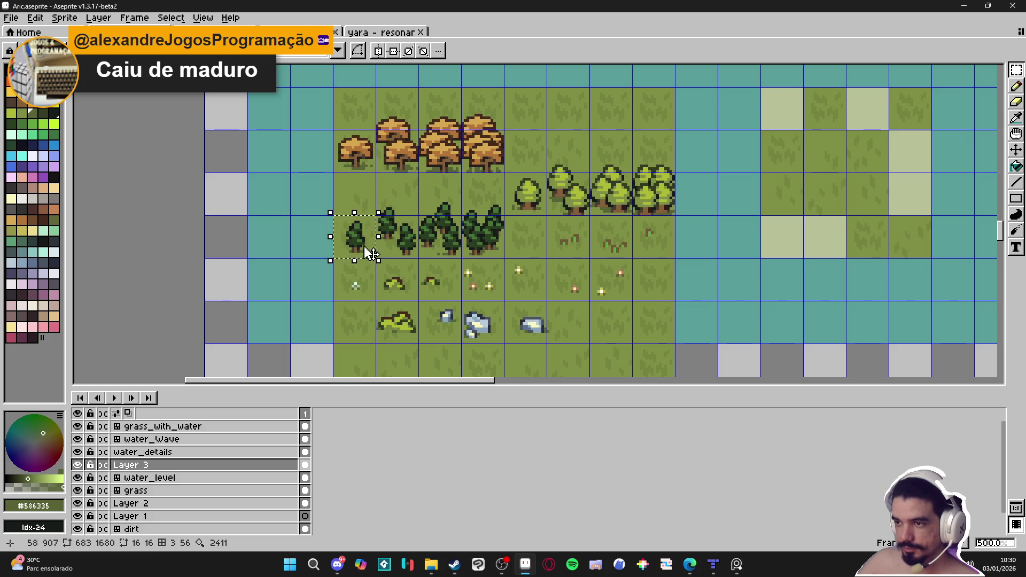
drag(387, 240, 397, 245)
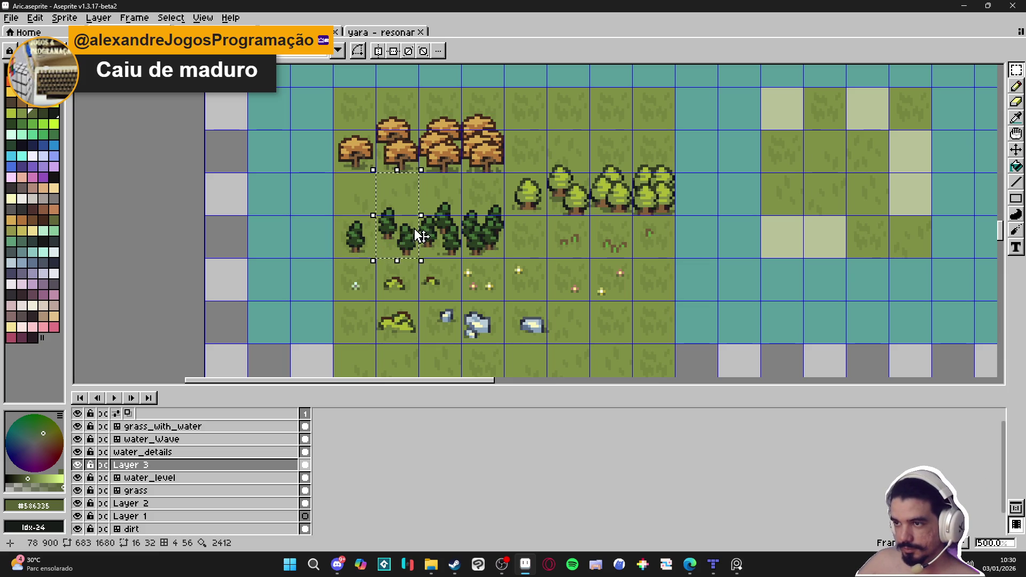
click(427, 245)
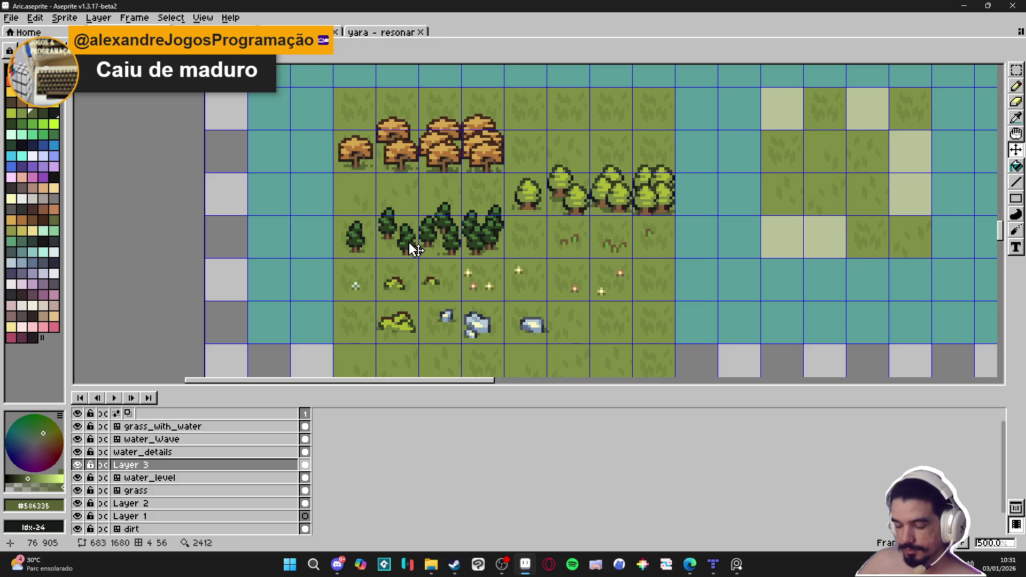
drag(409, 241, 411, 209)
drag(357, 242, 369, 252)
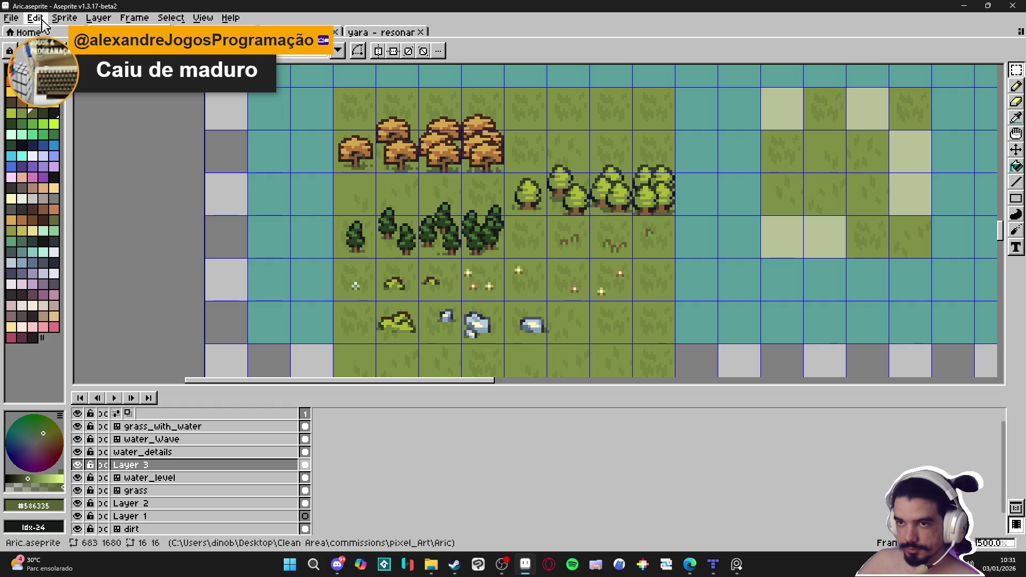
click(299, 32)
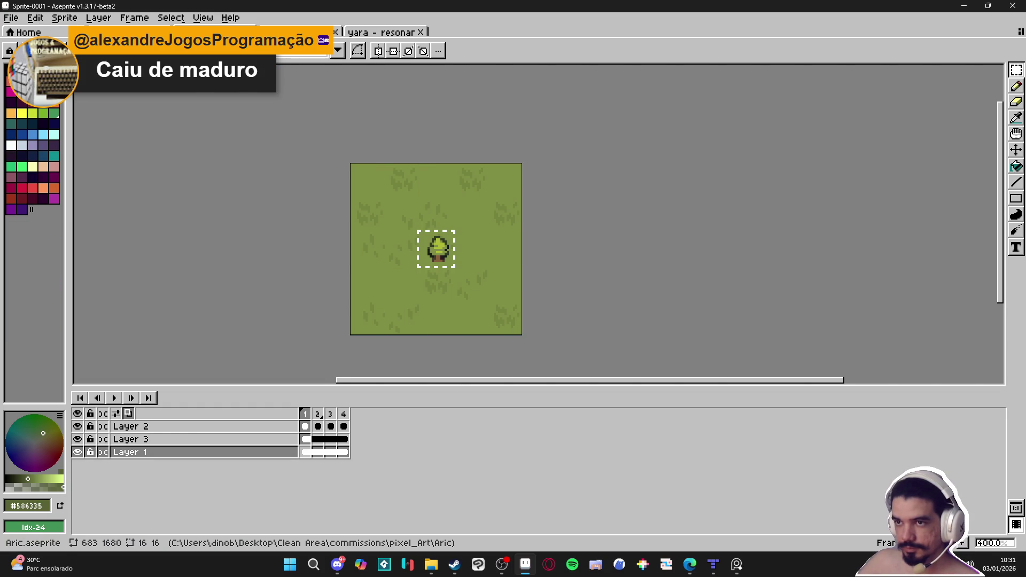
- Create a new 16×16 sprite through File > New
click(240, 32)
scroll(462, 214, up, 1)
scroll(462, 215, right, 2)
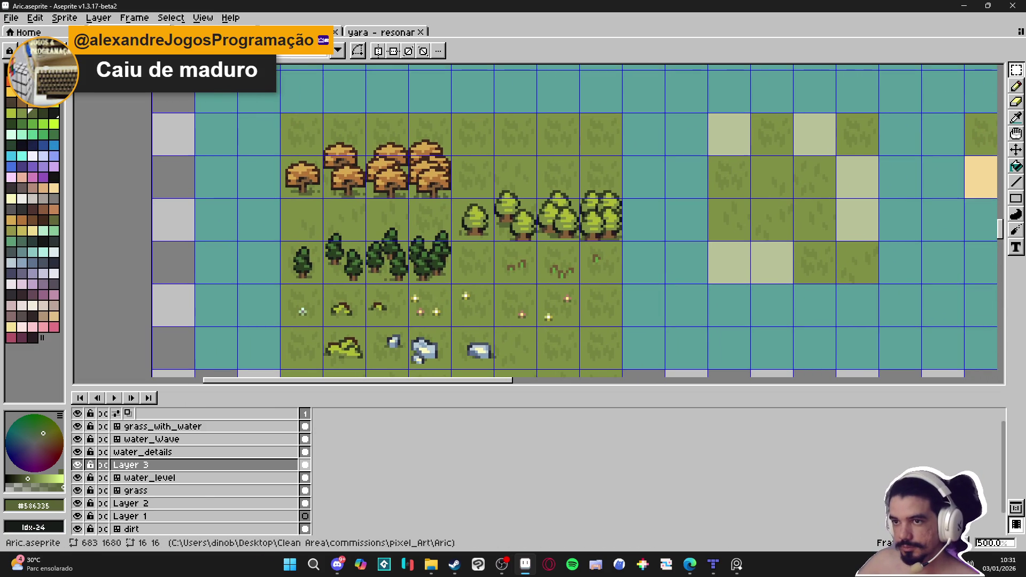
key(alt+f)
key(Return)
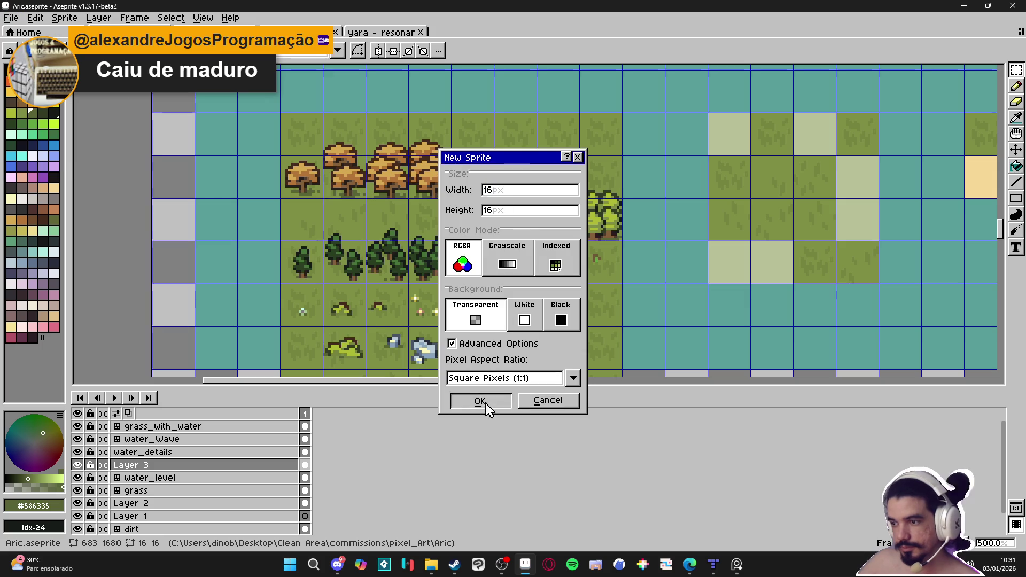
click(488, 399)
- Close the yara - resonar document, merge the split view, and return to Aric.aseprite
mouse_move(473, 33)
mouse_down()
mouse_move(187, 198)
mouse_move(95, 219)
mouse_up()
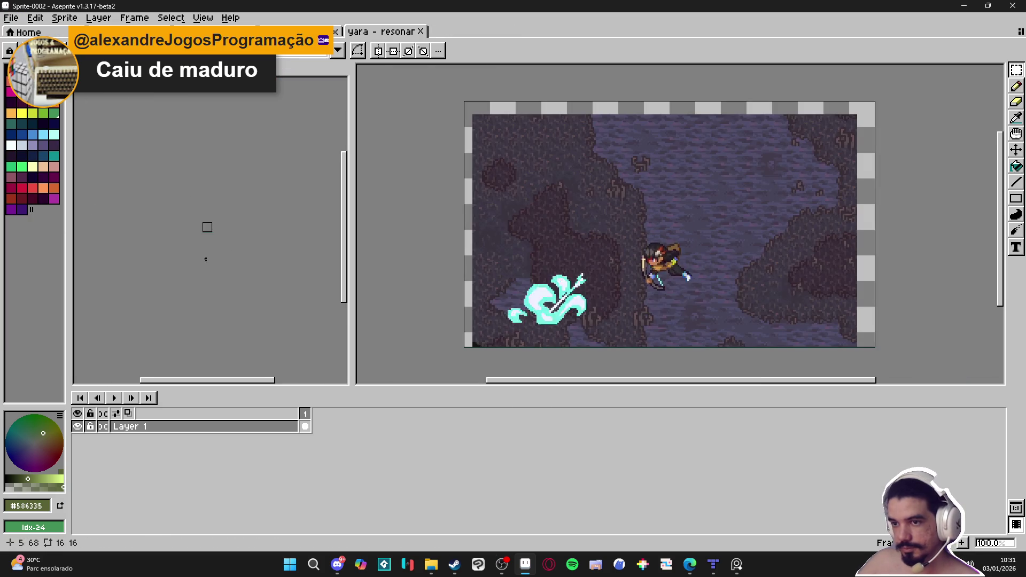
click(420, 31)
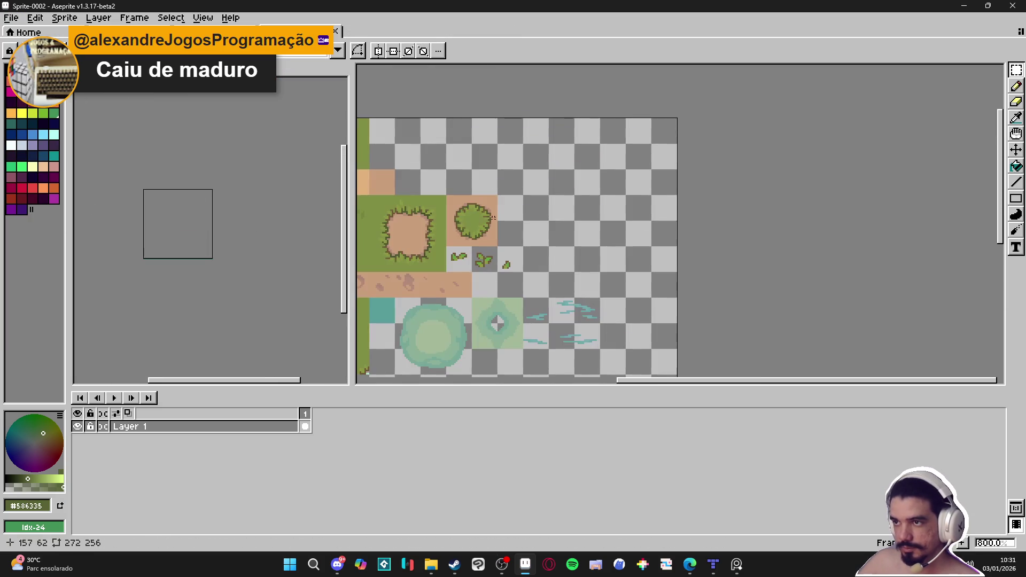
mouse_move(440, 157)
mouse_down()
mouse_move(585, 138)
mouse_move(510, 67)
mouse_up()
drag(300, 32, 406, 31)
click(299, 31)
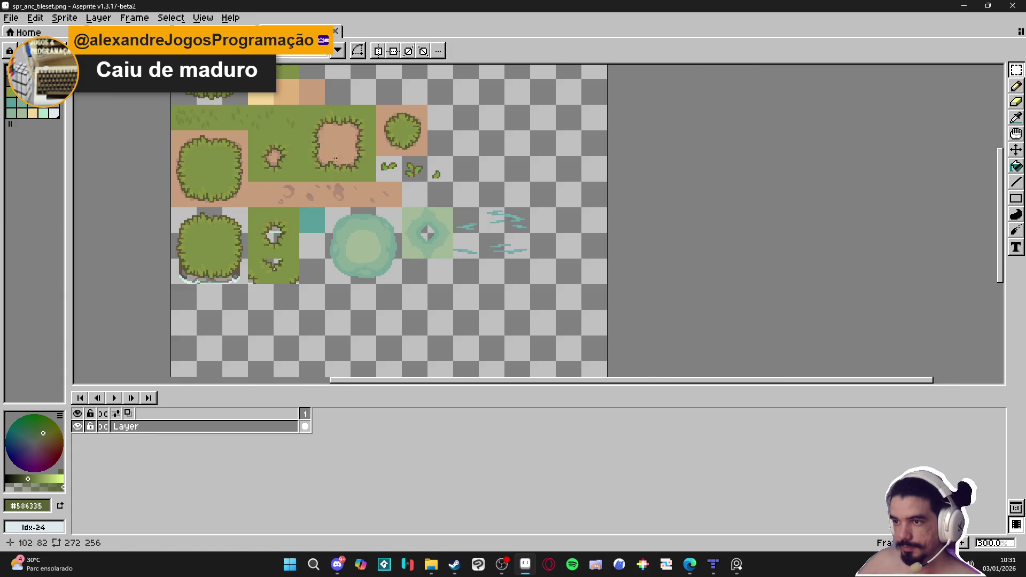
key(ctrl+Tab)
key(ctrl+Tab)
key(ctrl+Tab)
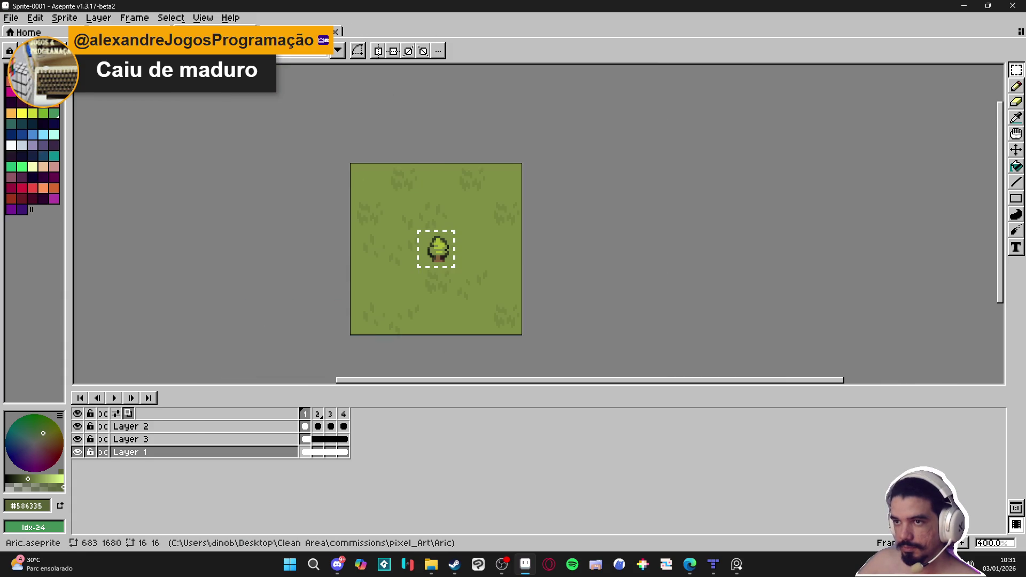
scroll(302, 185, up, 1)
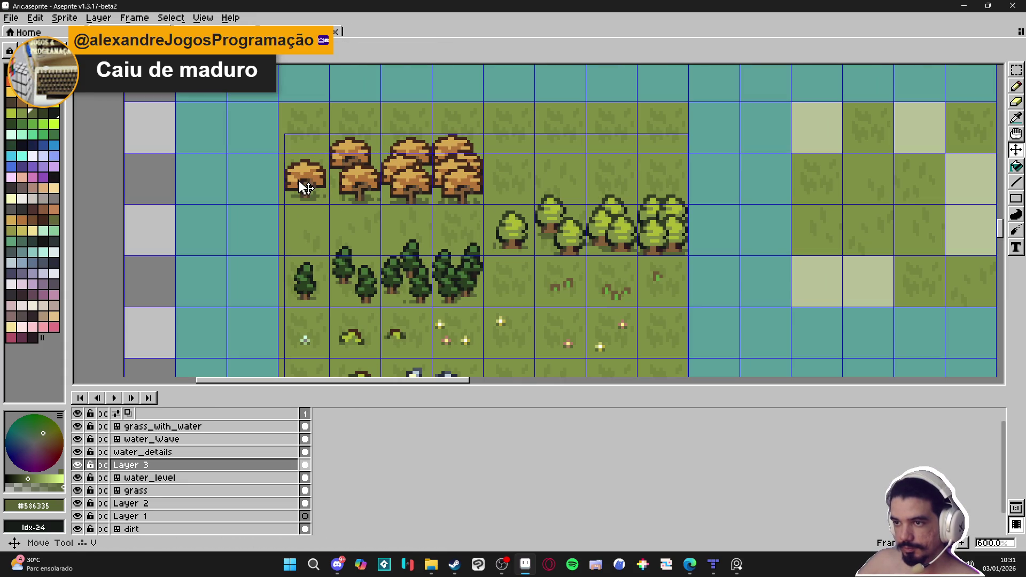
- Copy a single autumn tree and paste it into spr_aric_tileset beside the hollow grass tile
key(m)
drag(304, 183, 305, 144)
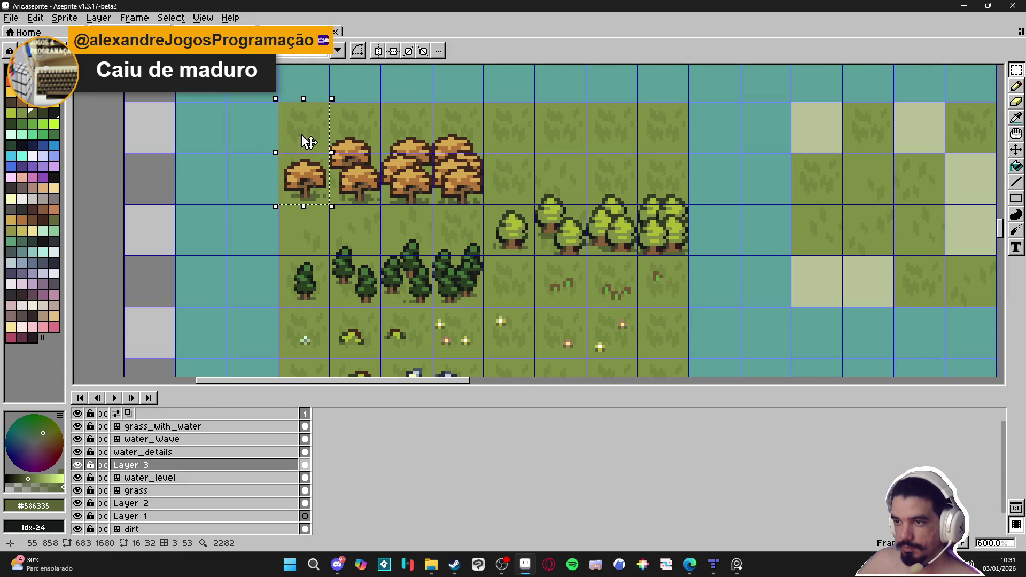
key(ctrl+Tab)
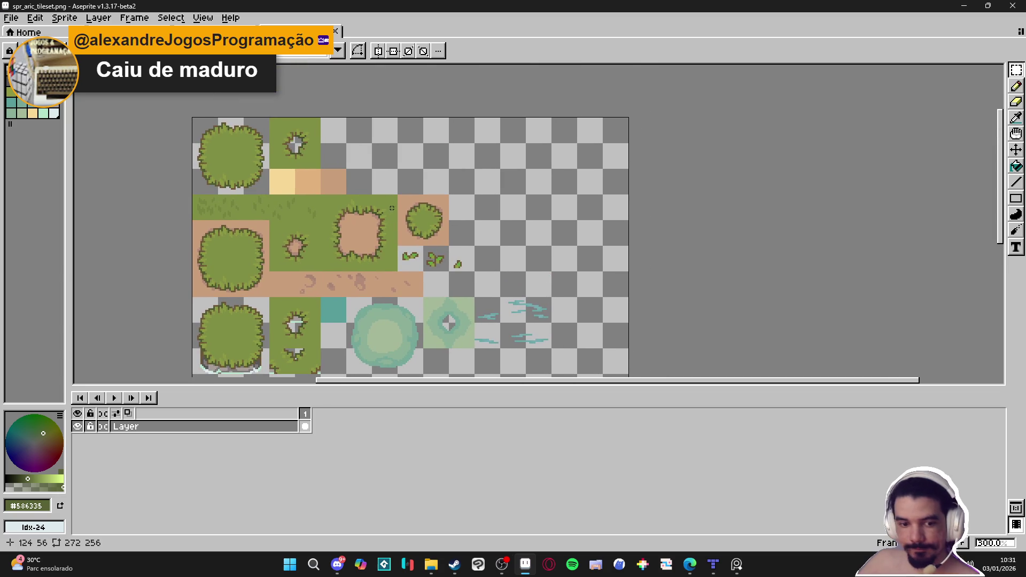
scroll(396, 177, right, 1)
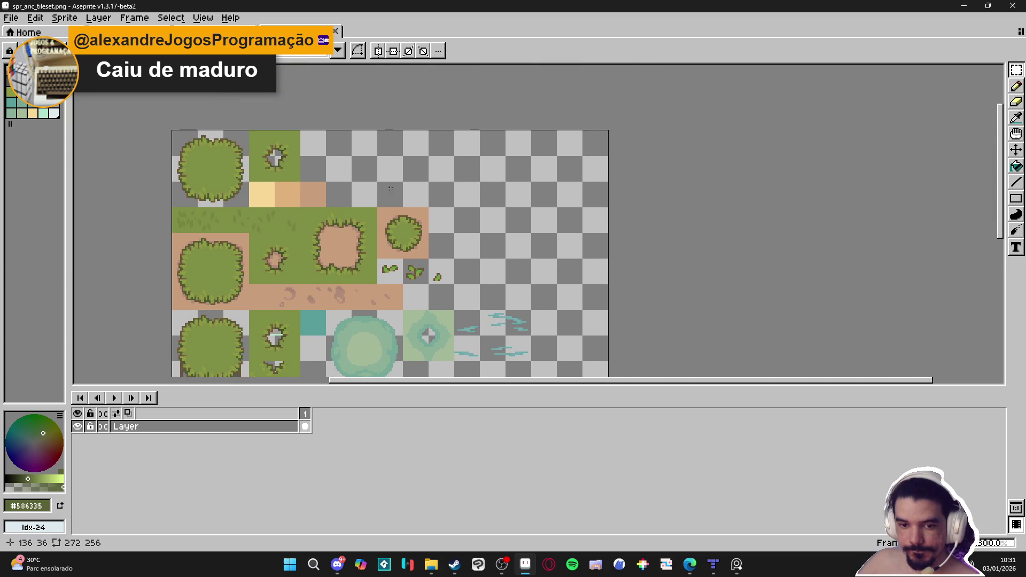
scroll(365, 180, down, 3)
scroll(364, 181, up, 3)
key(ctrl+v)
scroll(228, 251, up, 3)
drag(229, 251, 440, 146)
scroll(412, 315, up, 3)
drag(405, 309, 398, 334)
key(Return)
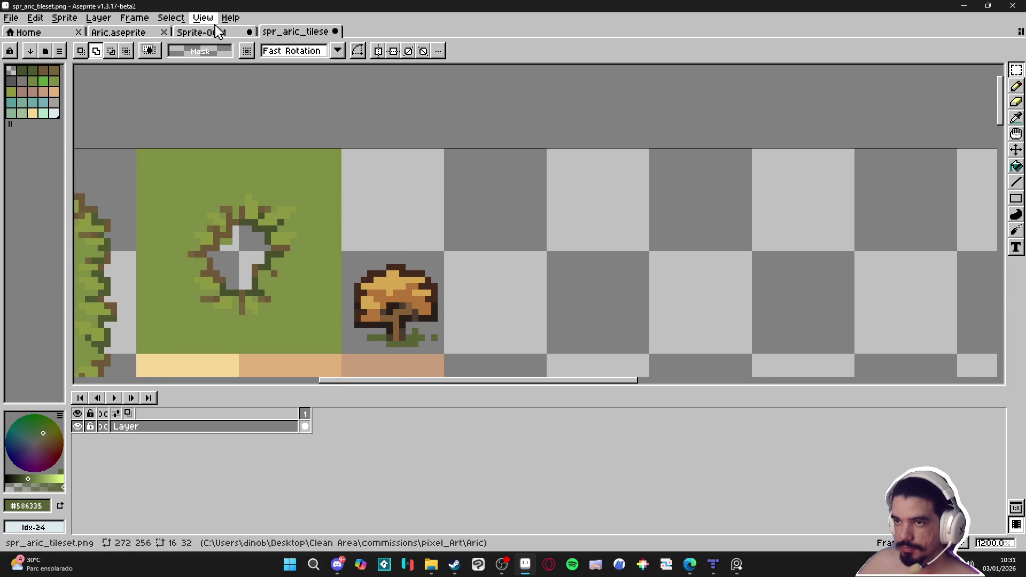
- Copy the whole autumn tree cluster from Aric.aseprite and paste it into the tileset
key(ctrl+shift+Tab)
key(ctrl+shift+Tab)
mouse_move(357, 193)
mouse_down()
mouse_move(464, 176)
mouse_move(465, 123)
mouse_up()
click(296, 36)
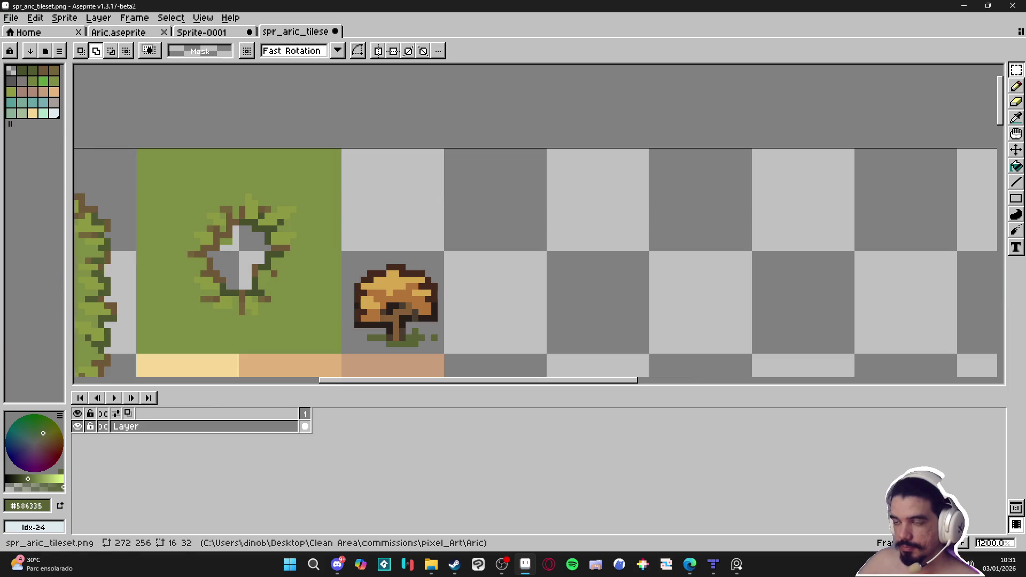
key(ctrl+v)
mouse_move(522, 282)
mouse_down()
mouse_move(745, 324)
mouse_move(731, 317)
mouse_up()
key(Return)
- Move the autumn trees into the empty top-row cells and save spr_aric_tileset.png
scroll(532, 248, down, 3)
drag(532, 248, 537, 245)
drag(420, 226, 556, 169)
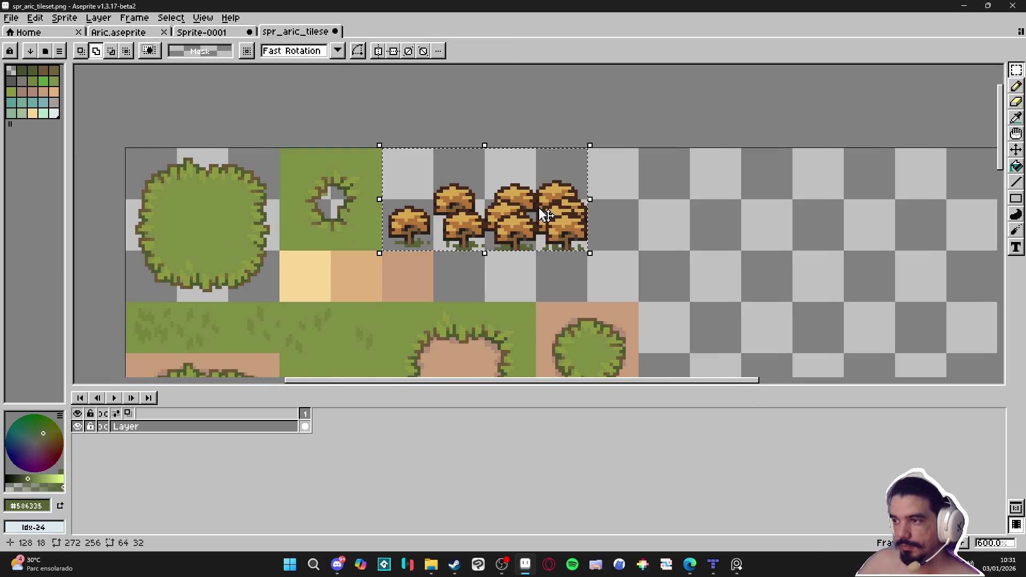
scroll(460, 147, down, 1)
scroll(532, 219, down, 1)
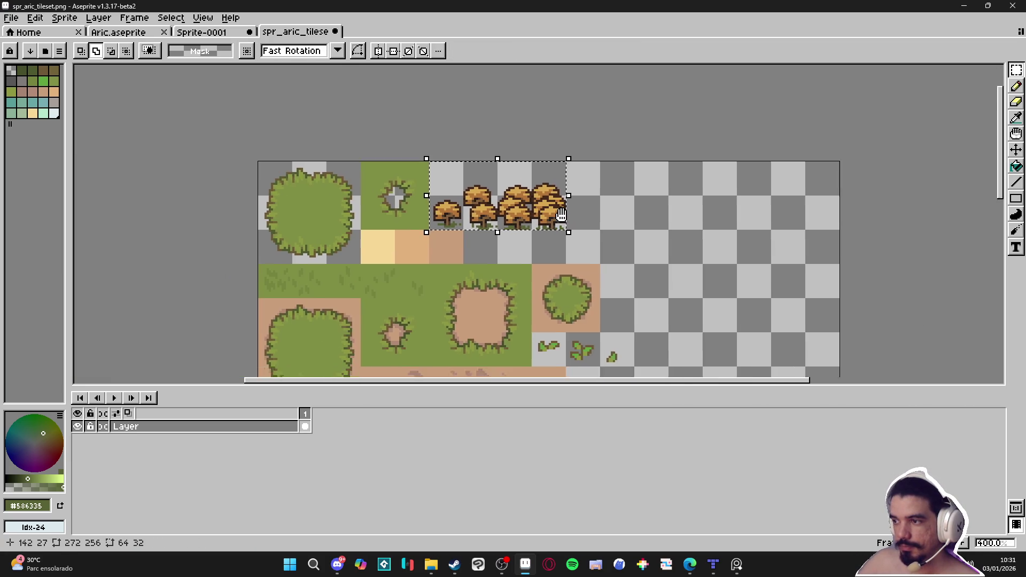
mouse_move(499, 167)
mouse_down()
mouse_move(706, 257)
mouse_move(708, 268)
mouse_move(685, 163)
mouse_move(495, 159)
mouse_up()
click(456, 177)
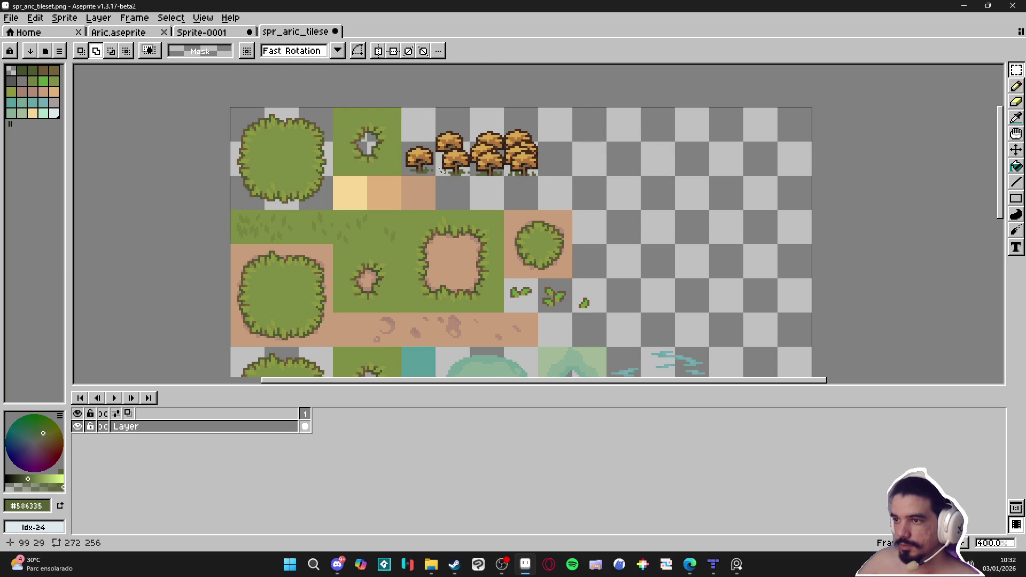
key(ctrl+s)
click(220, 35)
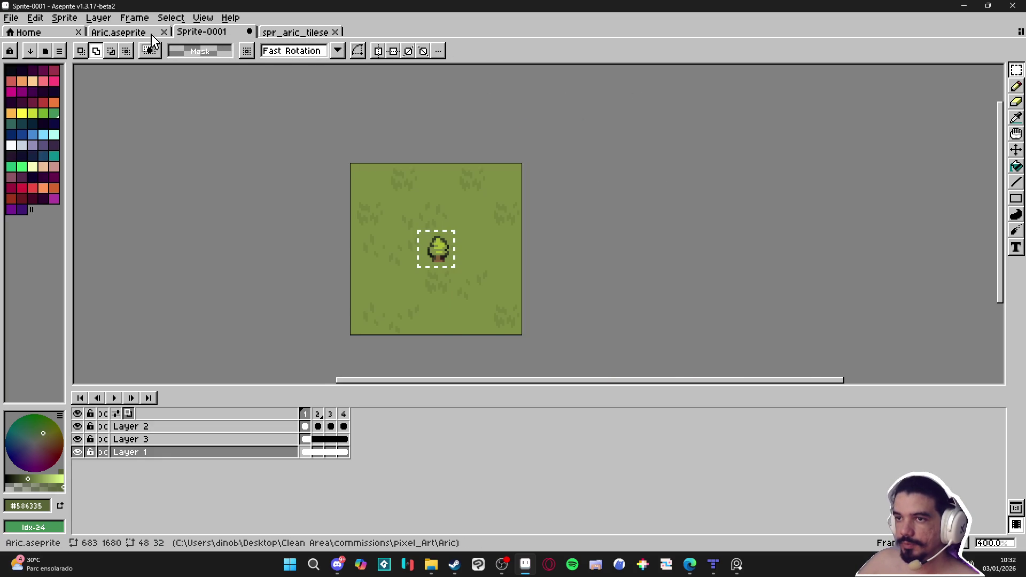
- Paste the light-green tree tiles from Aric.aseprite beside the autumn trees in spr_aric_tileset and save
click(144, 34)
drag(441, 187, 410, 140)
drag(479, 185, 633, 131)
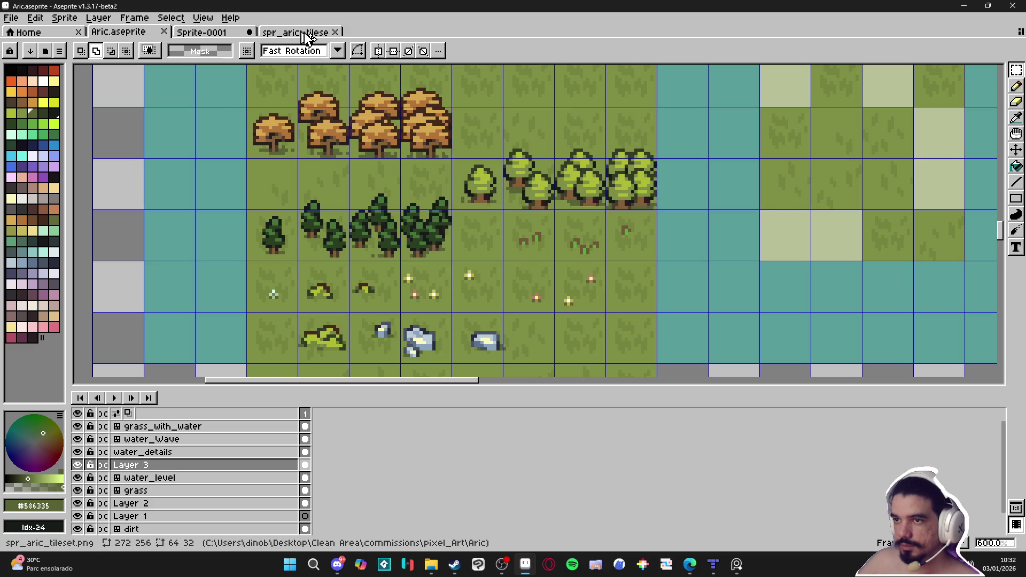
click(306, 35)
key(ctrl+v)
mouse_move(510, 227)
mouse_down()
mouse_move(588, 172)
mouse_move(575, 174)
mouse_up()
scroll(578, 181, up, 2)
key(ctrl+s)
scroll(579, 185, down, 2)
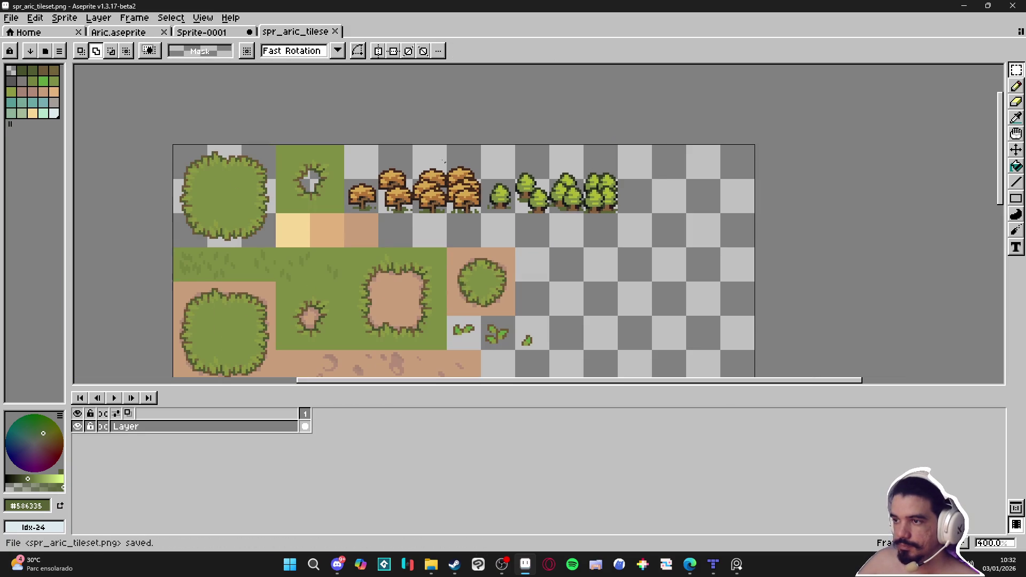
- Select and copy the dark pine tree tiles in Aric.aseprite
click(209, 34)
click(118, 32)
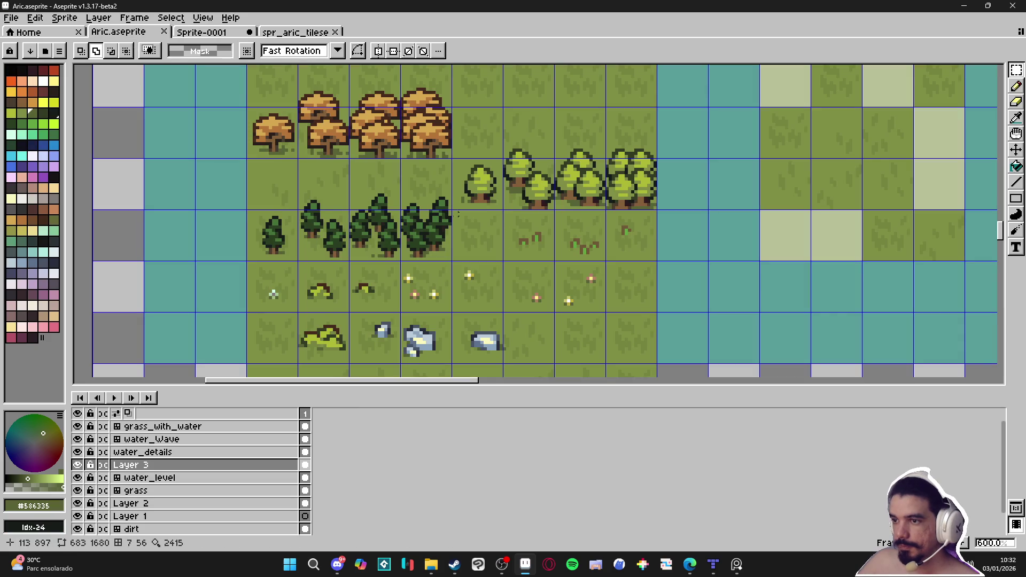
scroll(434, 255, up, 3)
key(v)
key(m)
mouse_move(236, 178)
mouse_down()
mouse_move(396, 270)
mouse_move(465, 270)
mouse_up()
key(ctrl+c)
- Paste the pines right of the round bush tile in the tileset, commit, and return to Aric.aseprite
click(295, 32)
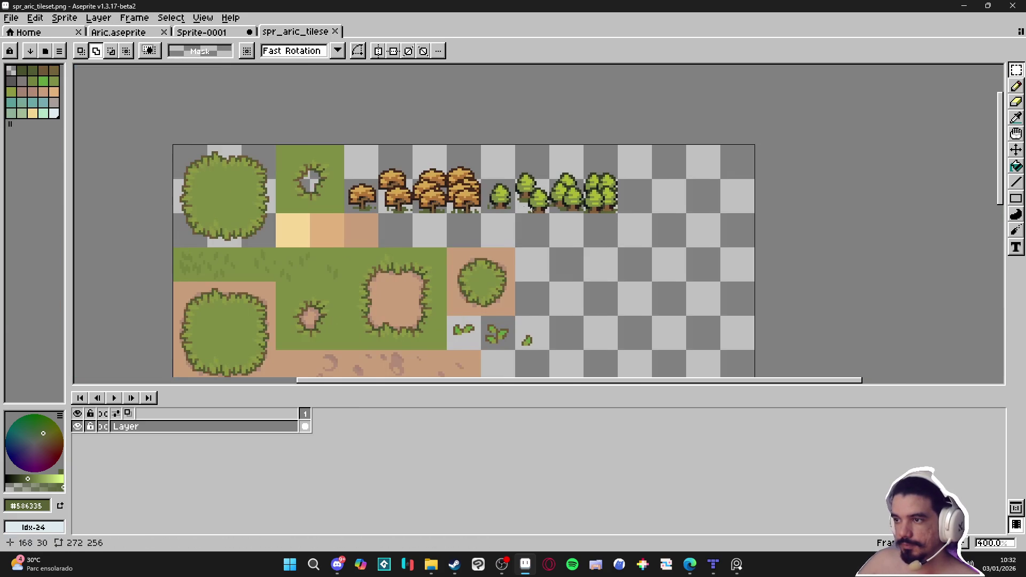
scroll(598, 191, right, 2)
key(ctrl+v)
mouse_move(274, 265)
mouse_down()
mouse_move(590, 365)
mouse_move(595, 317)
mouse_up()
scroll(594, 317, up, 2)
drag(470, 272, 482, 265)
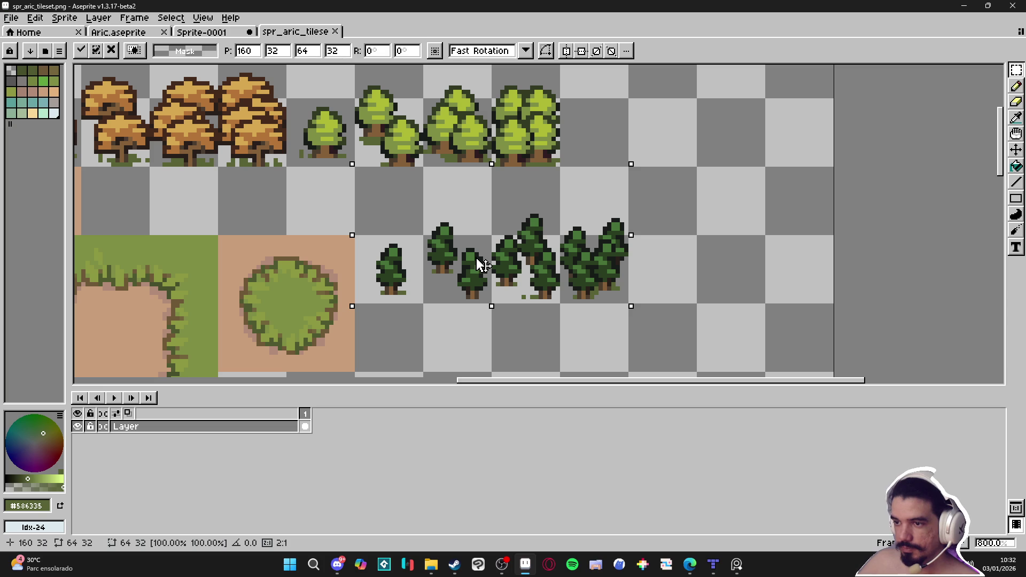
key(Return)
scroll(483, 266, down, 2)
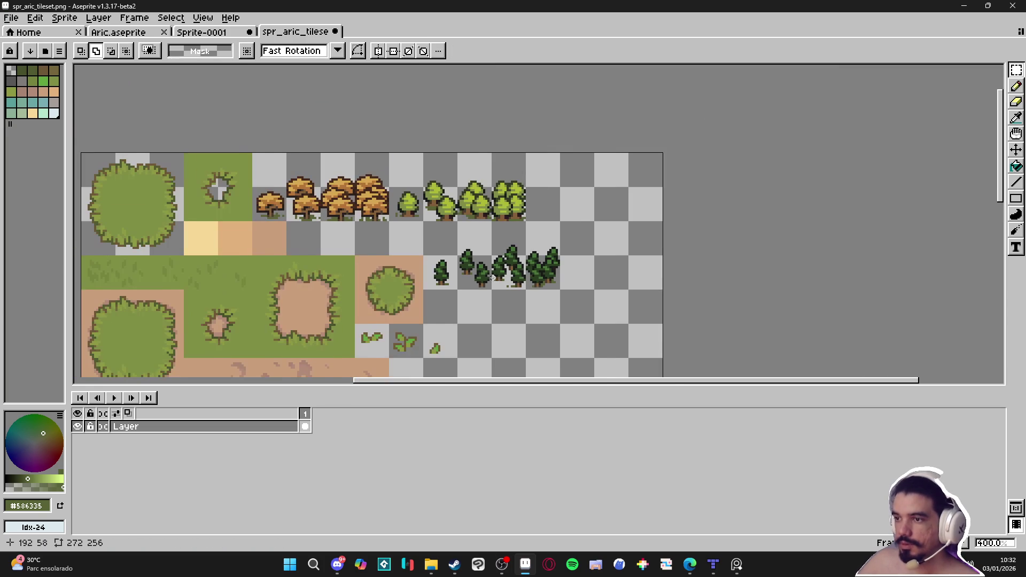
click(219, 33)
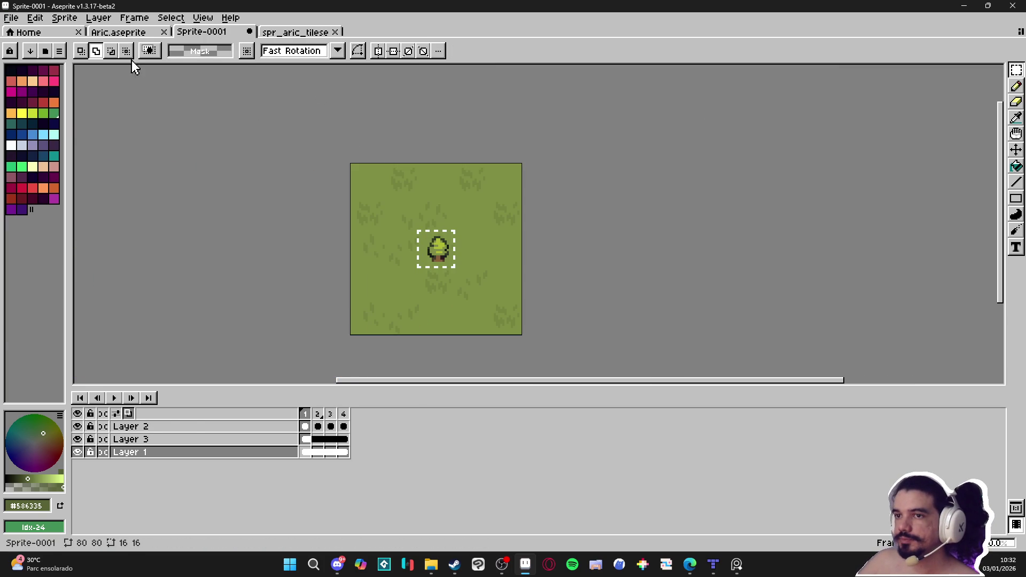
click(121, 32)
scroll(540, 241, up, 1)
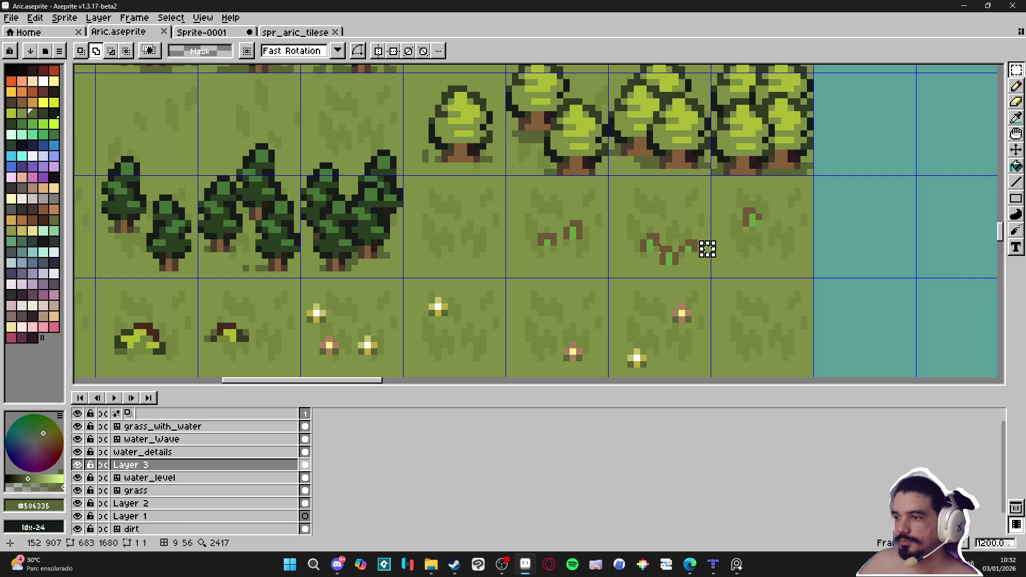
click(559, 235)
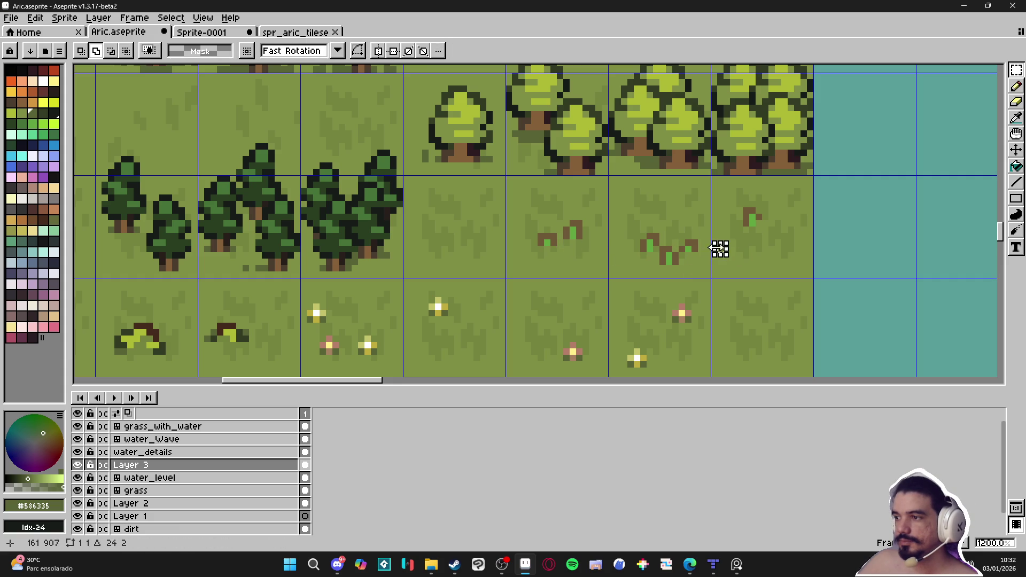
- Paste the grass sprout tiles beside the green trees in spr_aric_tileset, commit, and save
click(315, 35)
scroll(586, 211, up, 3)
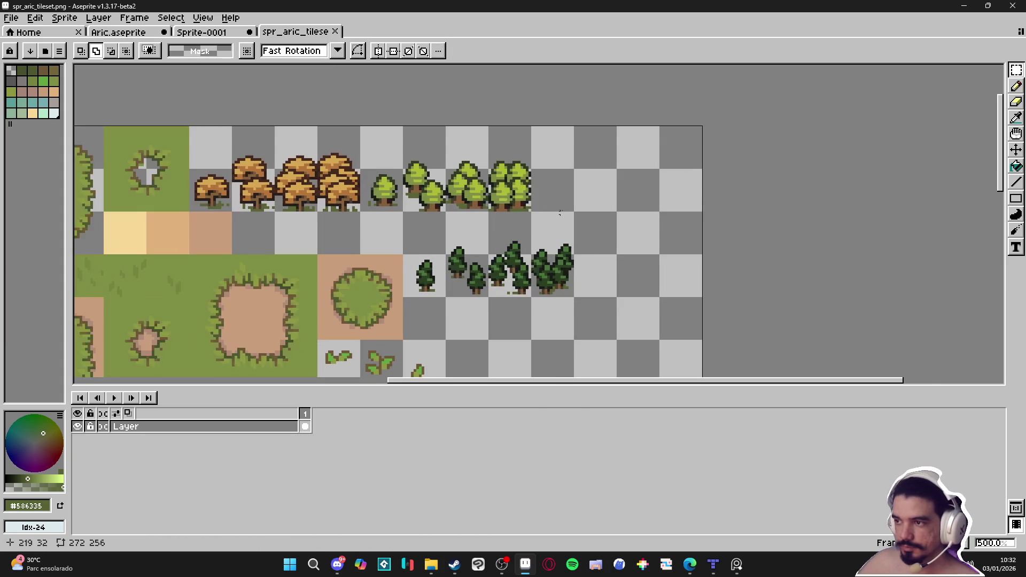
key(ctrl+v)
drag(282, 235, 650, 235)
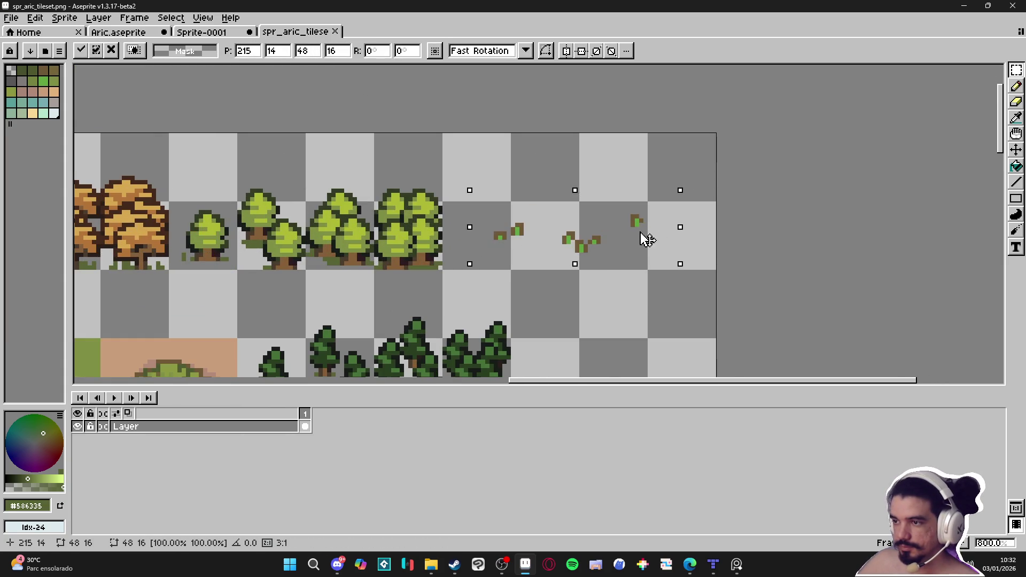
scroll(550, 247, up, 3)
drag(549, 247, 487, 268)
scroll(500, 264, down, 3)
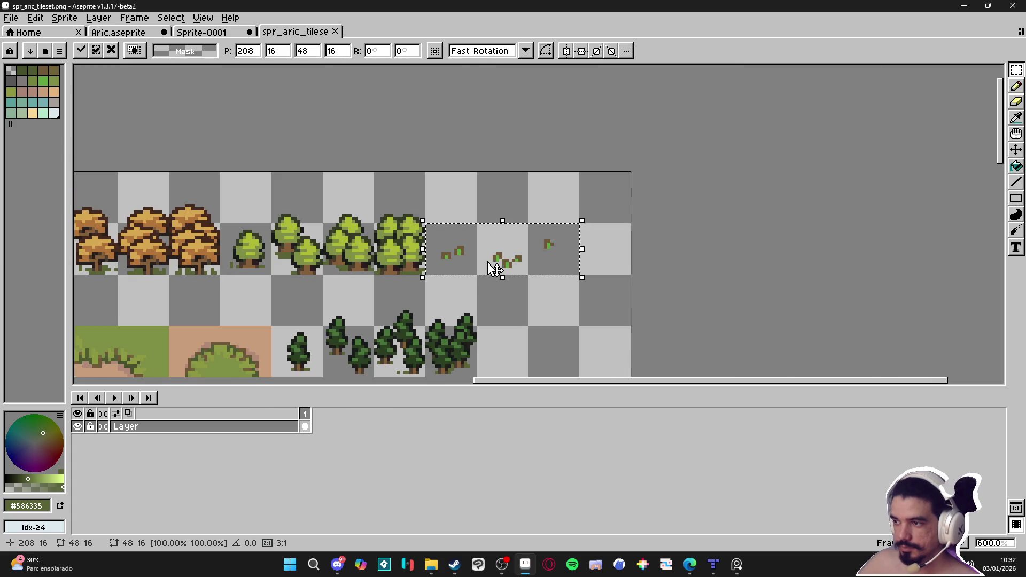
key(Return)
key(ctrl+s)
scroll(527, 252, down, 1)
- Select the row of flower tiles in Aric.aseprite
key(ctrl+shift+Tab)
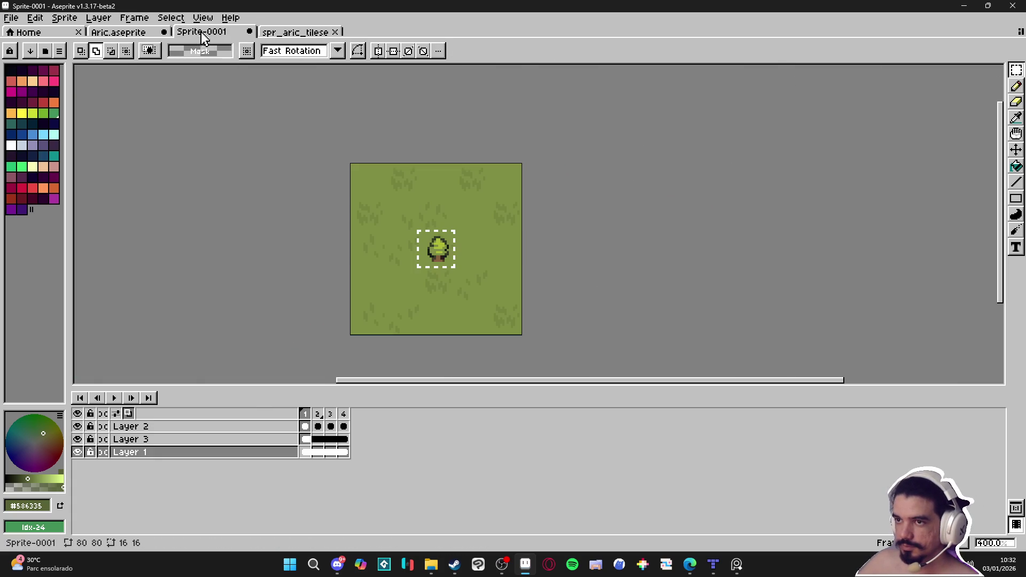
key(ctrl+shift+Tab)
scroll(654, 266, up, 1)
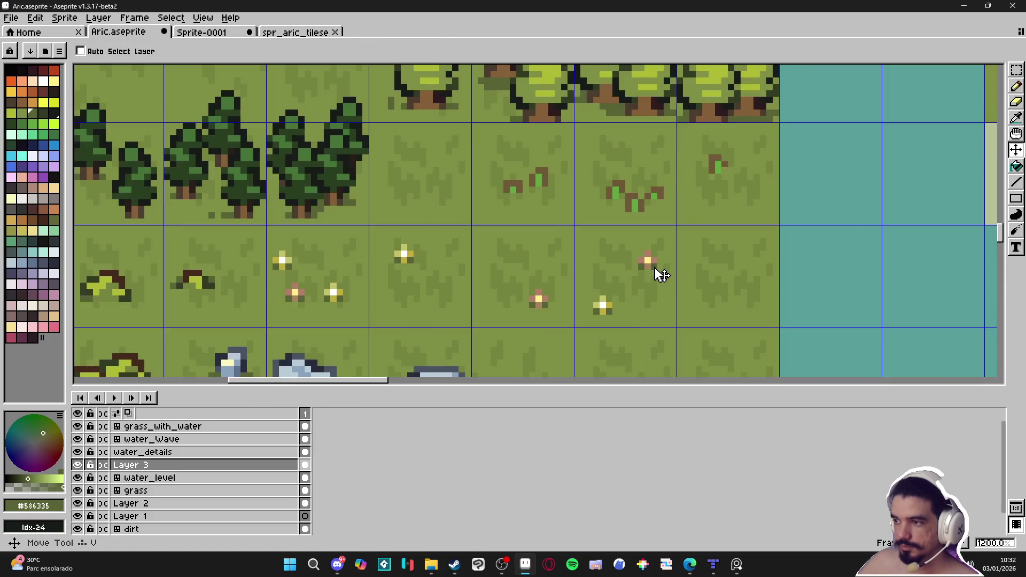
scroll(648, 268, down, 1)
drag(775, 248, 529, 245)
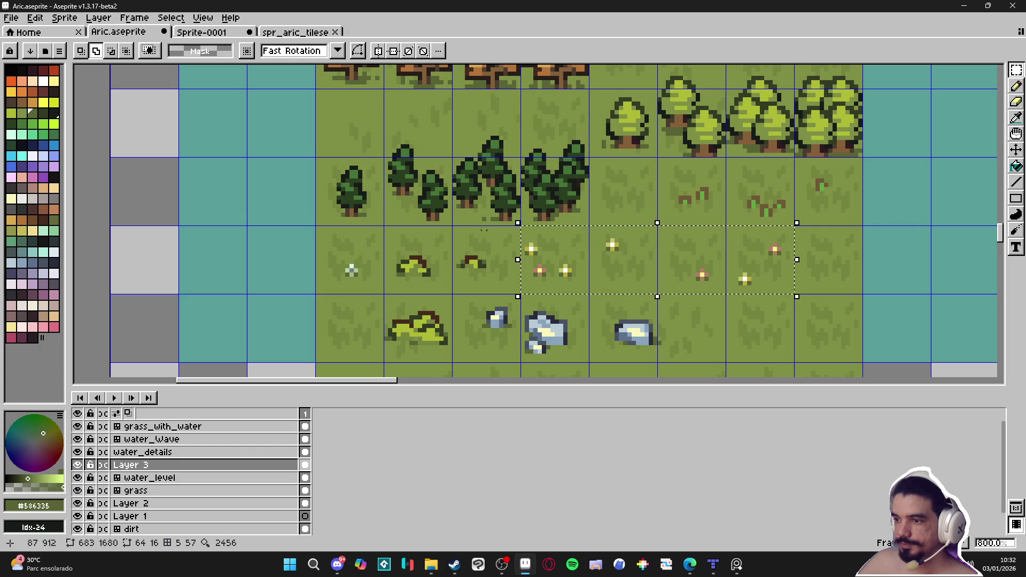
- Paste the flower tiles below the pine trees in the tileset, commit, and return to Aric.aseprite
click(295, 32)
scroll(646, 122, up, 2)
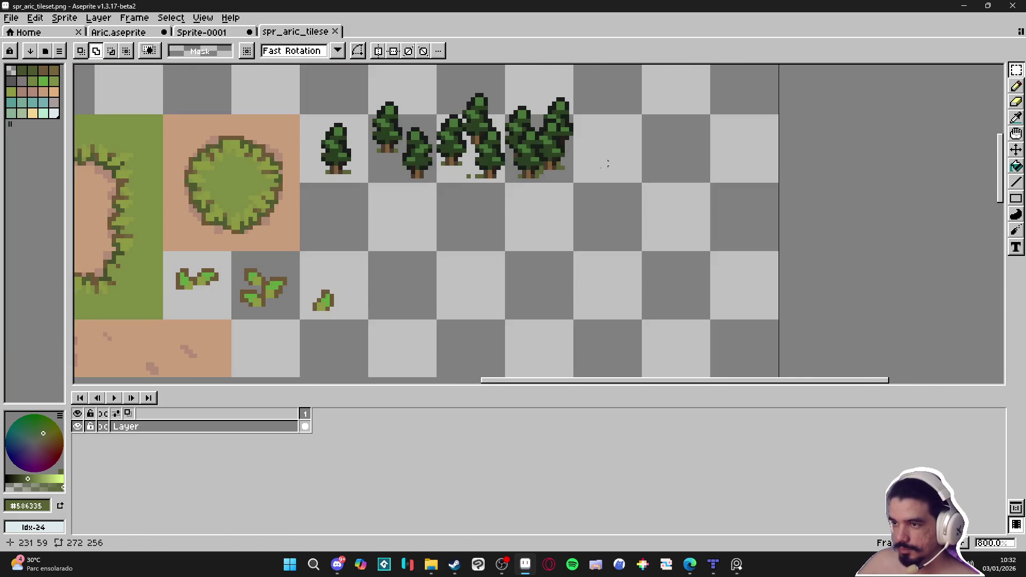
scroll(646, 122, up, 1)
key(ctrl+v)
scroll(618, 229, up, 1)
scroll(584, 241, down, 1)
drag(584, 241, 566, 193)
key(Return)
scroll(567, 193, down, 3)
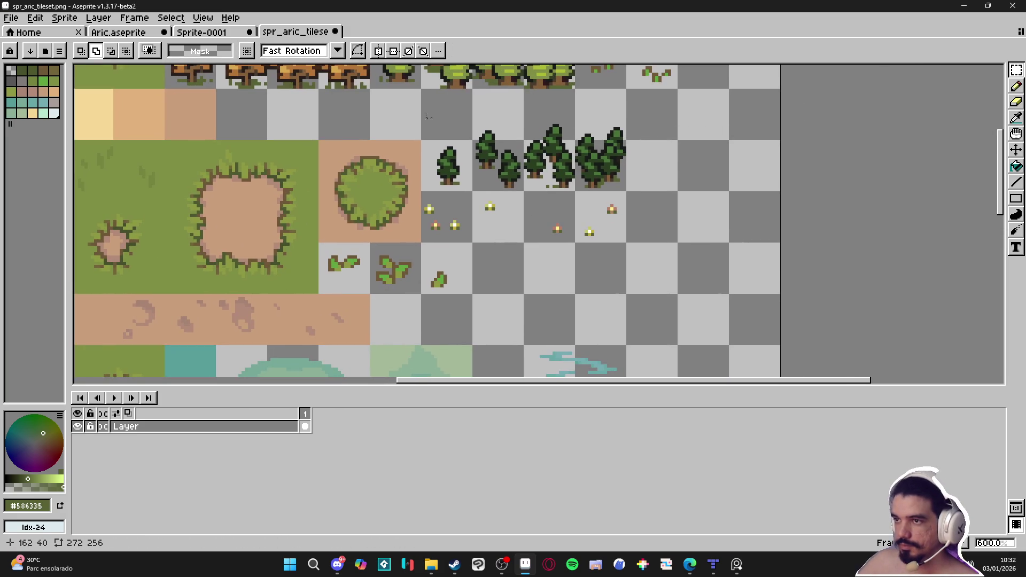
click(219, 33)
click(147, 33)
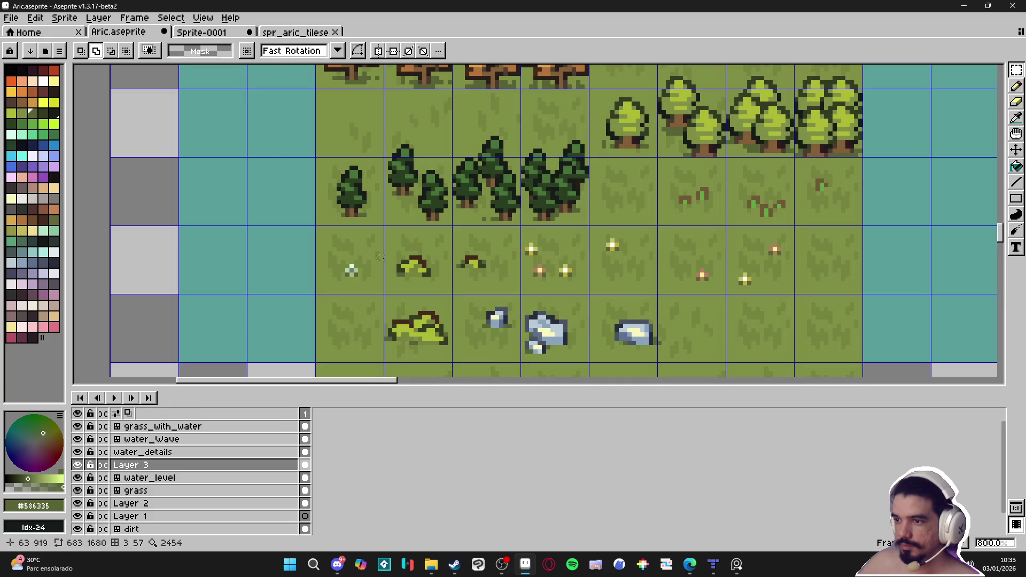
- Add the small pale flower tile in the empty slot after the flowers and save the tileset
click(363, 274)
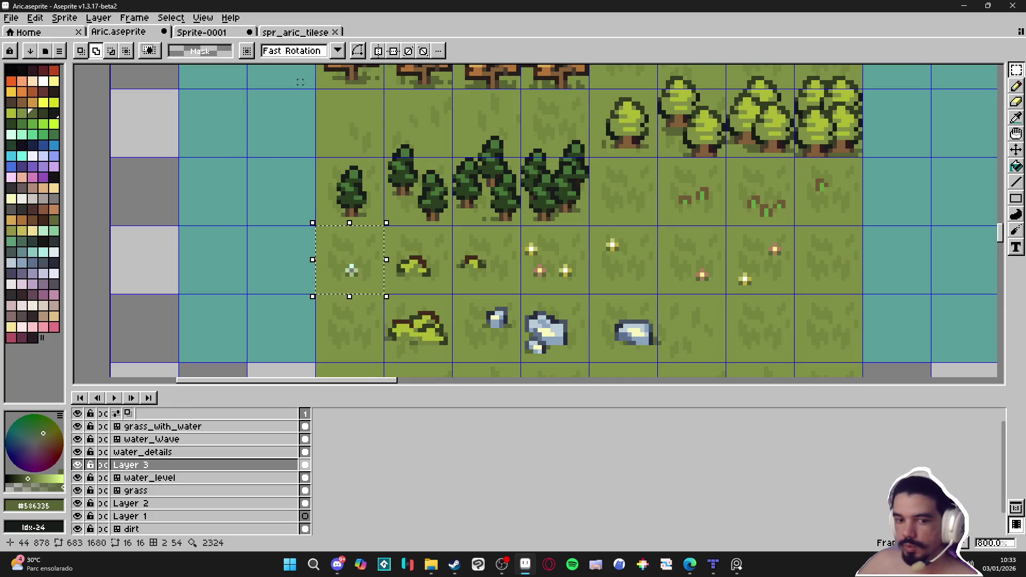
click(297, 33)
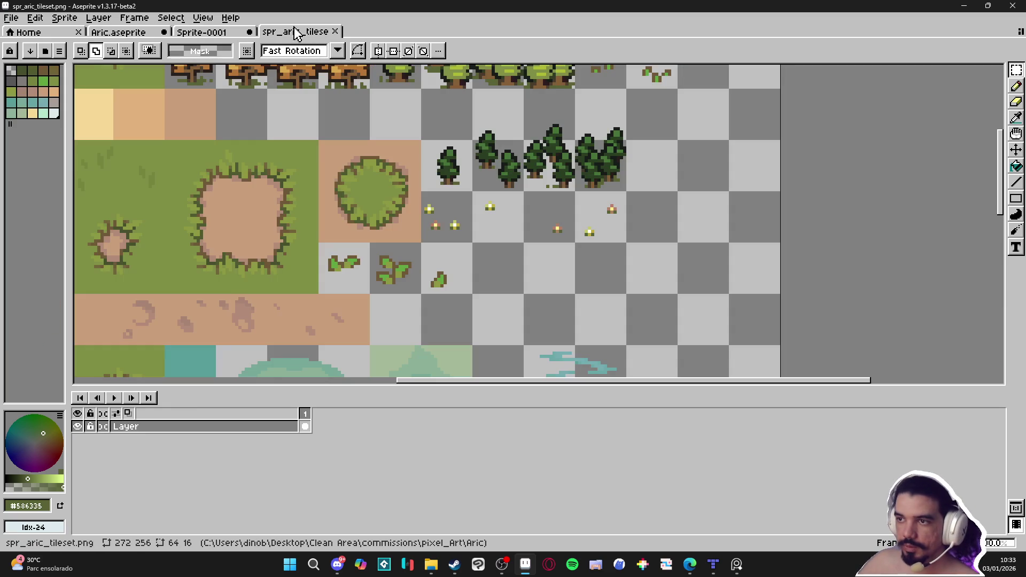
scroll(640, 219, up, 4)
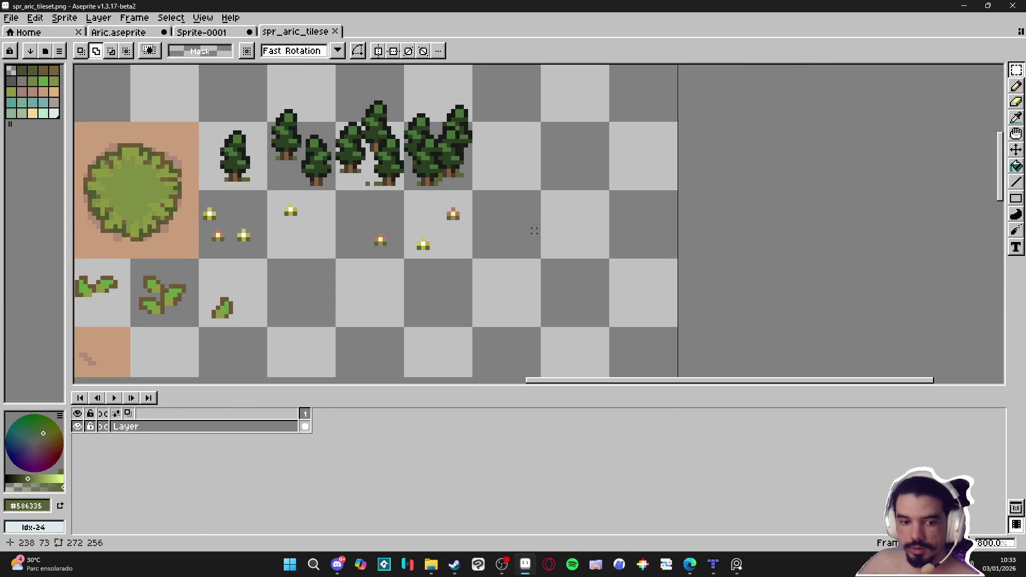
key(ctrl+v)
mouse_move(577, 259)
mouse_down()
mouse_move(508, 258)
mouse_move(518, 260)
mouse_up()
key(ctrl+s)
scroll(481, 251, down, 6)
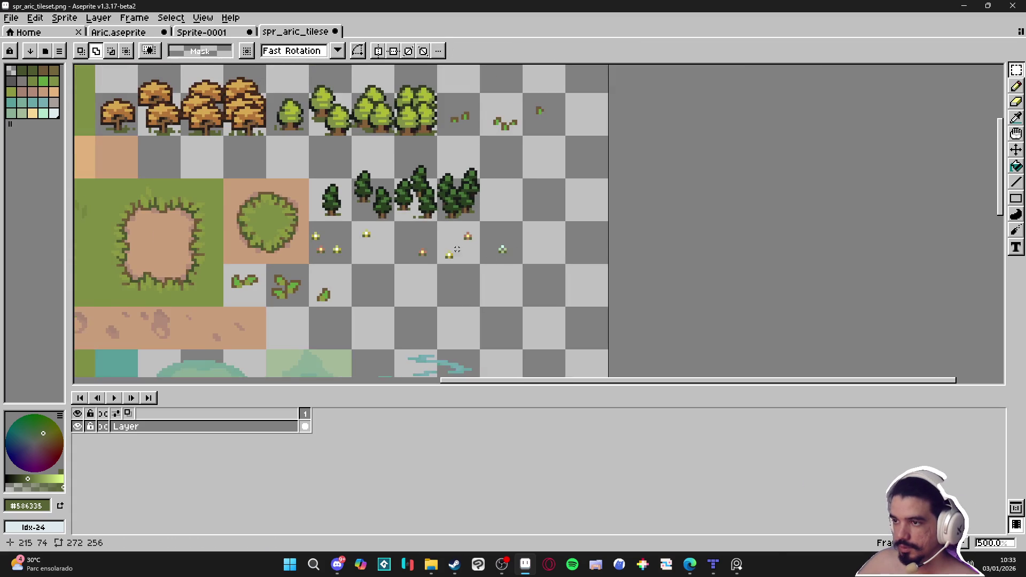
- Move the flower strip up two tiles and left beneath the autumn trees, then save
mouse_move(338, 227)
mouse_down()
mouse_move(440, 271)
mouse_move(465, 302)
mouse_move(617, 315)
mouse_up()
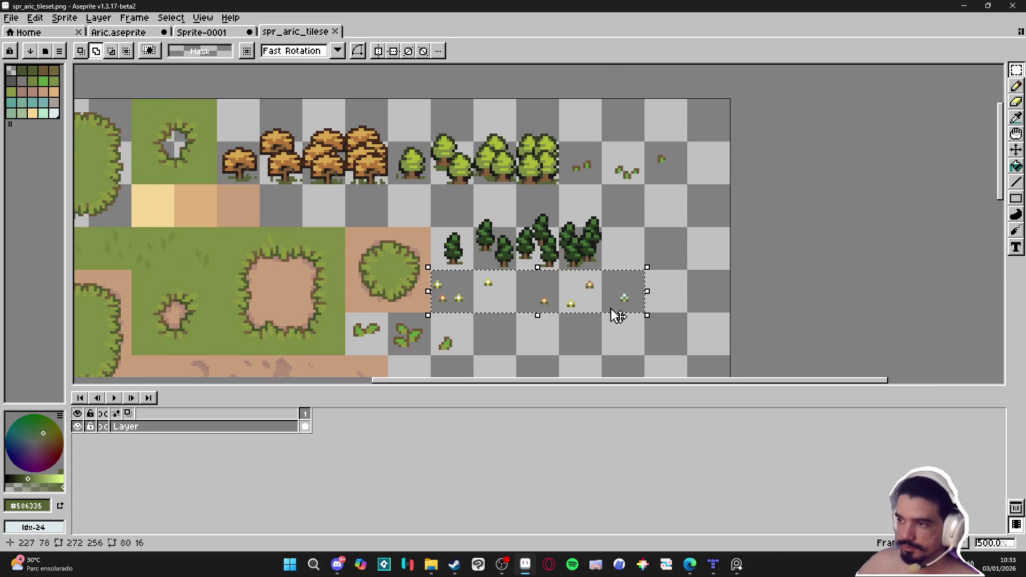
key(shift+Up)
key(shift+Up)
key(shift+Left)
key(shift+Left)
key(shift+Left)
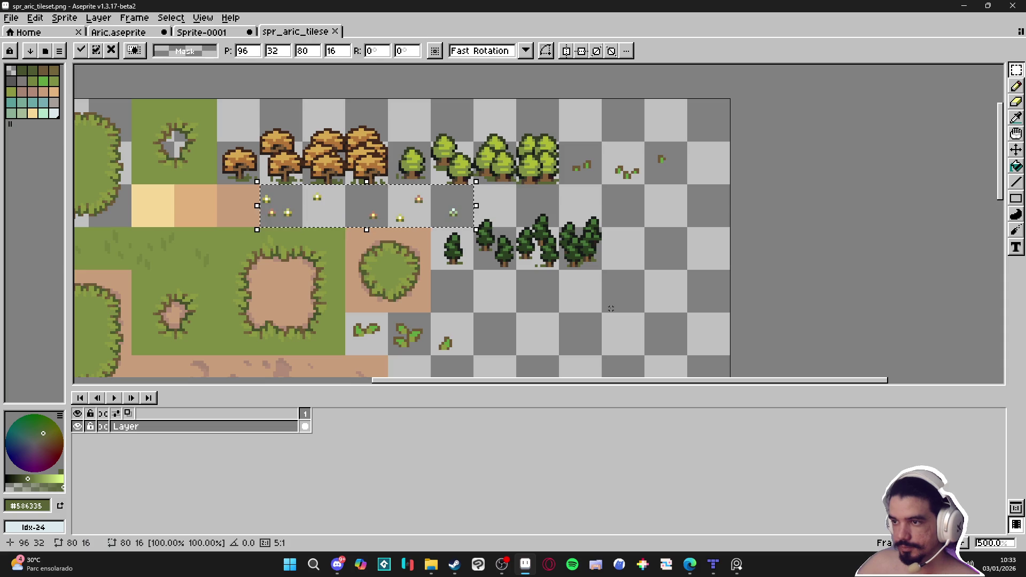
key(ctrl+d)
key(ctrl+s)
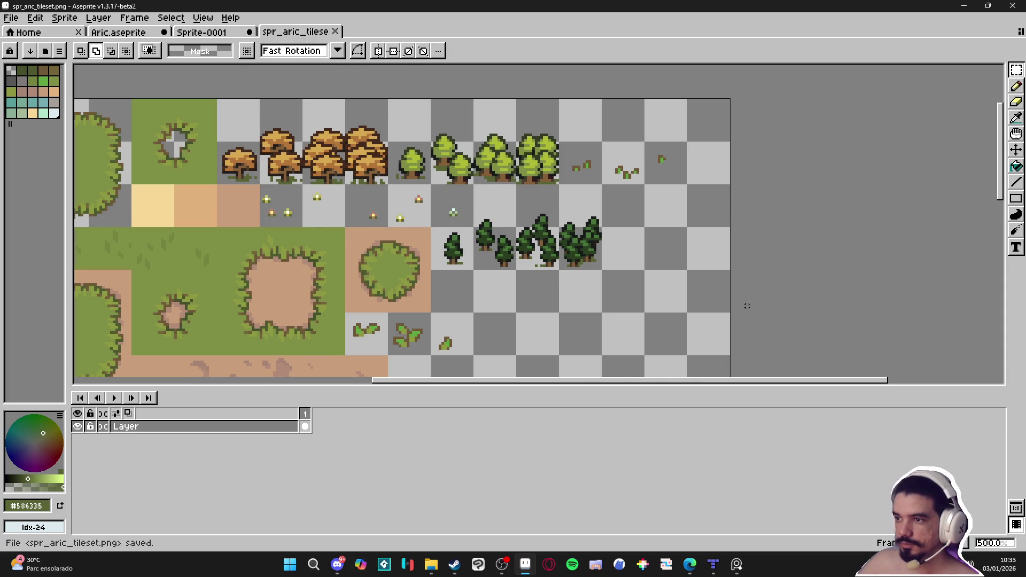
scroll(619, 285, down, 1)
drag(619, 284, 581, 202)
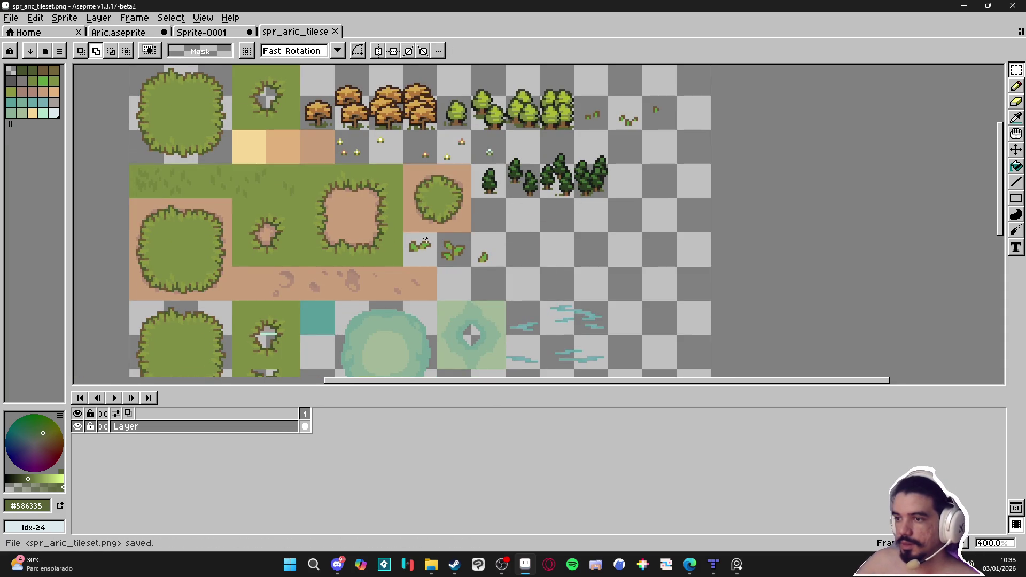
key(ctrl+shift+Tab)
key(ctrl+shift+Tab)
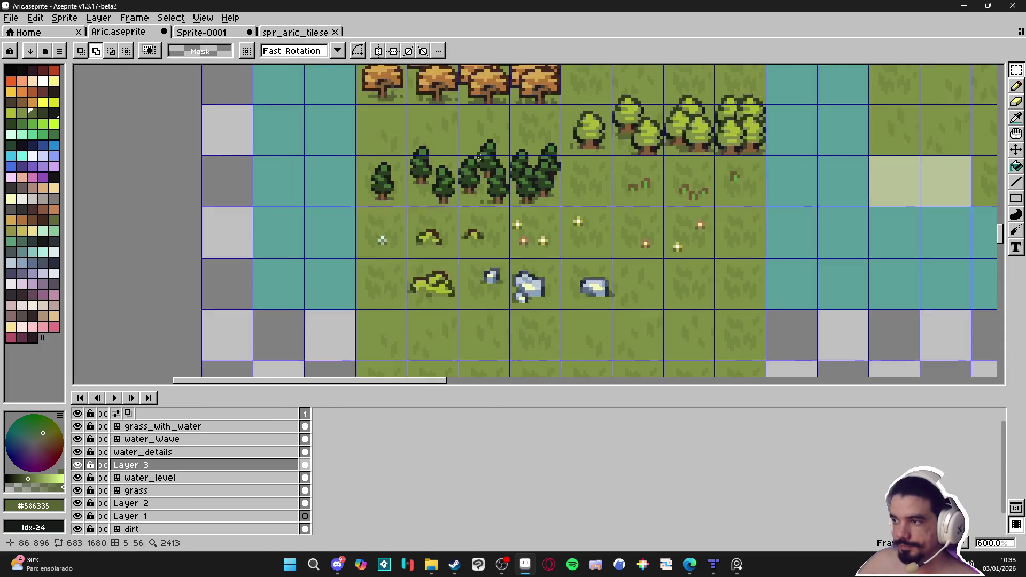
- Move the small grass sprouts down into an empty tileset row, trying and undoing small nudges
key(ctrl+Tab)
key(ctrl+Tab)
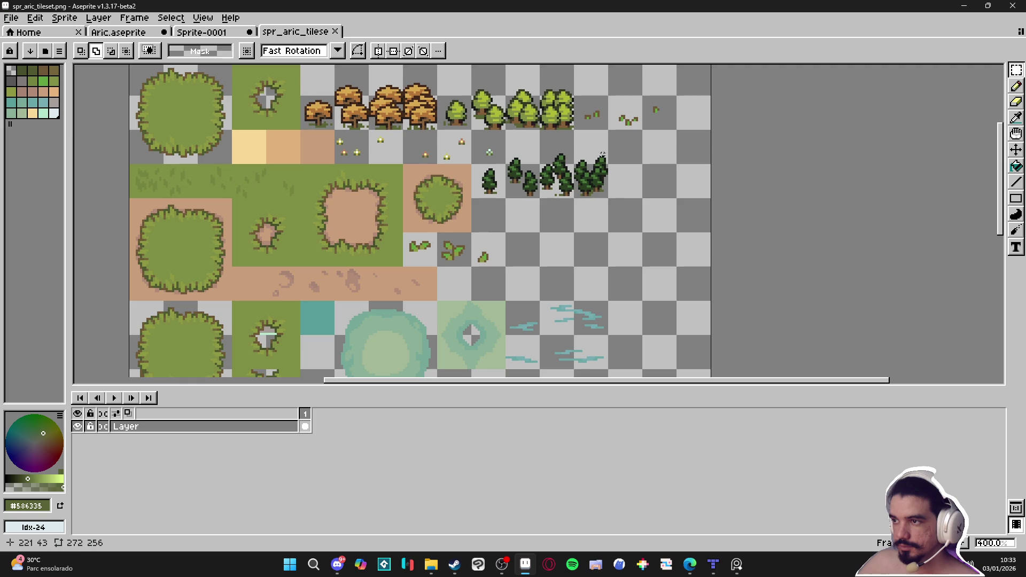
mouse_move(570, 96)
mouse_down()
mouse_move(666, 126)
mouse_move(663, 259)
mouse_up()
scroll(501, 253, up, 1)
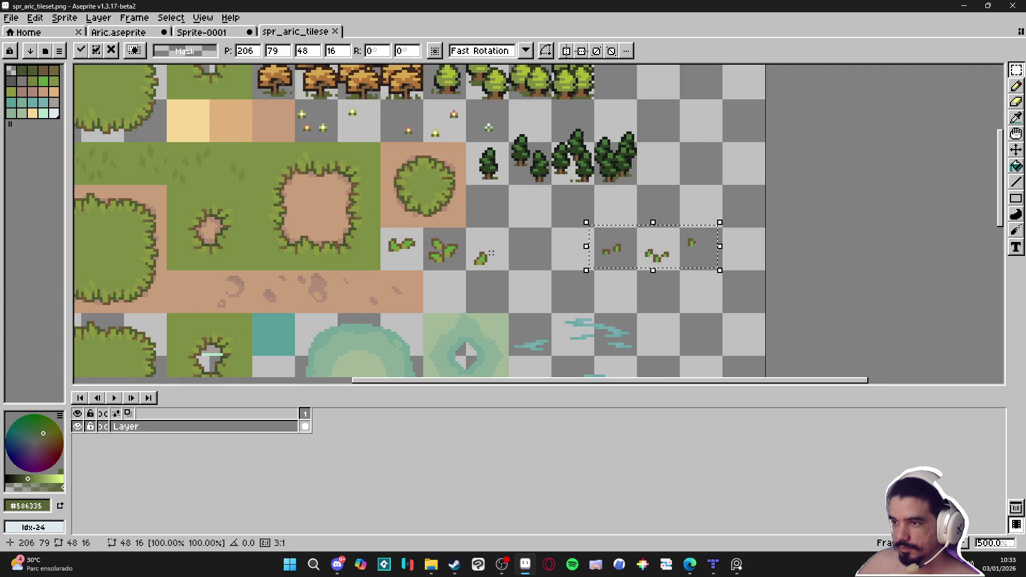
key(ctrl+d)
key(ctrl+z)
key(Right)
key(Down)
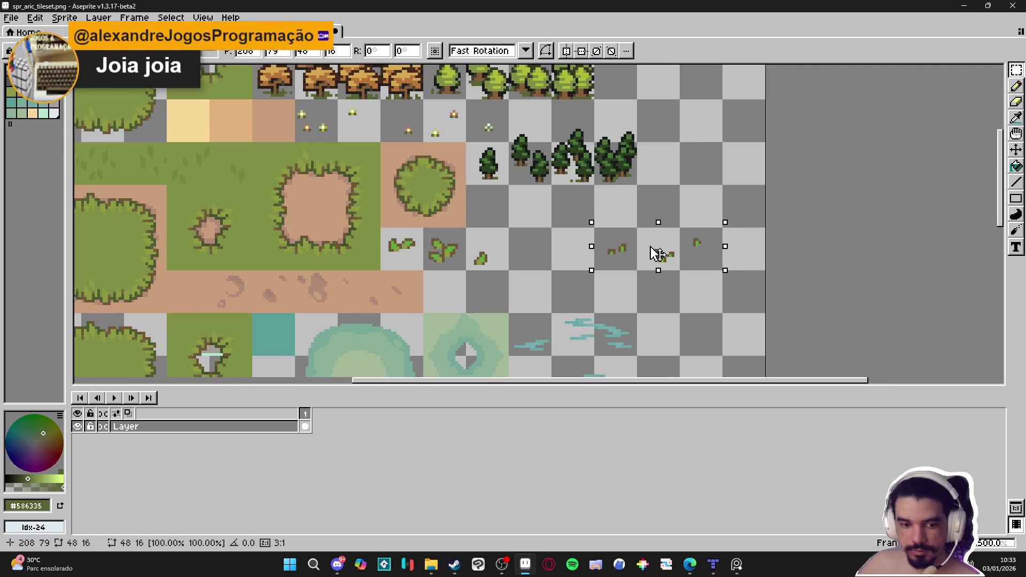
key(ctrl+z)
key(ctrl+z)
key(ctrl+z)
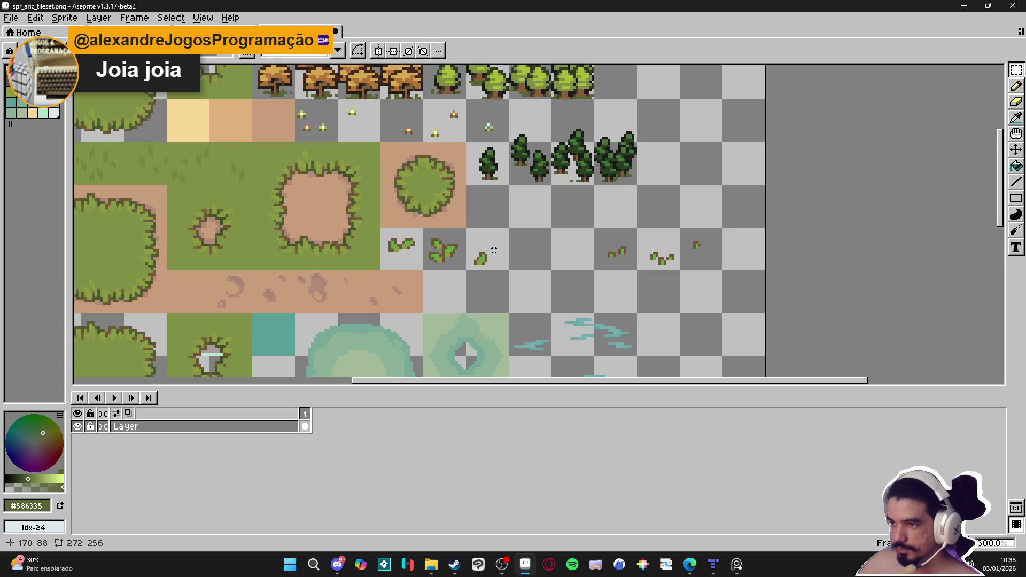
- Shift two sprout tiles one tile left and save the tileset image
drag(620, 250, 678, 258)
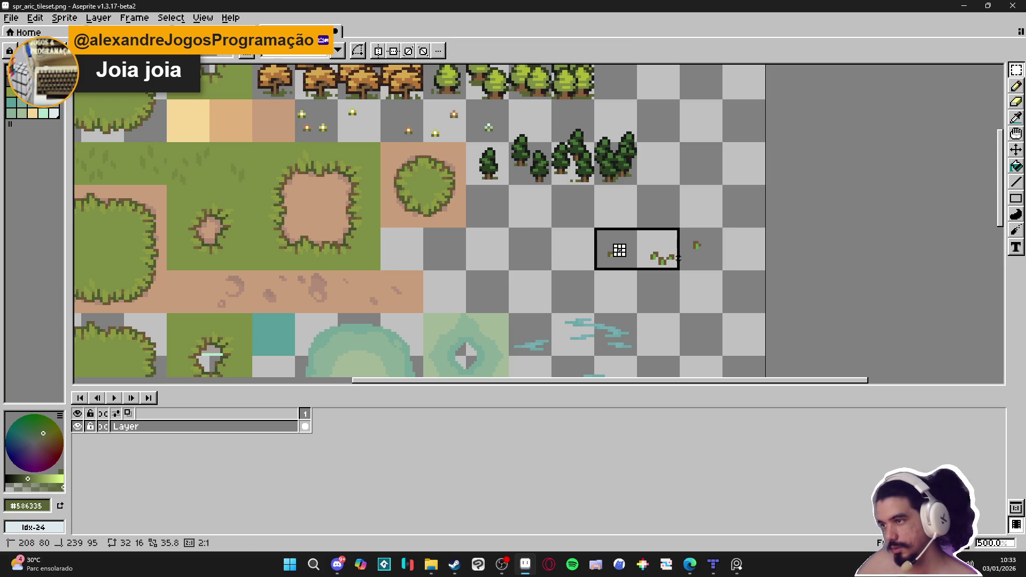
key(shift+Left)
key(shift+Left)
key(shift+Left)
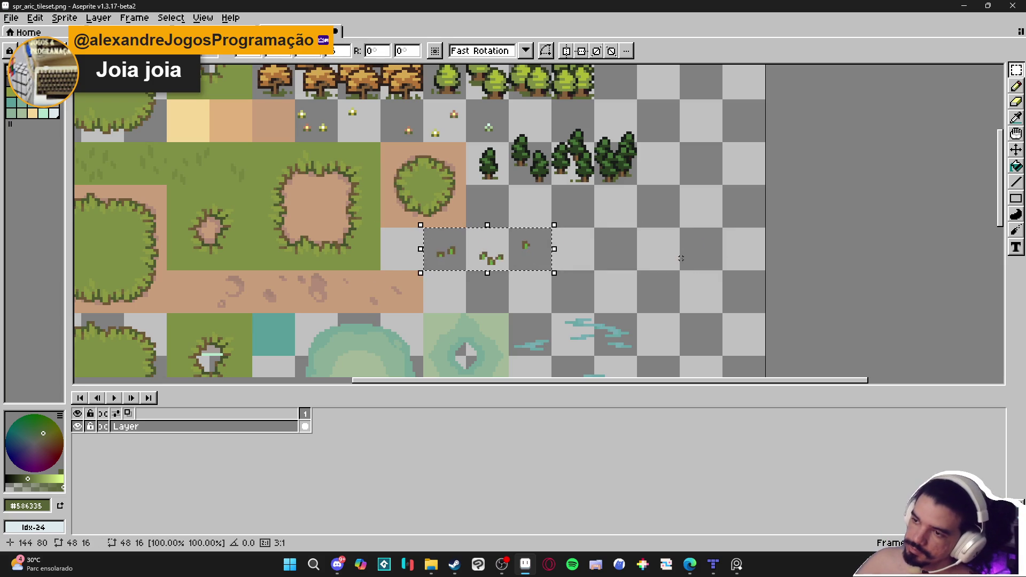
key(ctrl+s)
scroll(681, 258, down, 2)
drag(462, 245, 474, 210)
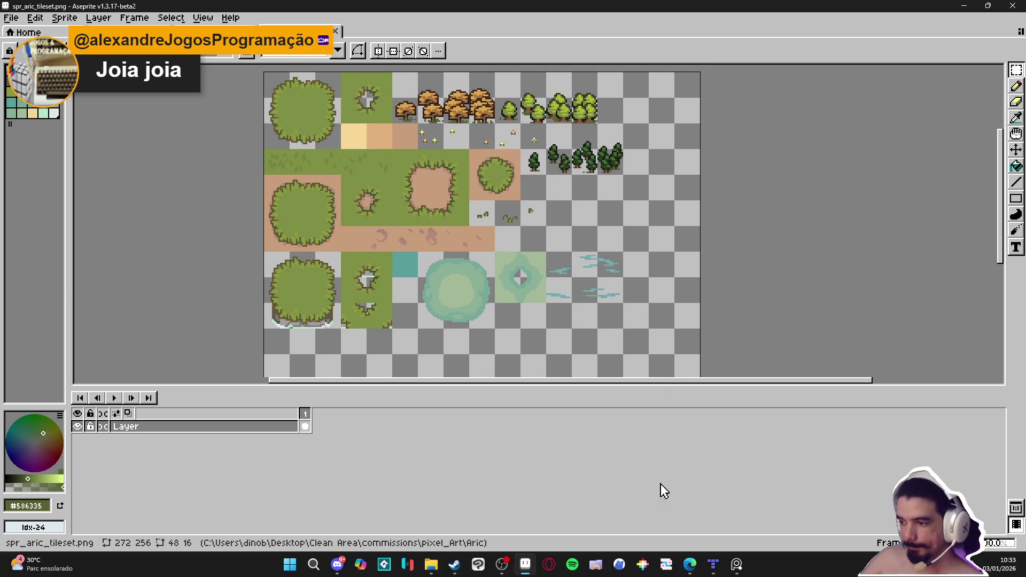
click(716, 563)
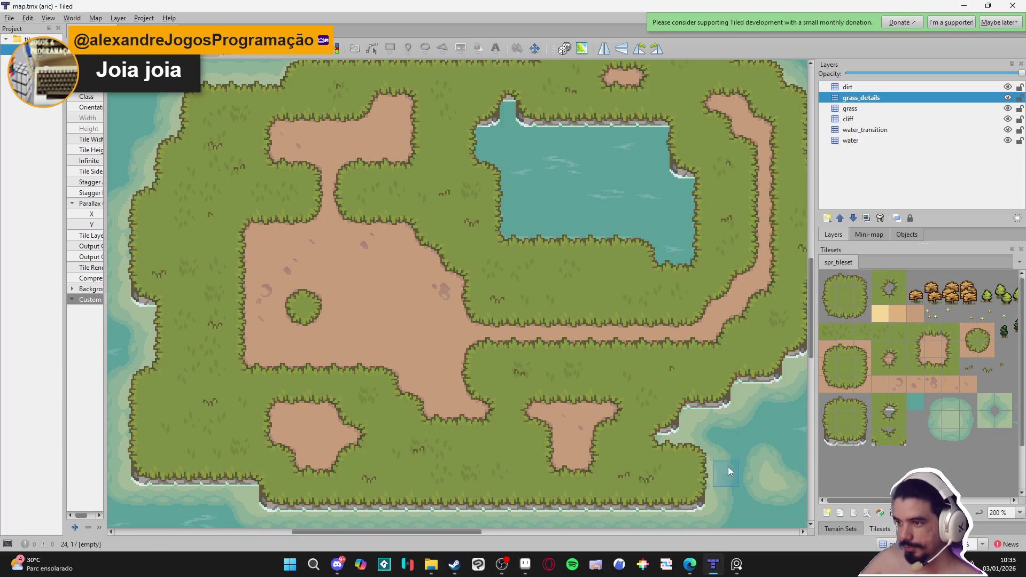
- Add a new tile layer named 'trees' above grass_details
click(859, 87)
click(878, 101)
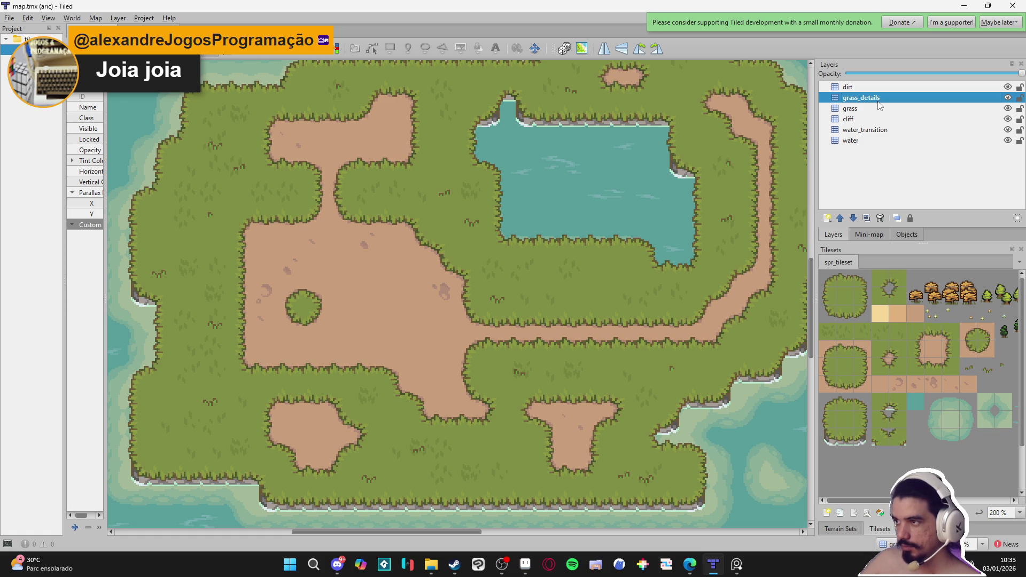
click(827, 219)
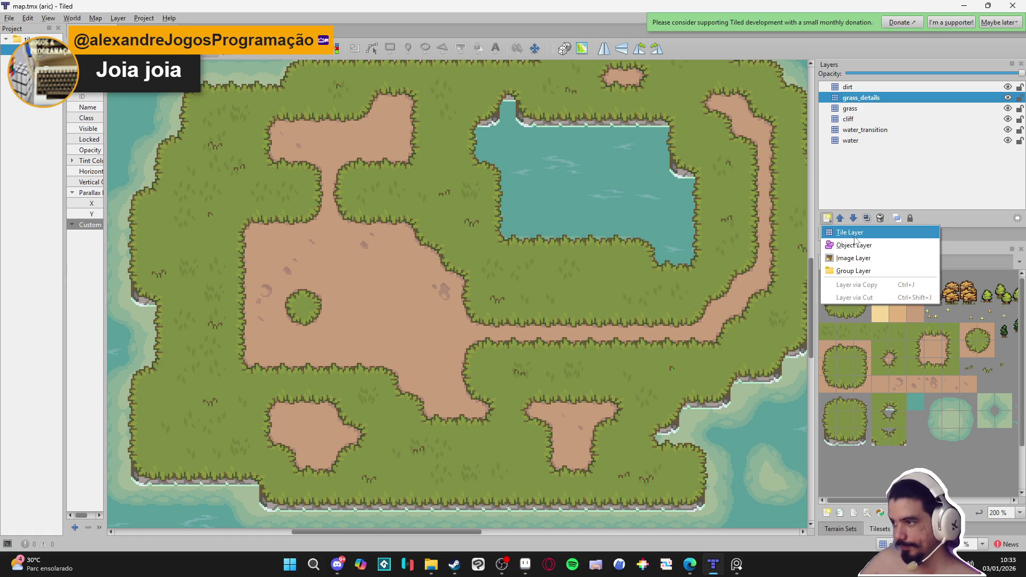
click(845, 231)
text(trees)
key(Return)
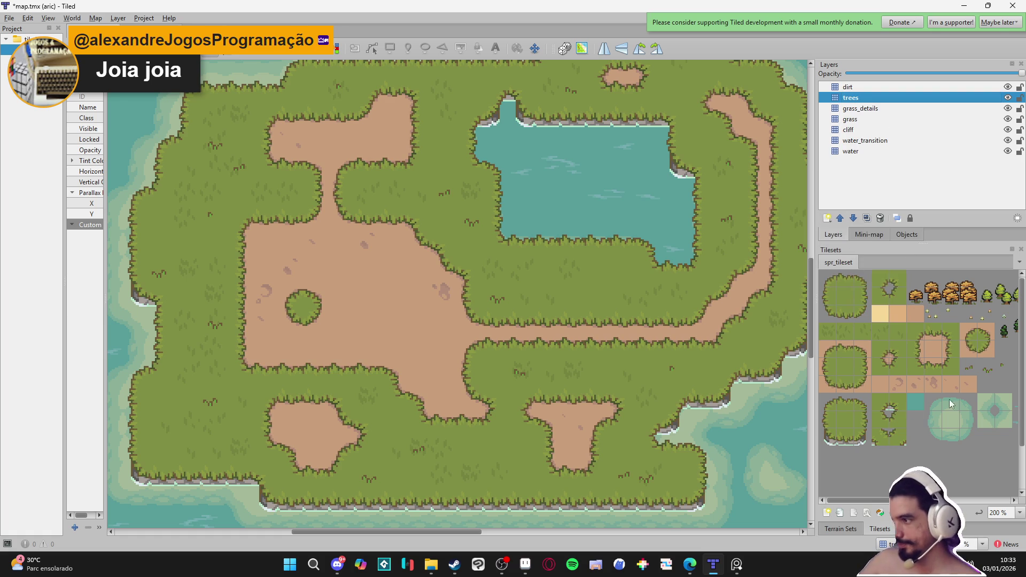
- Pick the small tree tile from the updated tileset
click(918, 297)
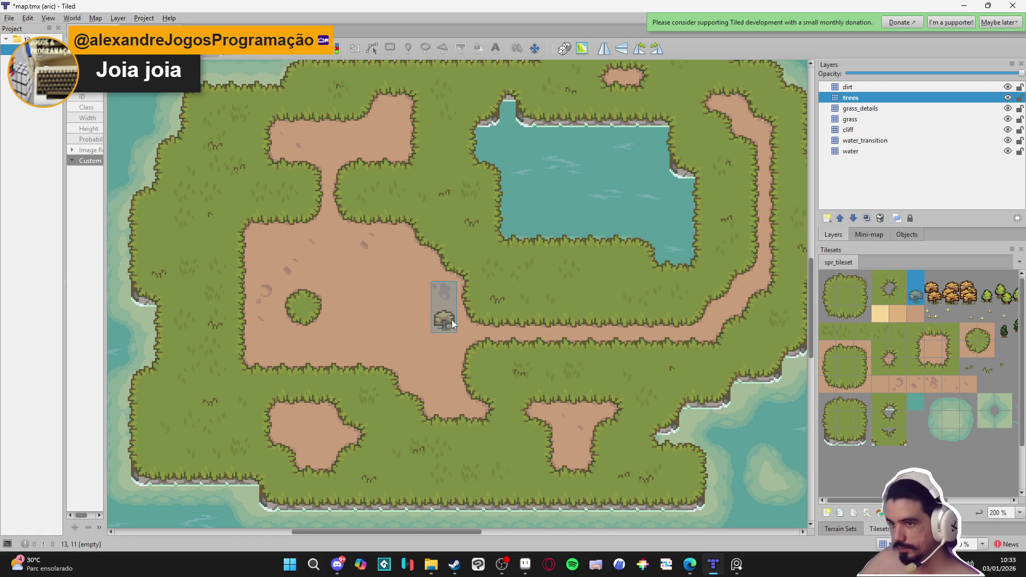
scroll(982, 301, right, 3)
click(922, 296)
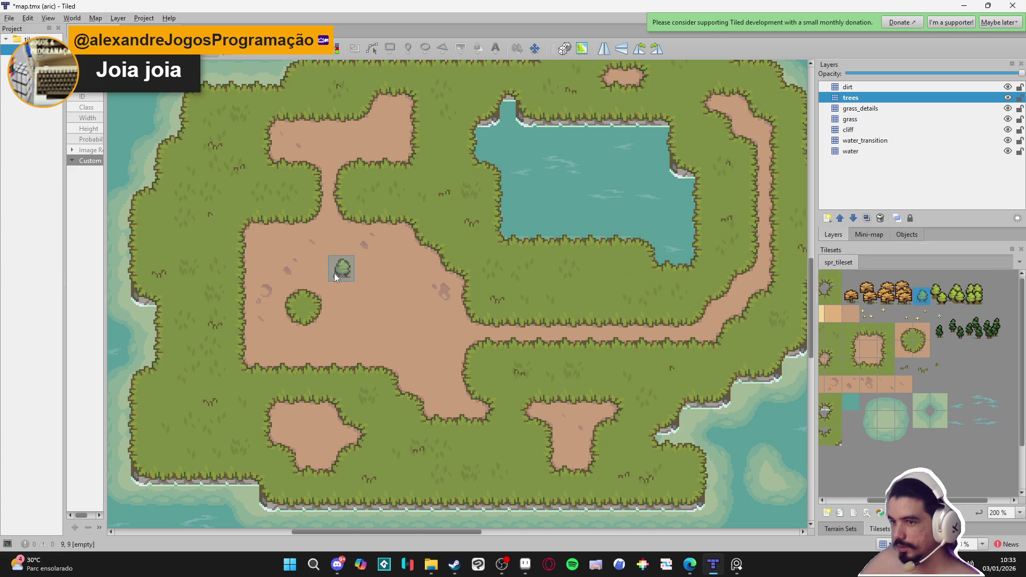
scroll(339, 267, up, 2)
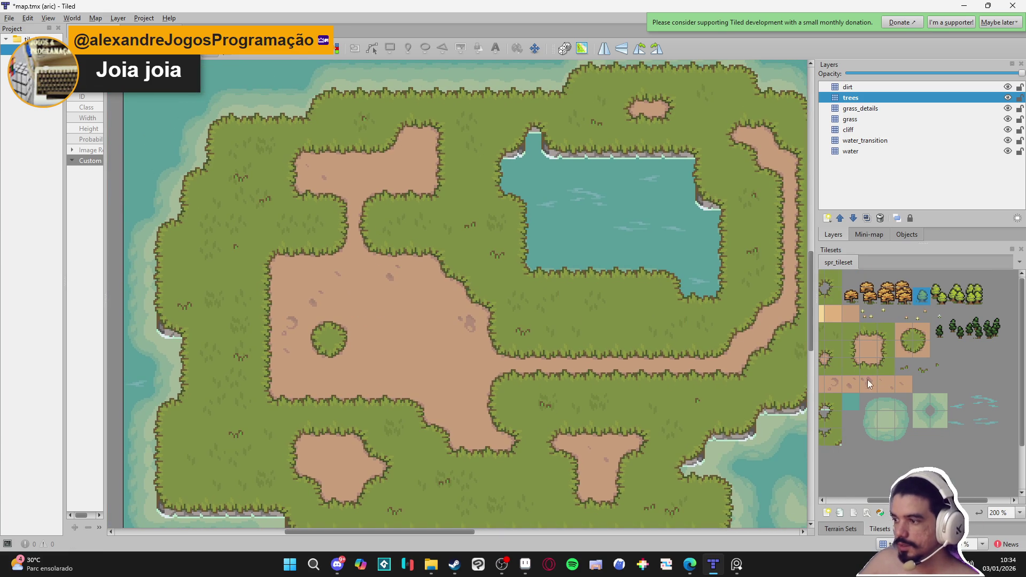
click(882, 121)
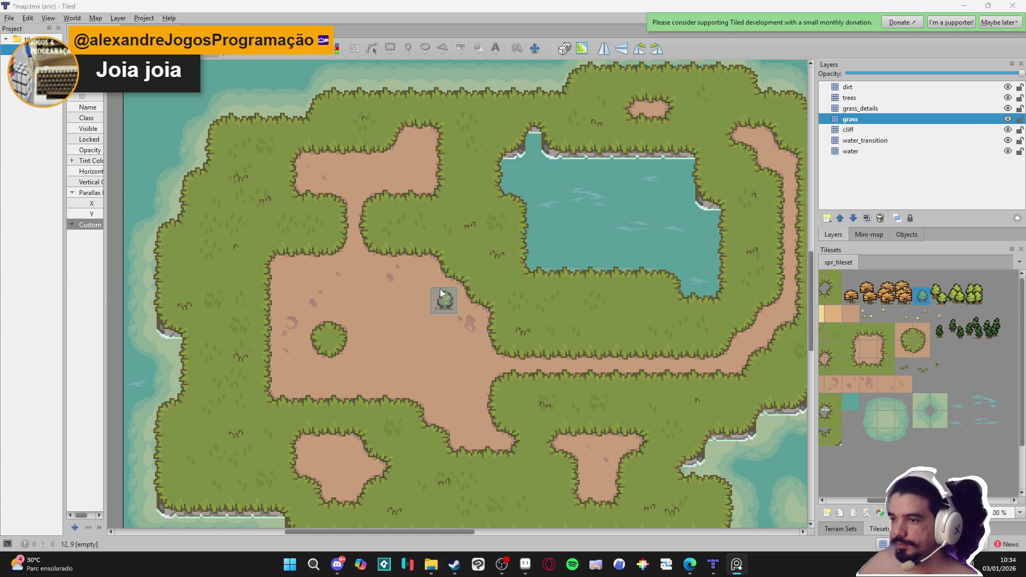
click(1001, 123)
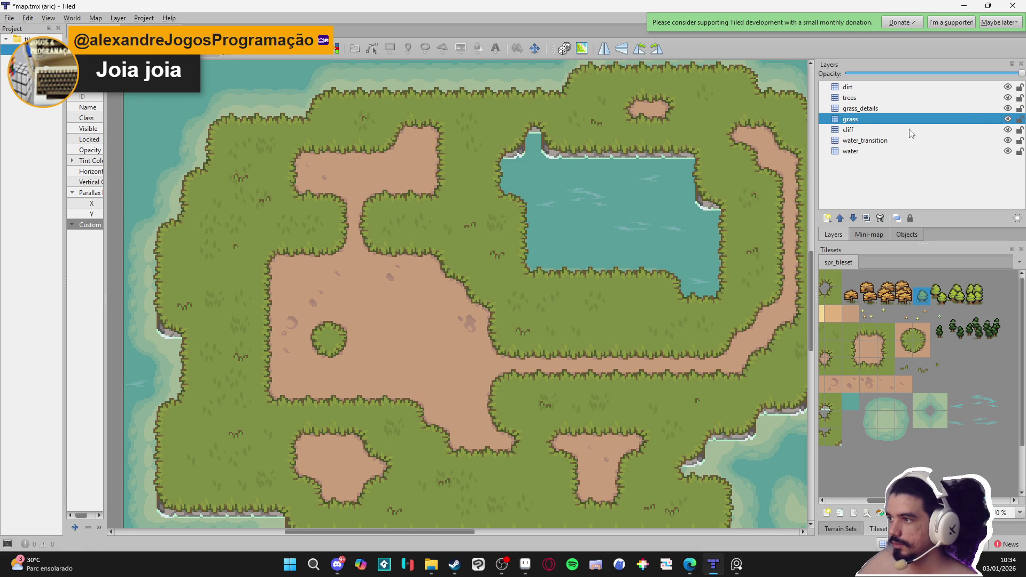
- Toggle the grass and cliff layers' visibility to compare the island's look
key(e)
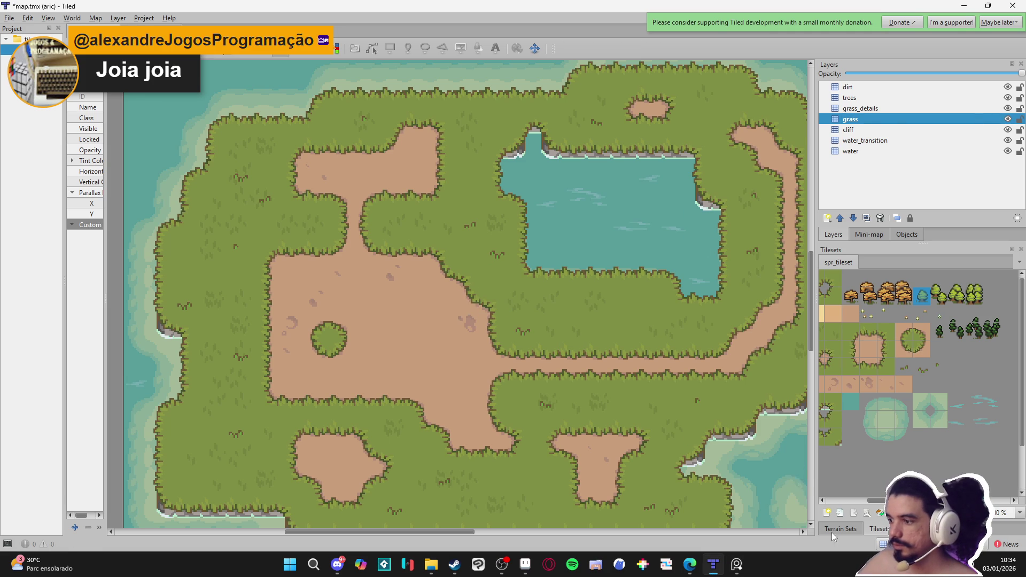
click(843, 531)
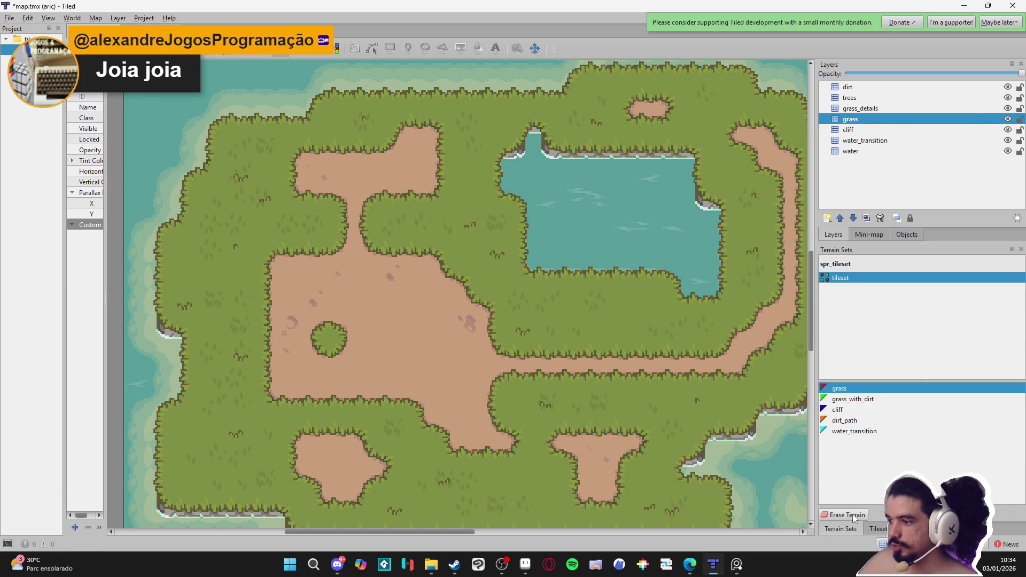
key(b)
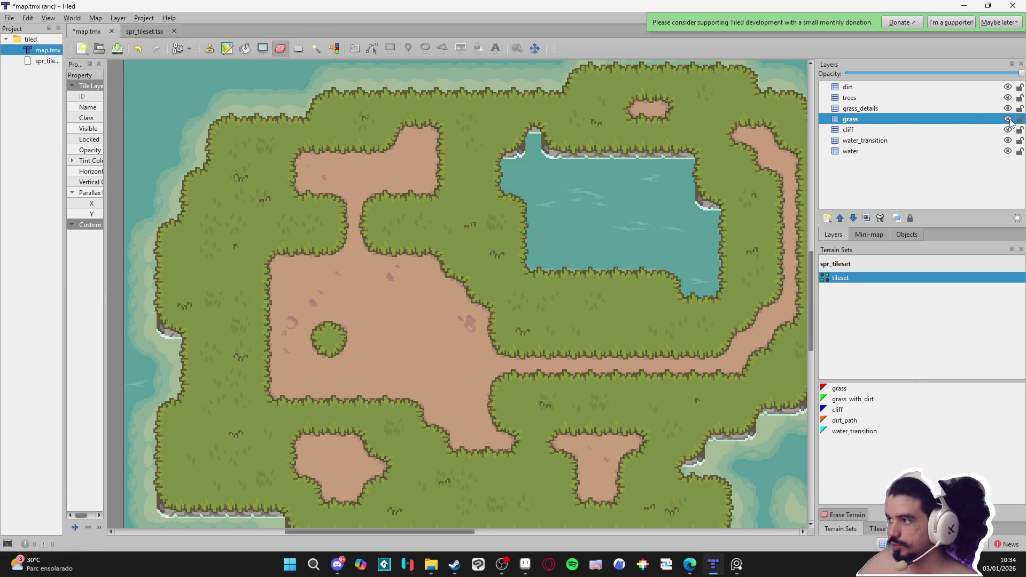
click(1008, 119)
click(998, 109)
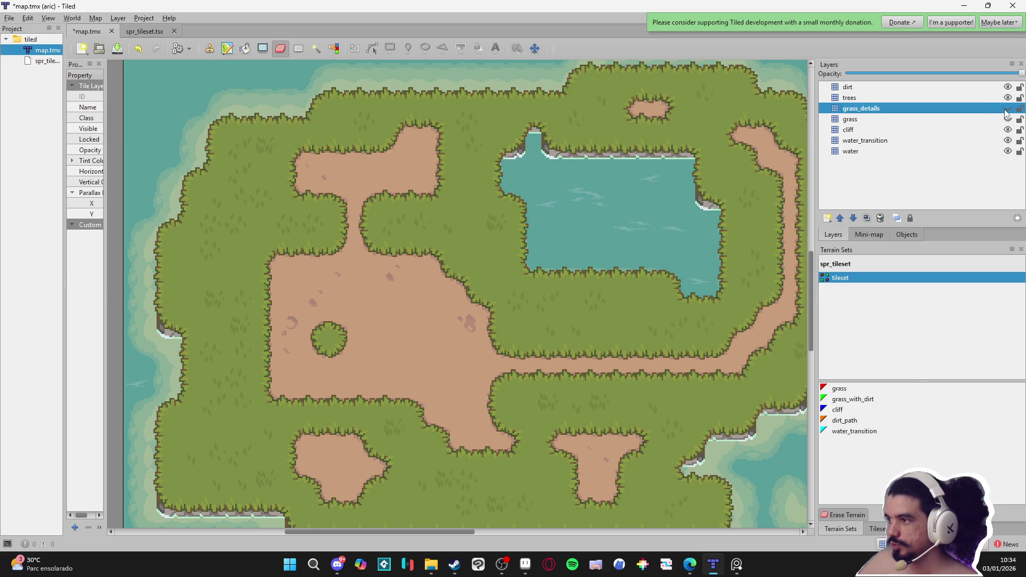
click(1007, 130)
click(1007, 131)
click(1007, 131)
click(1007, 131)
click(1007, 131)
click(1006, 131)
click(1005, 132)
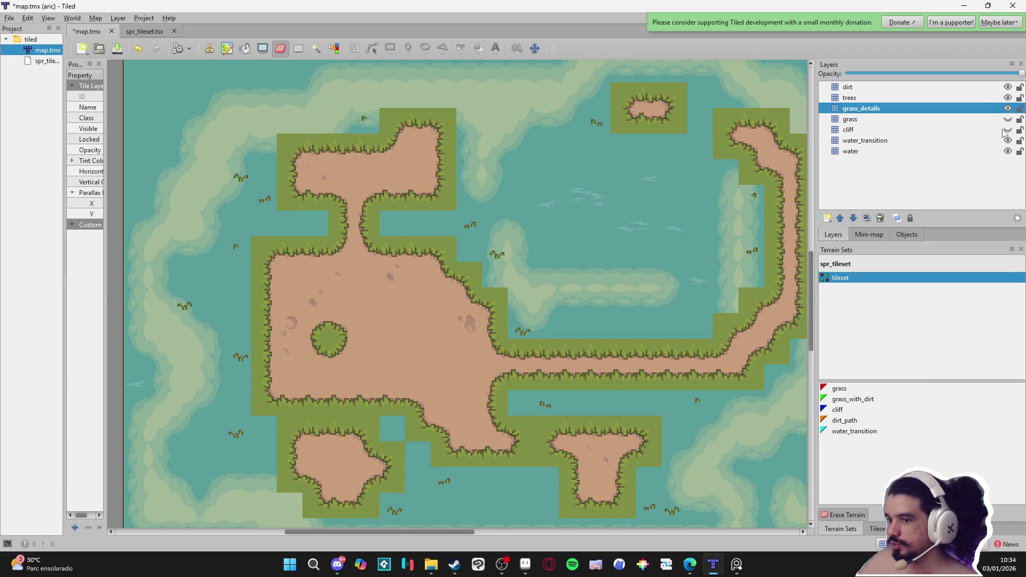
click(1007, 131)
- Test-erase a few cliff tiles on the island's west side, then undo
click(958, 130)
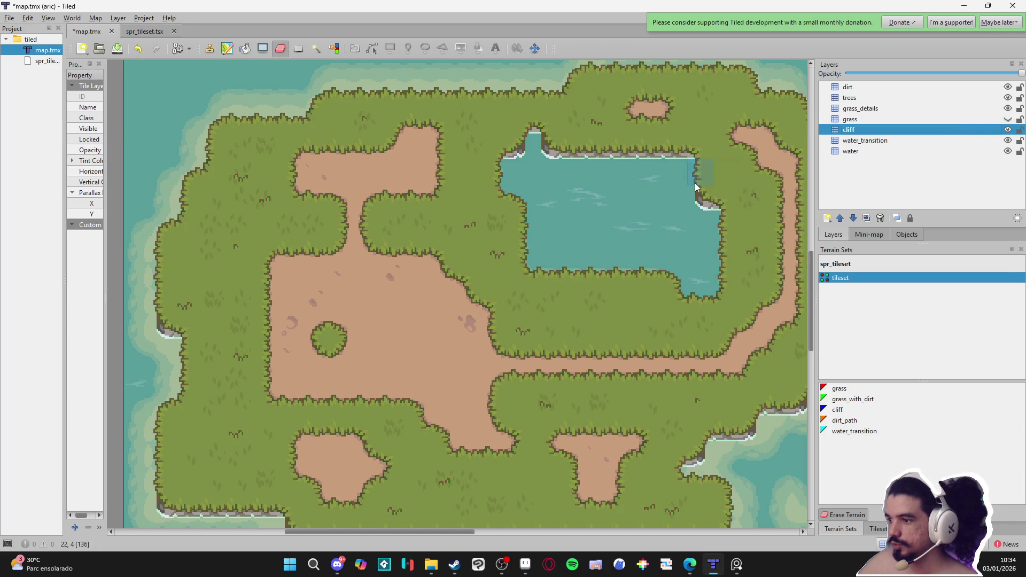
drag(238, 300, 212, 327)
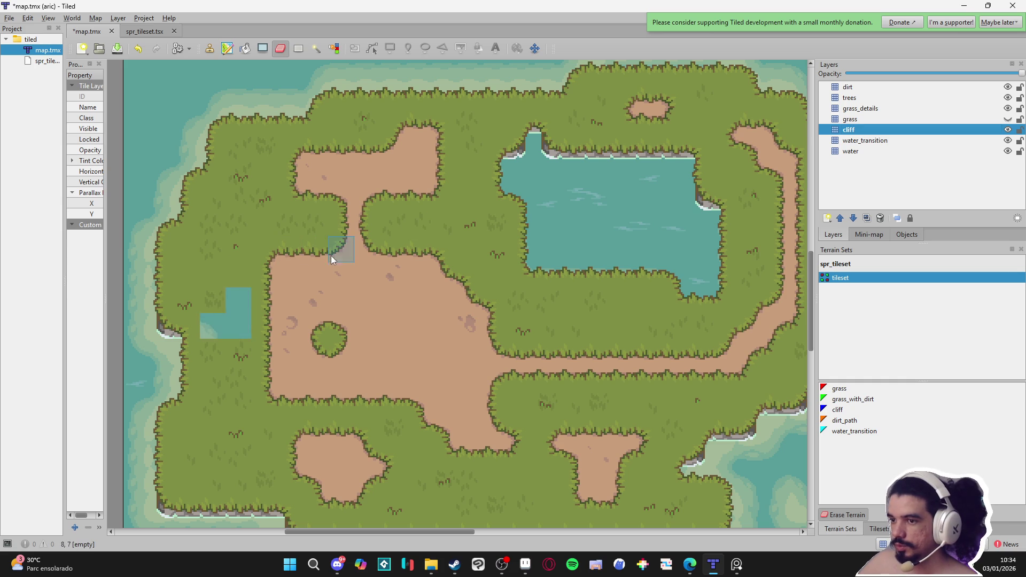
mouse_move(268, 296)
mouse_down()
mouse_move(216, 310)
mouse_move(249, 322)
mouse_up()
key(ctrl+z)
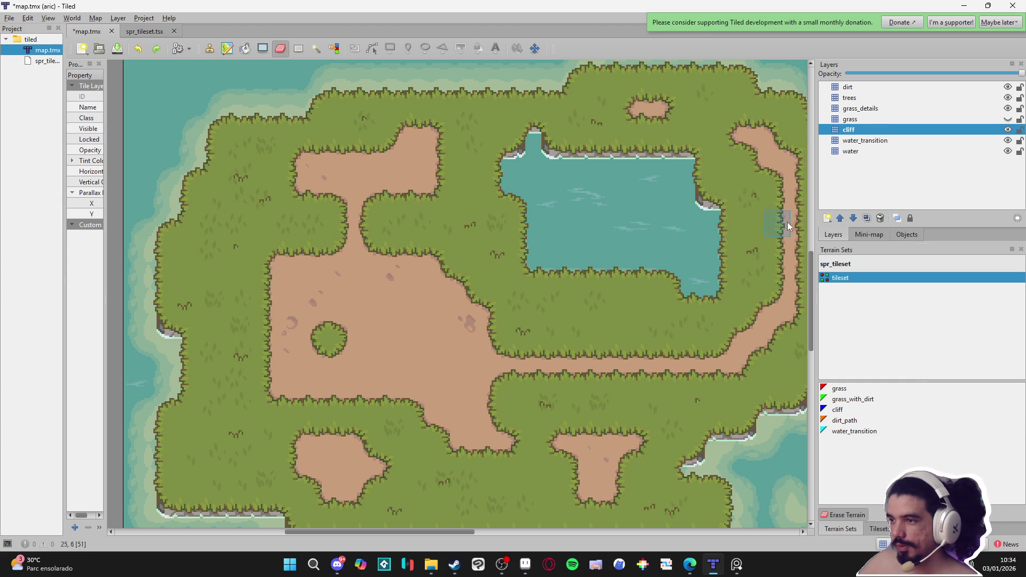
- Show the grass layer again and delete the dirt layer
click(908, 119)
click(1008, 119)
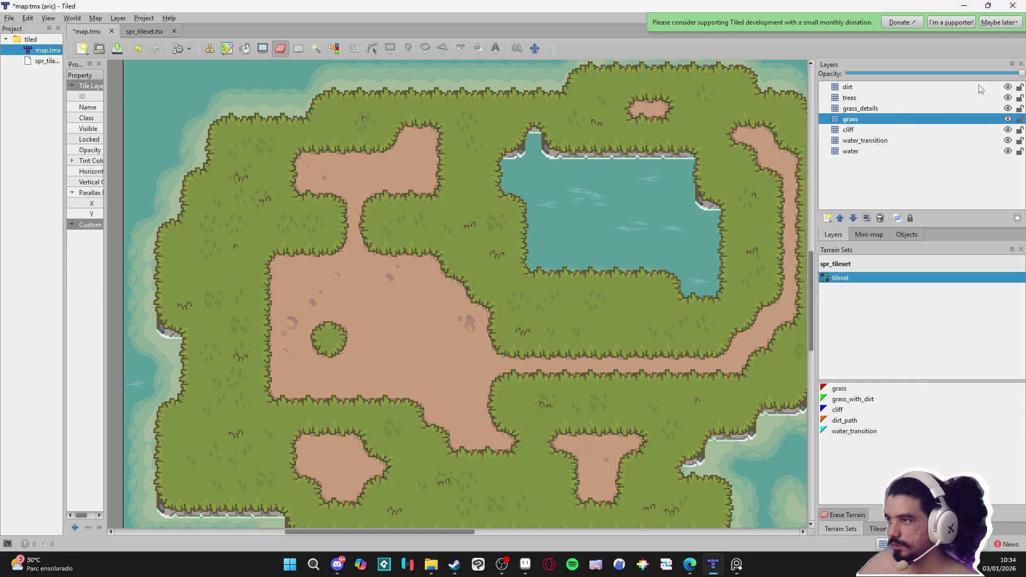
click(954, 88)
key(Delete)
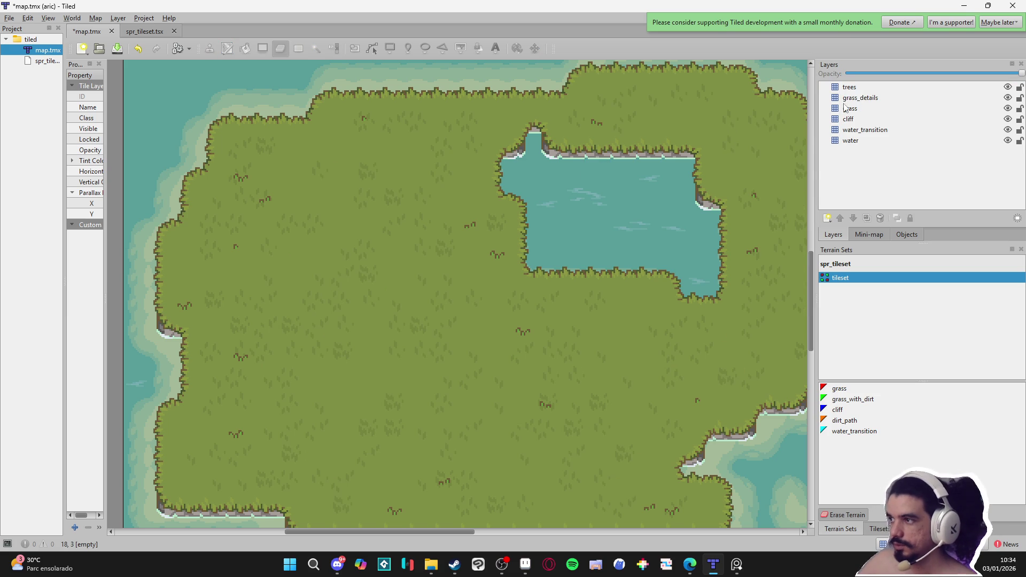
scroll(542, 306, down, 1)
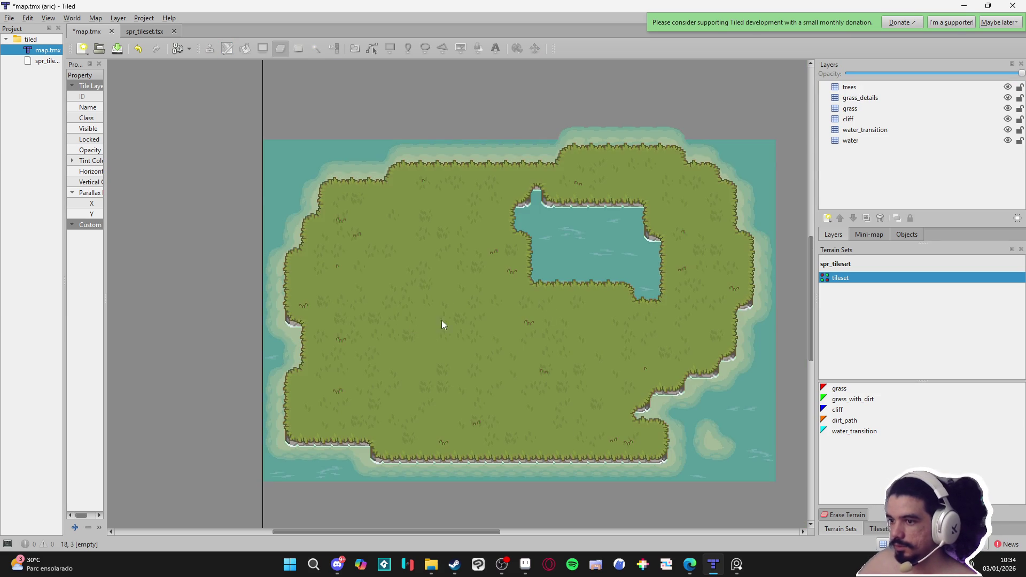
scroll(415, 320, up, 1)
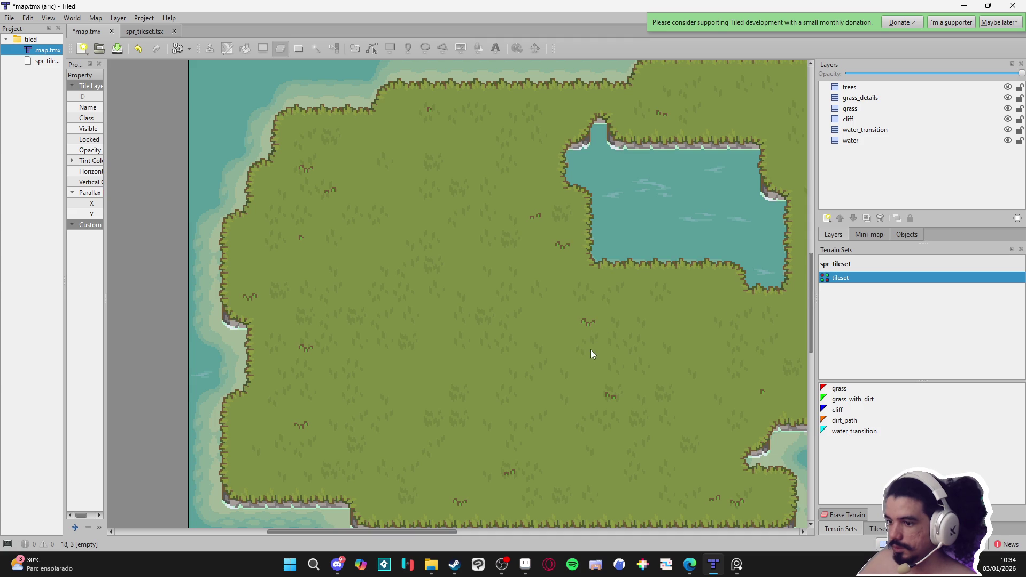
- Pick the small tree tile from the tileset and select the trees layer
click(876, 528)
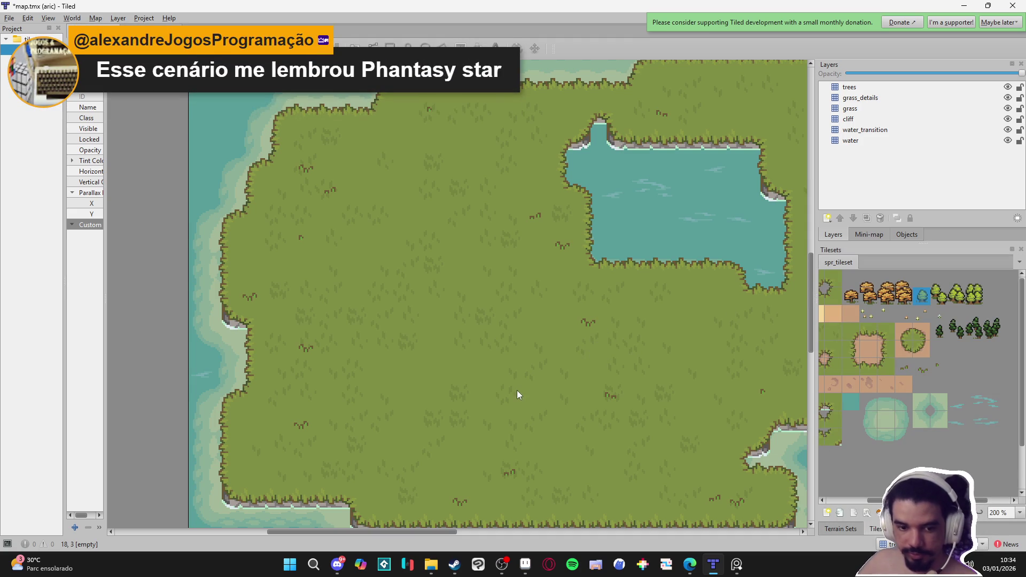
drag(512, 390, 456, 378)
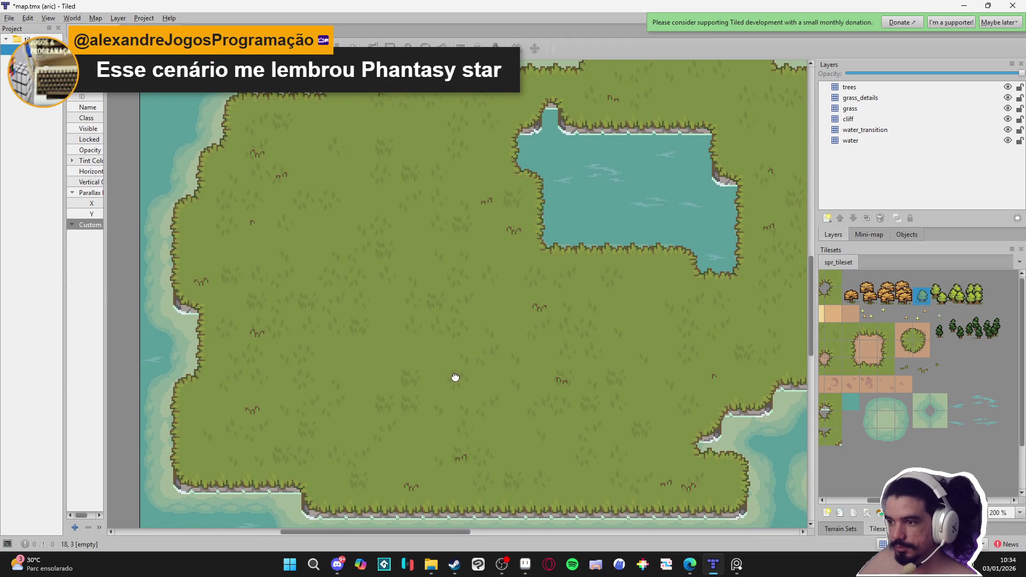
click(868, 289)
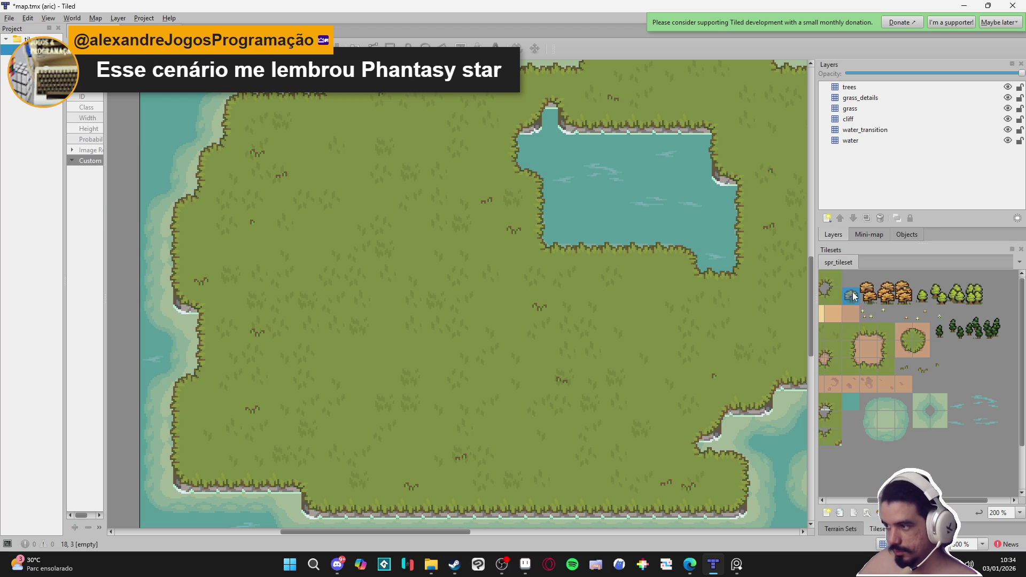
click(922, 294)
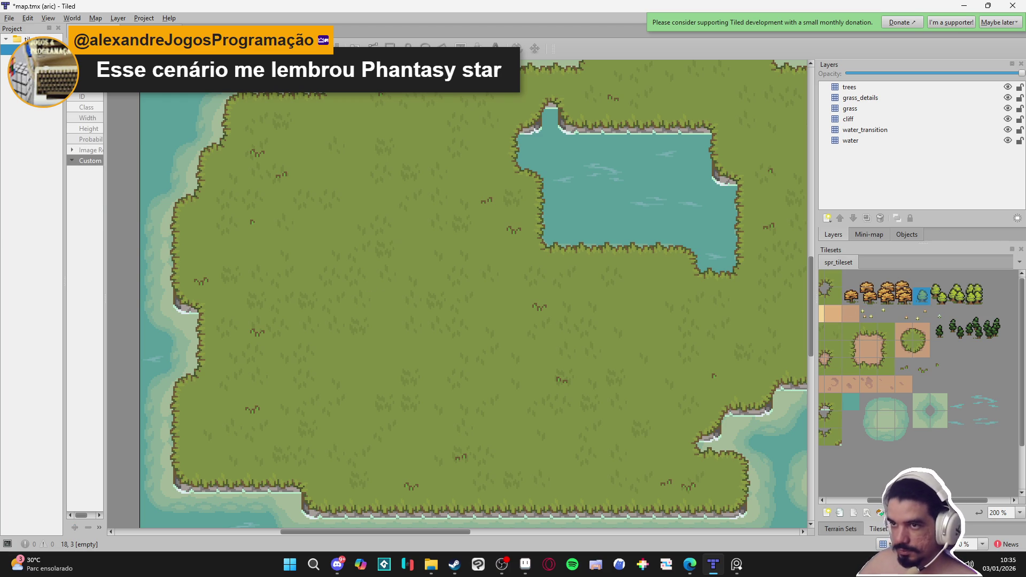
click(840, 529)
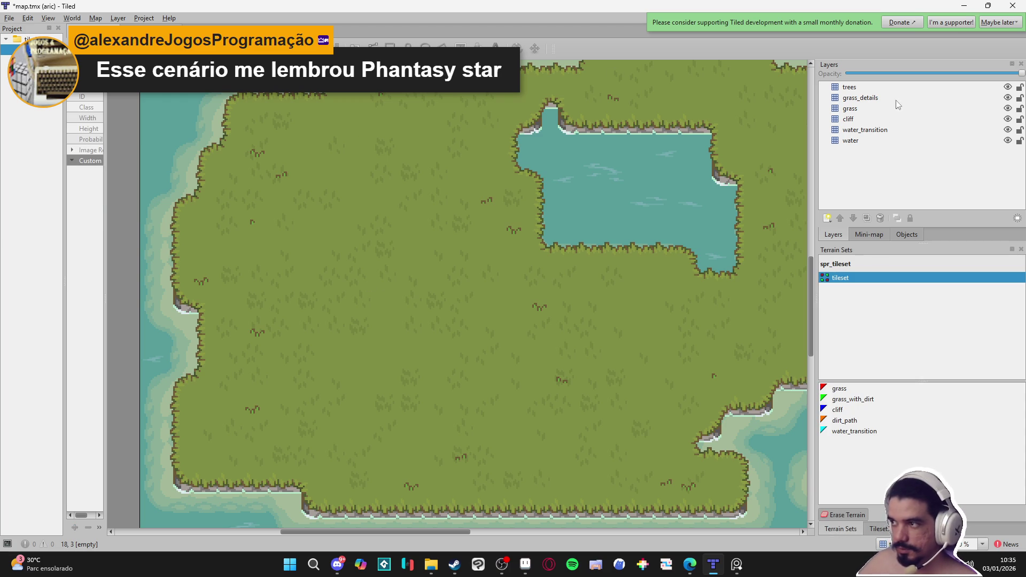
click(855, 87)
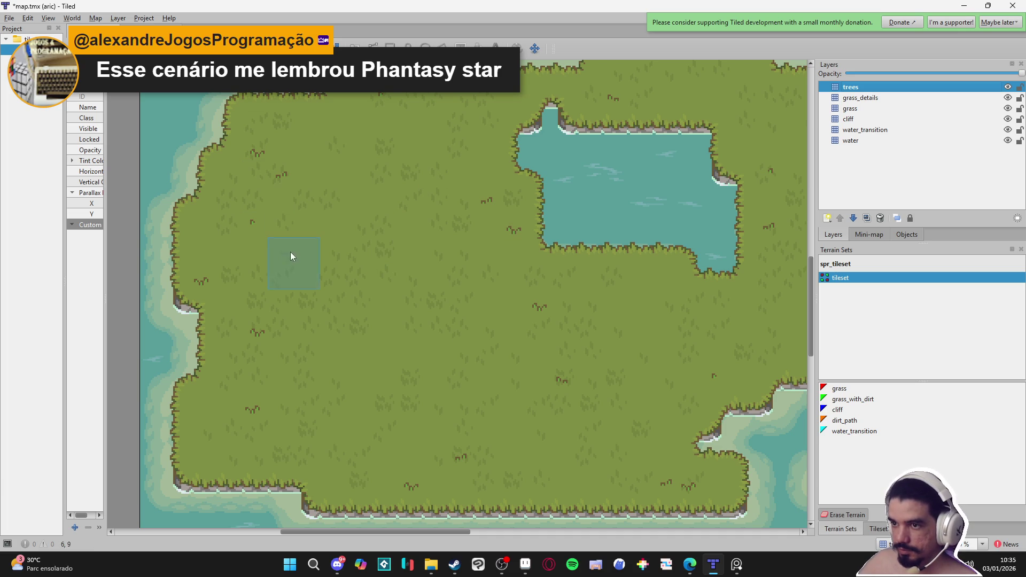
- Look up Phantasy Star reference screenshots in Google Images, then return to Tiled's Stamp Brush
key(b)
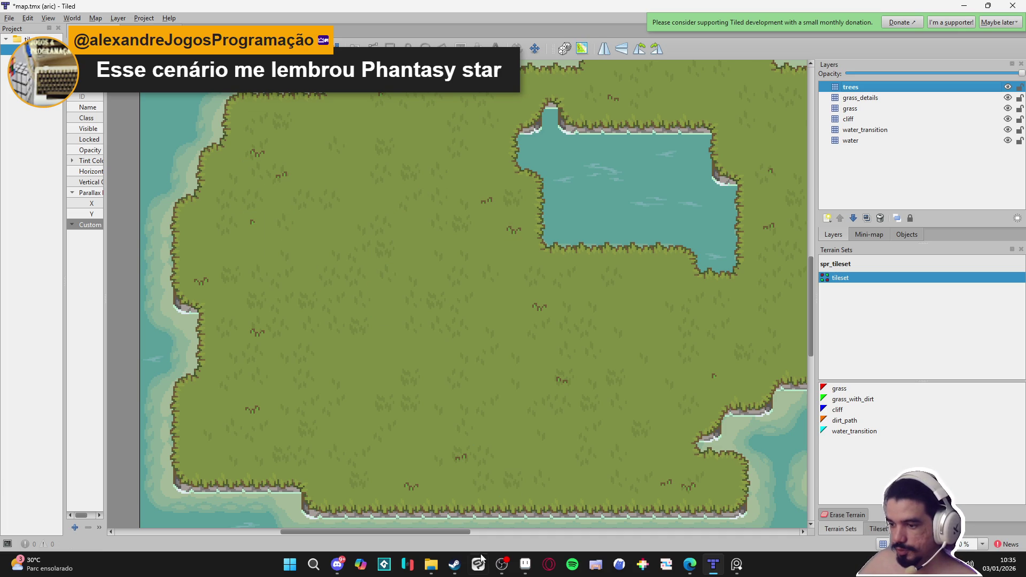
mouse_move(690, 565)
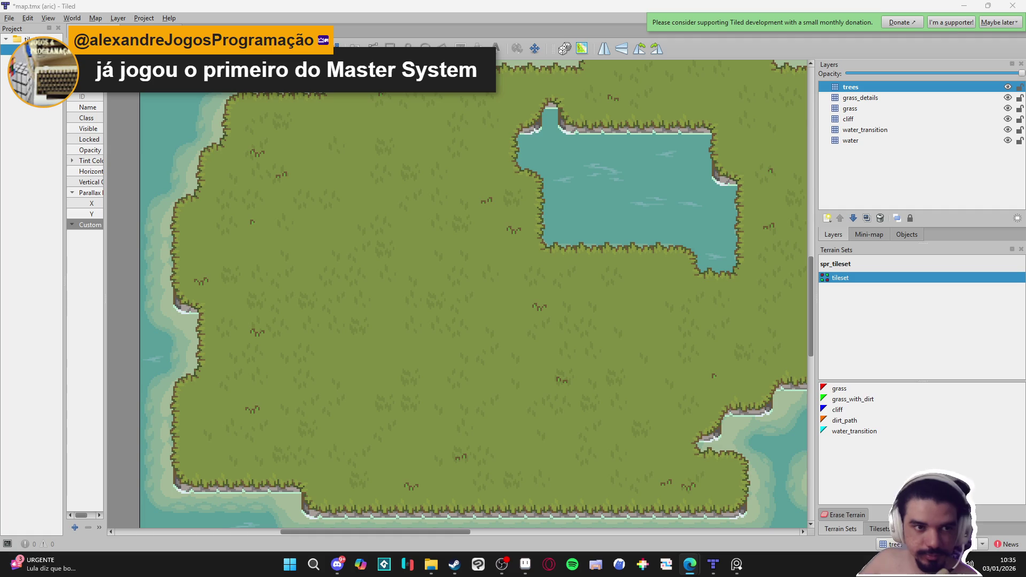
key(alt+Tab)
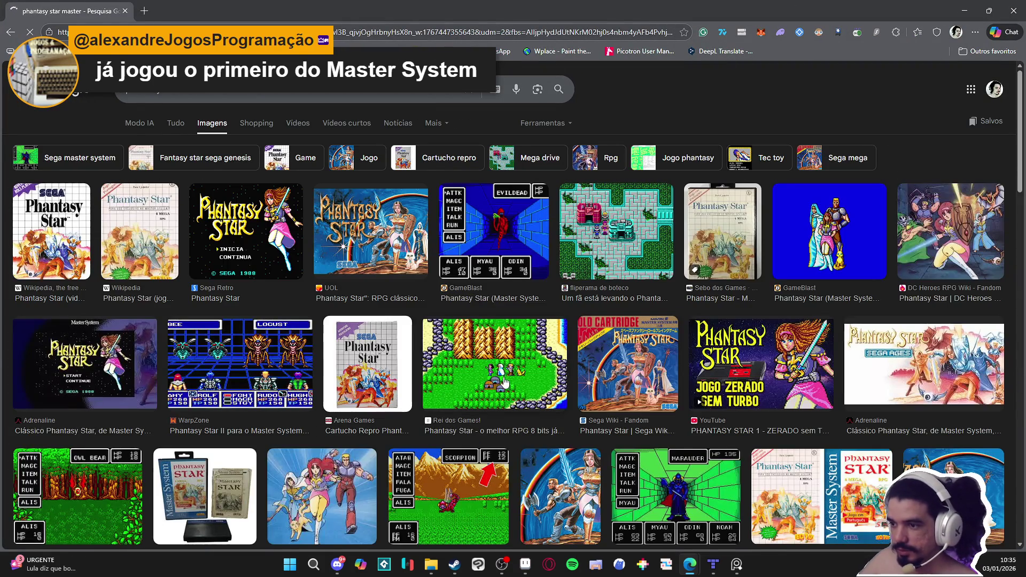
click(538, 408)
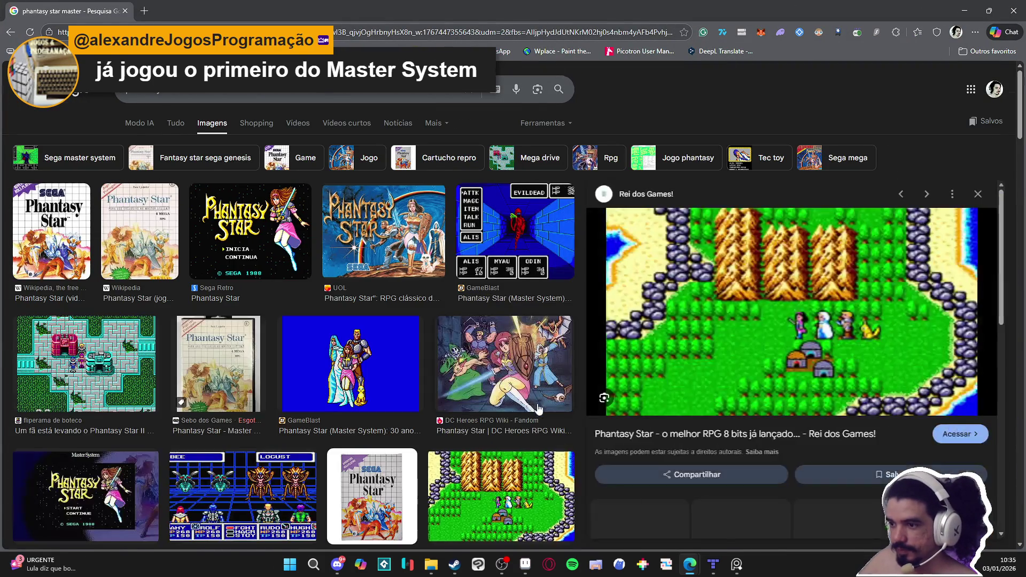
scroll(539, 407, down, 1)
key(alt+Tab)
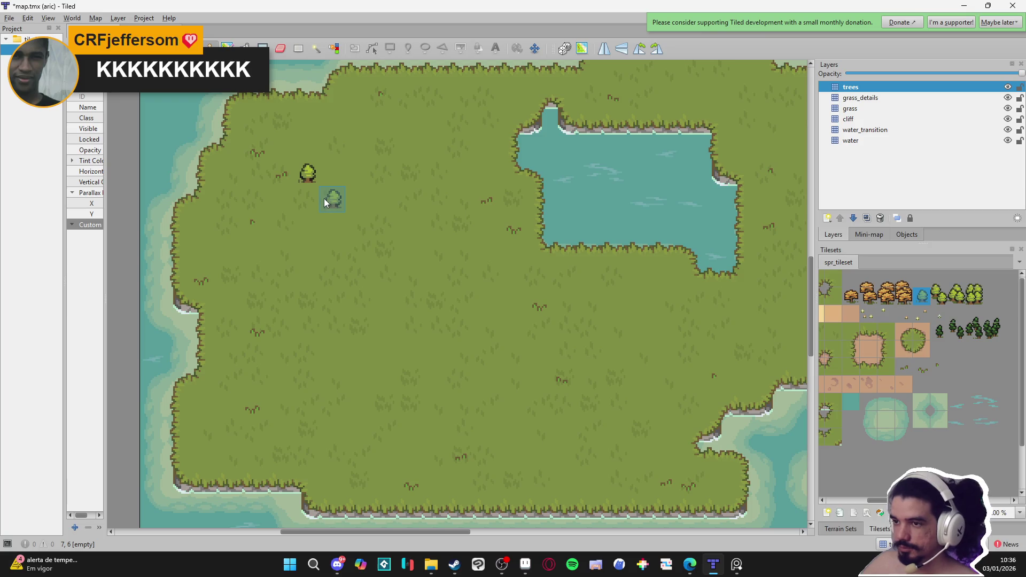
- Stamp the two-tile tall tree five times to form a cluster west of the lake
drag(975, 279, 974, 297)
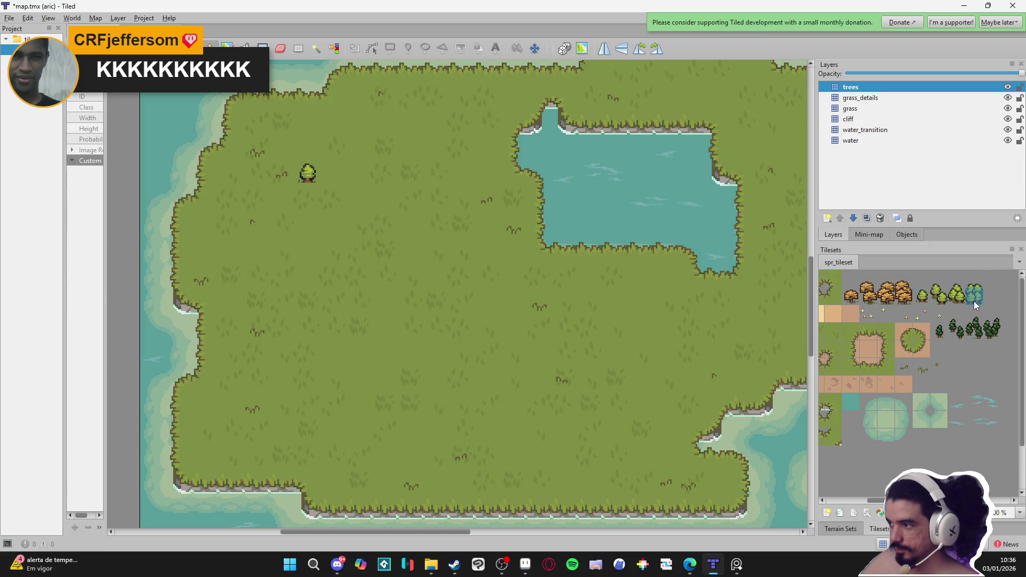
click(309, 178)
click(331, 203)
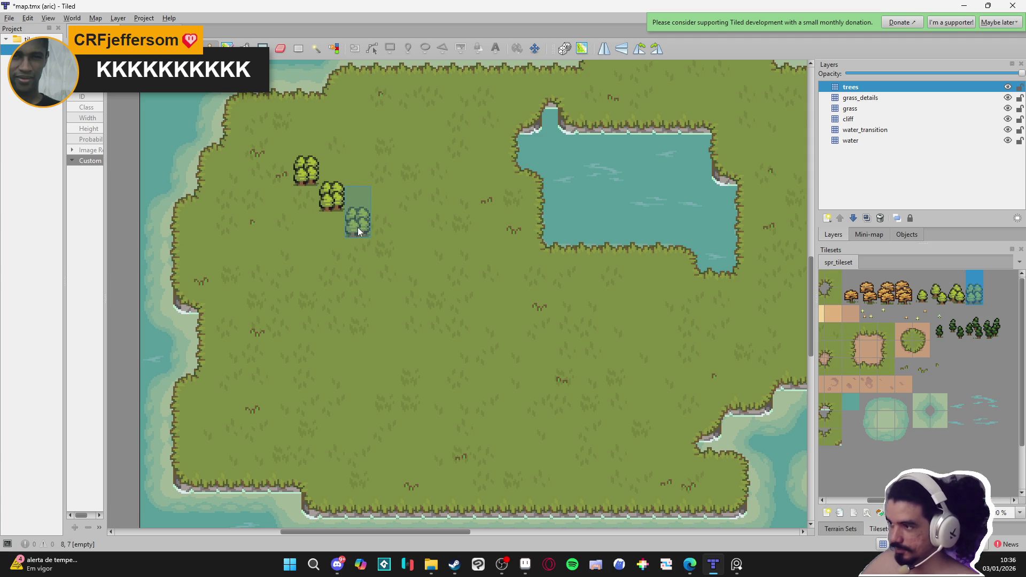
click(305, 236)
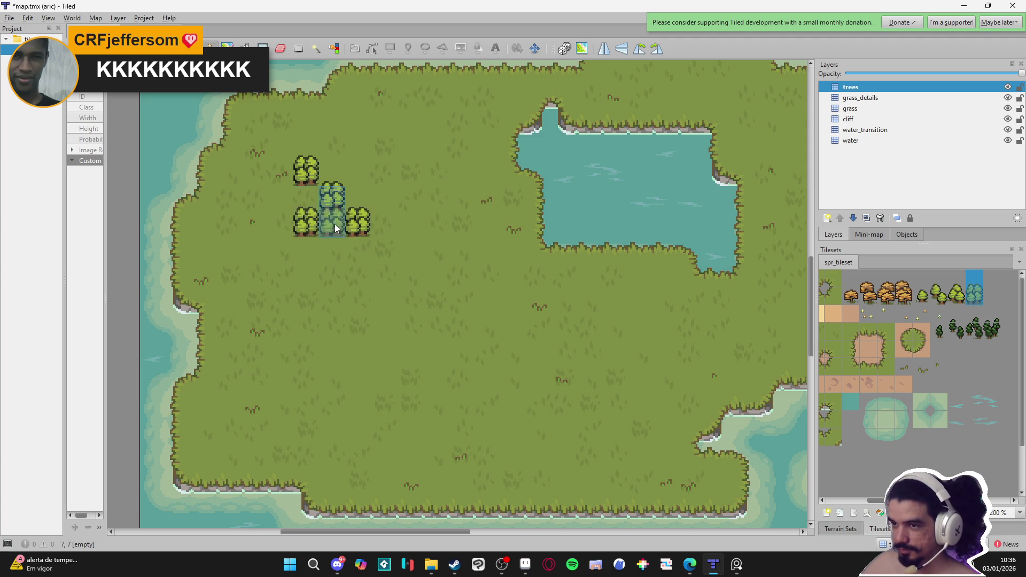
click(355, 206)
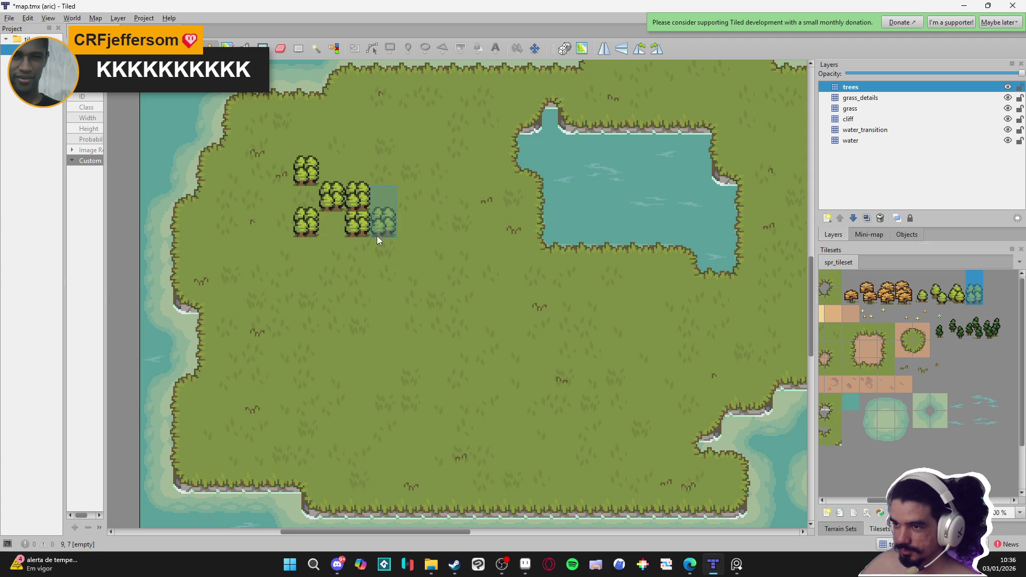
click(377, 238)
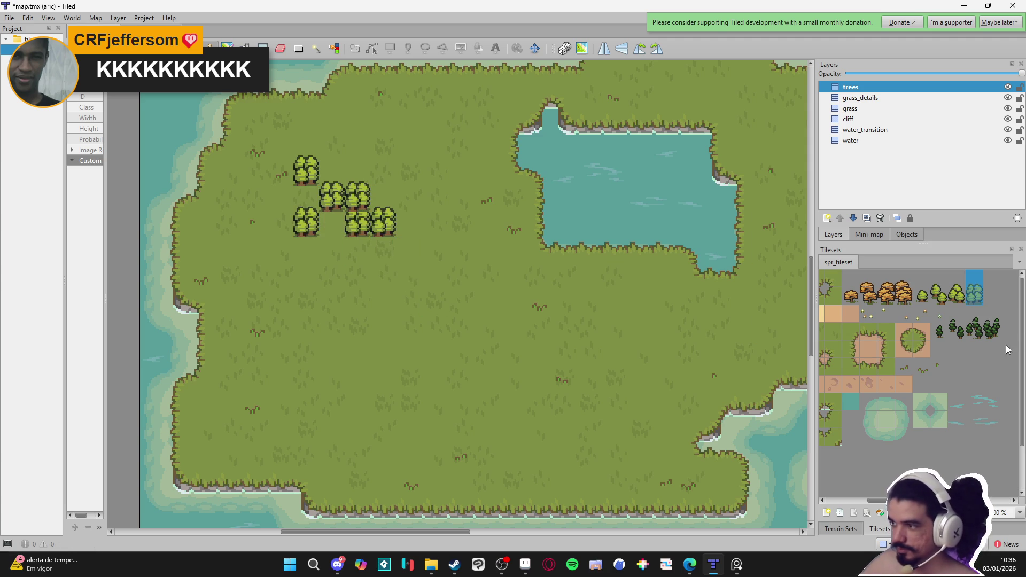
click(955, 293)
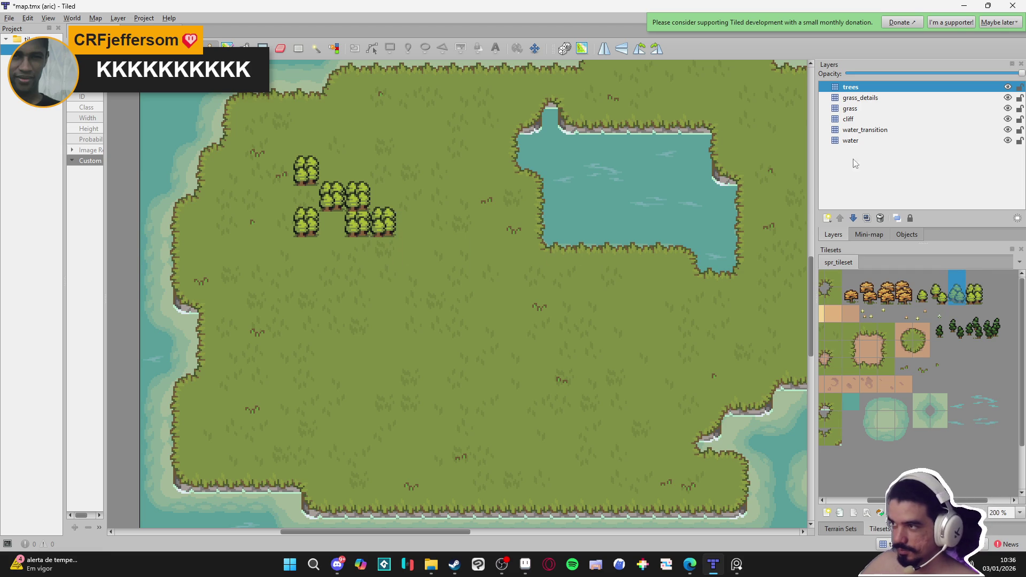
- Add another tile layer for more trees, naming it 't3'
click(828, 218)
click(853, 232)
text(trees)
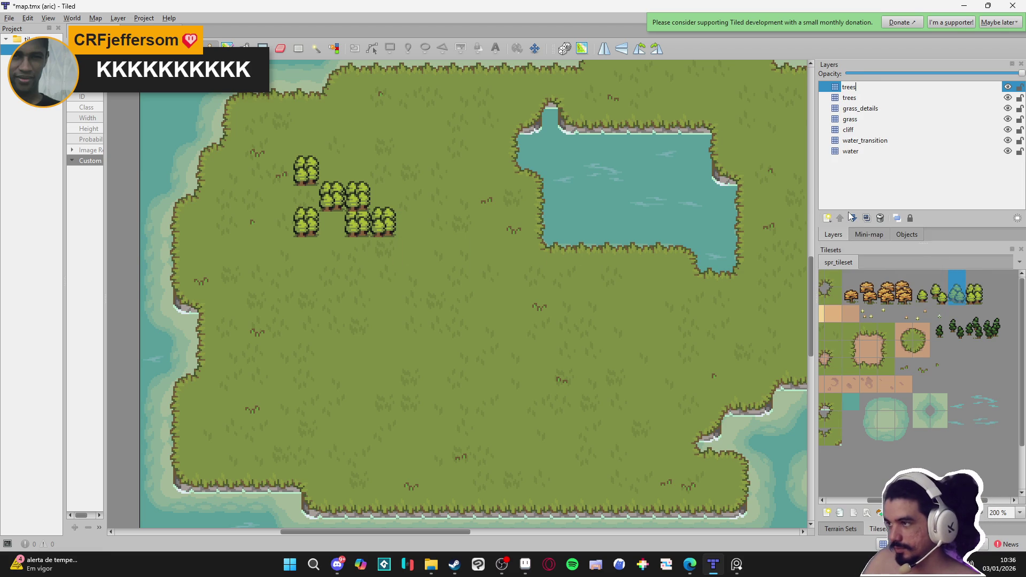
text(_3)
- Name the new layer trees_3 and stamp six more trees to thicken the grove west of the lake
key(Return)
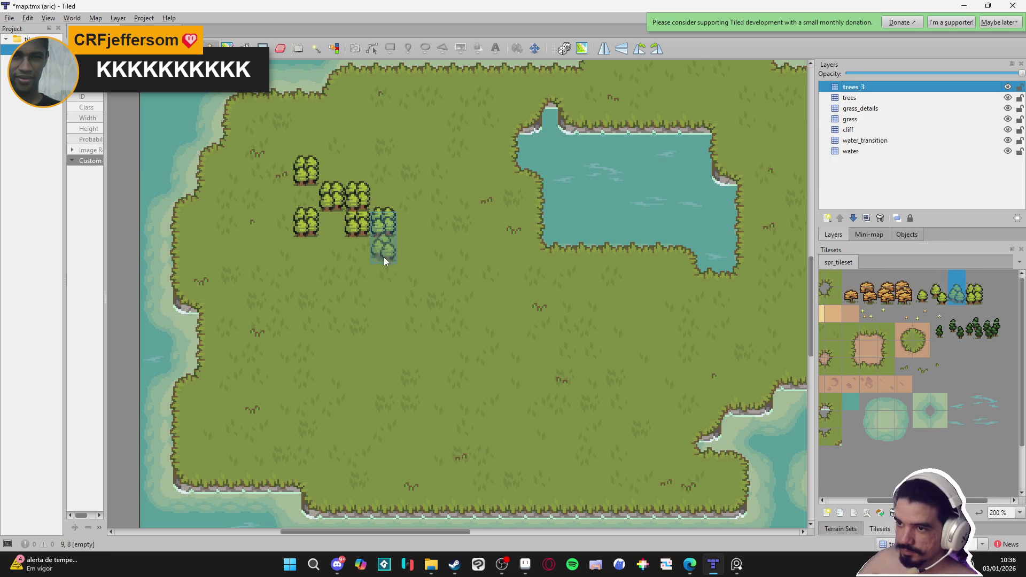
click(354, 244)
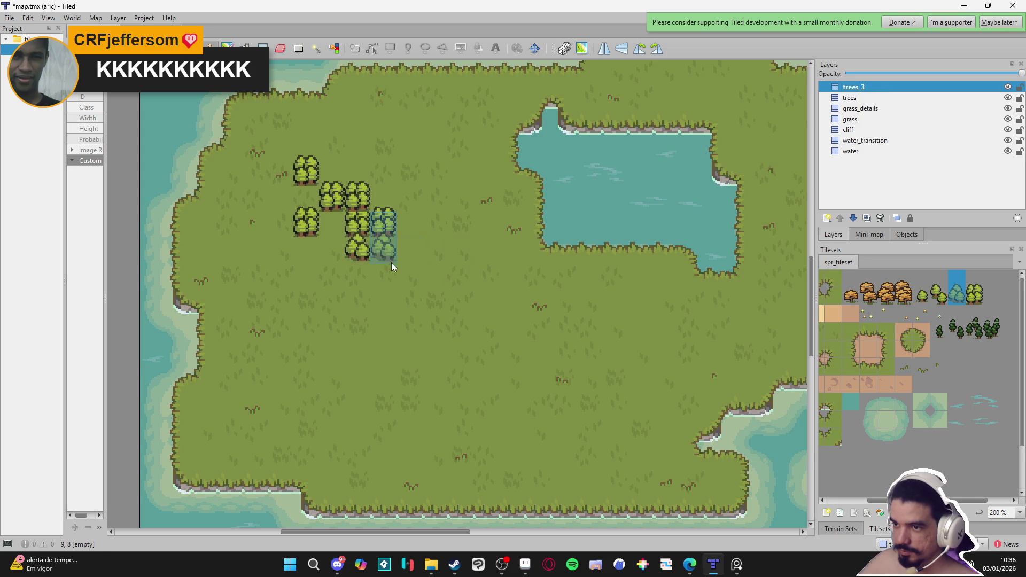
click(383, 255)
click(342, 233)
click(311, 259)
click(307, 201)
click(332, 177)
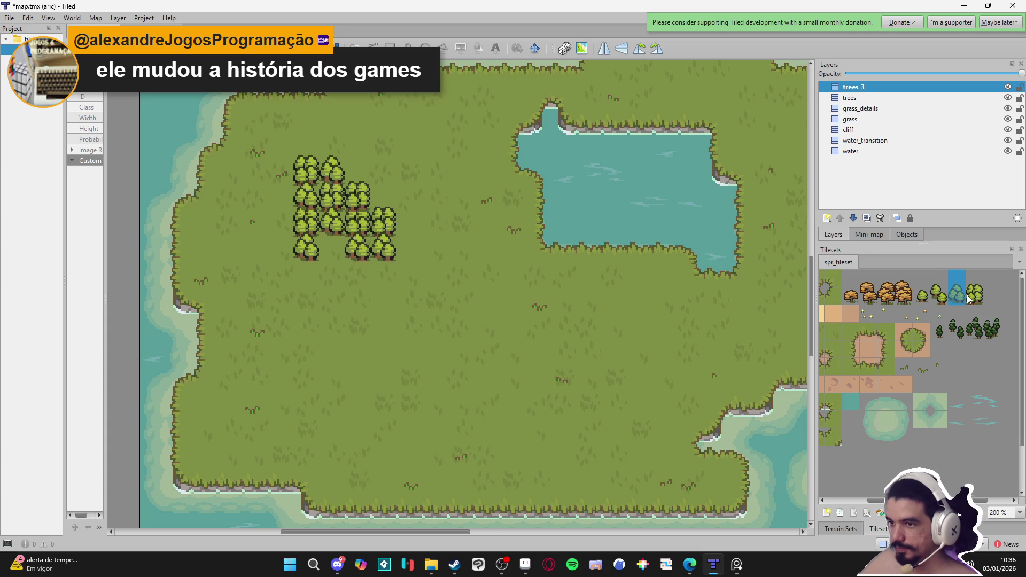
click(827, 218)
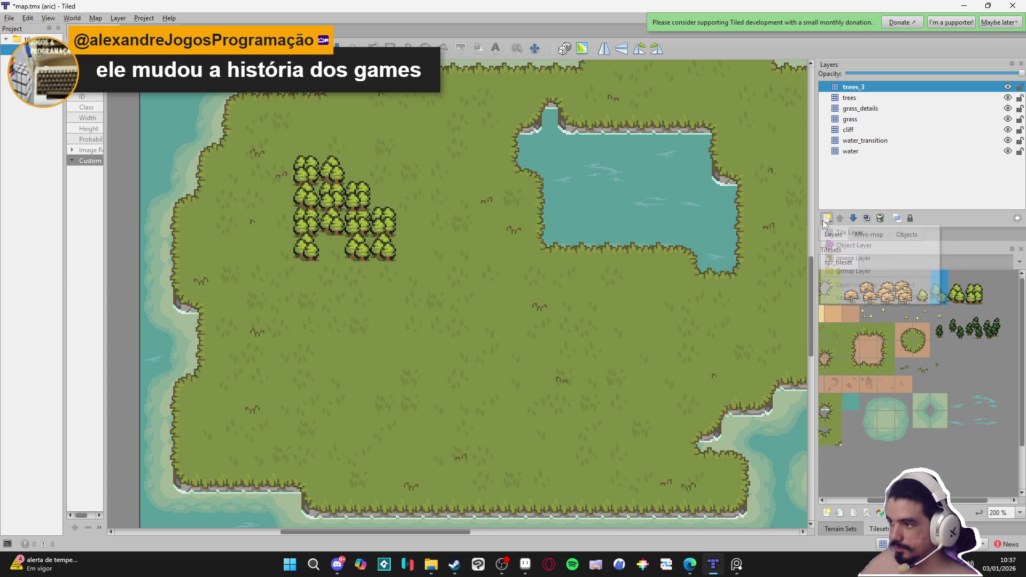
- Add a tile layer named trees_2 and try two trees below the cluster, undoing the last
click(849, 233)
text(trees_2)
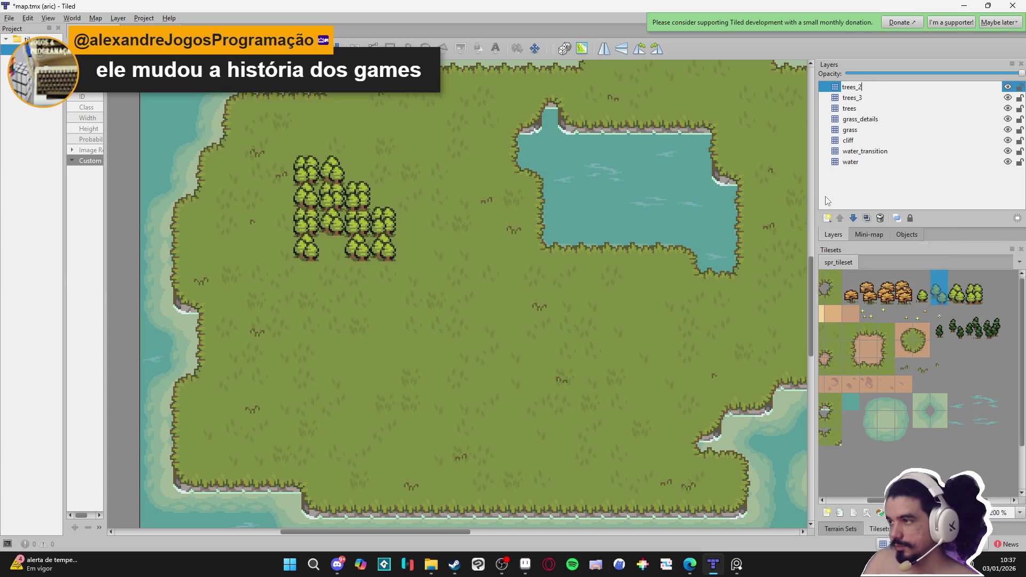
key(Return)
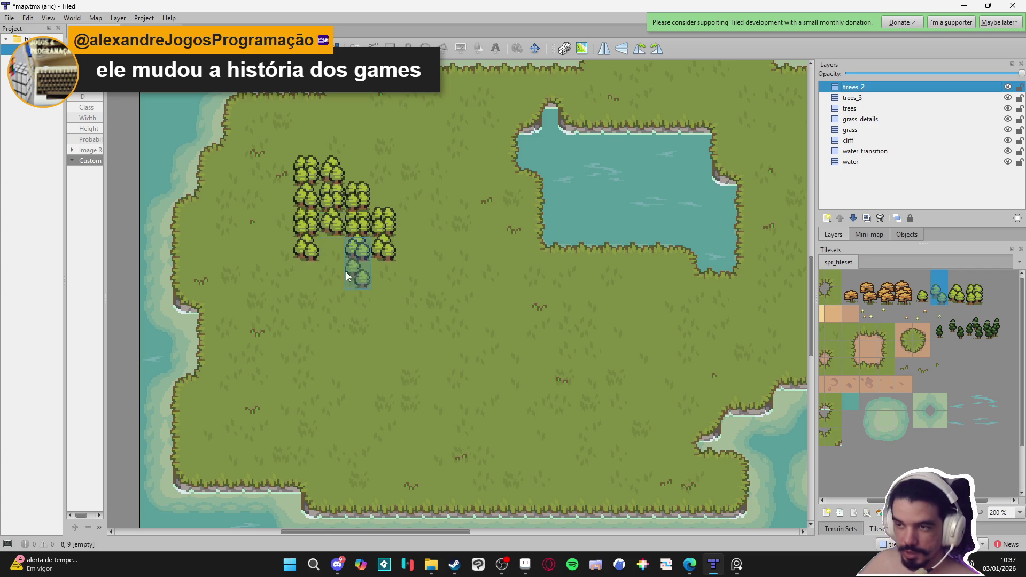
click(379, 283)
click(327, 287)
key(ctrl+z)
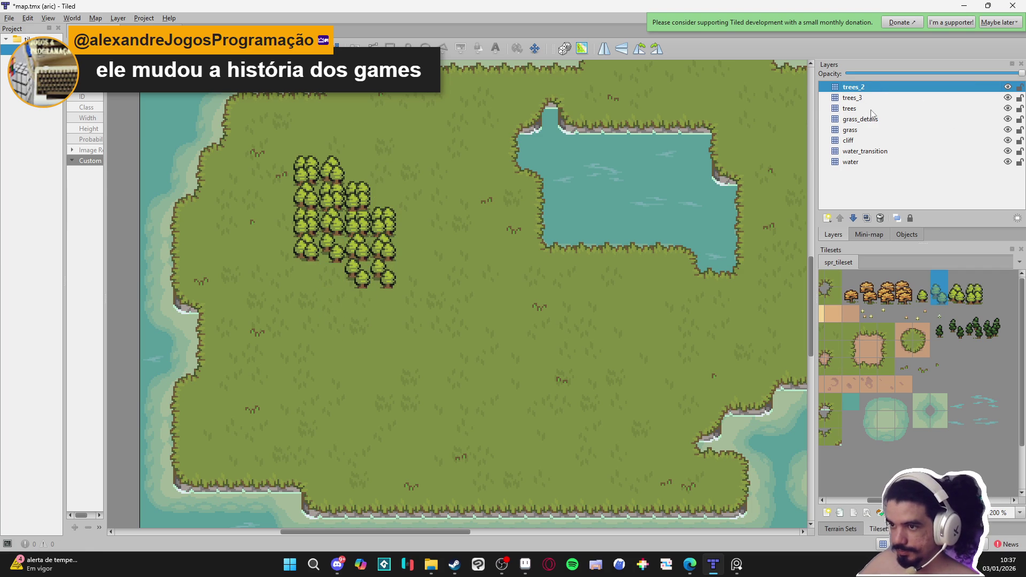
- On the trees layer, fill the cluster's gaps and place a lone small tree below the forest
click(872, 109)
click(360, 307)
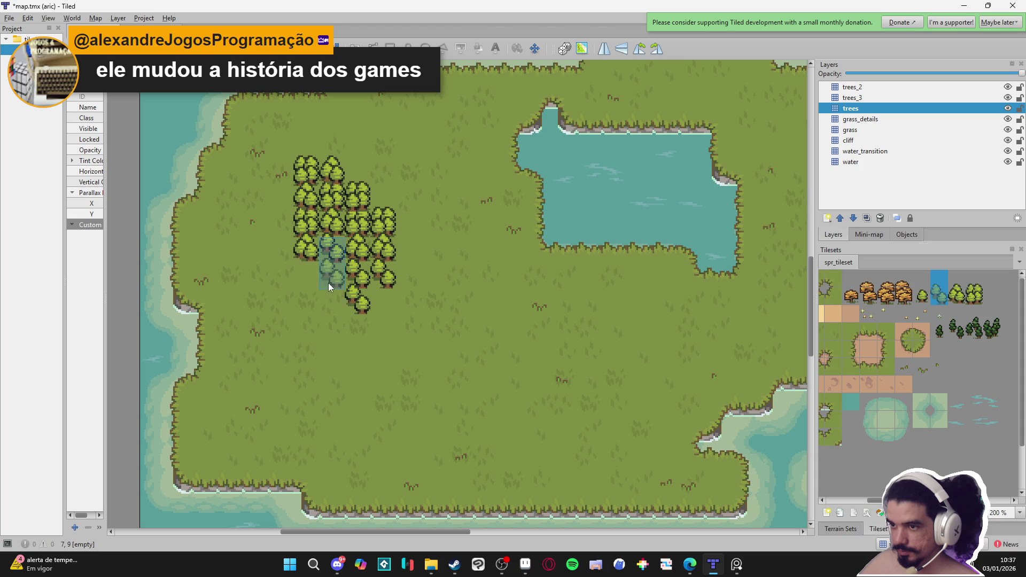
click(328, 284)
click(350, 171)
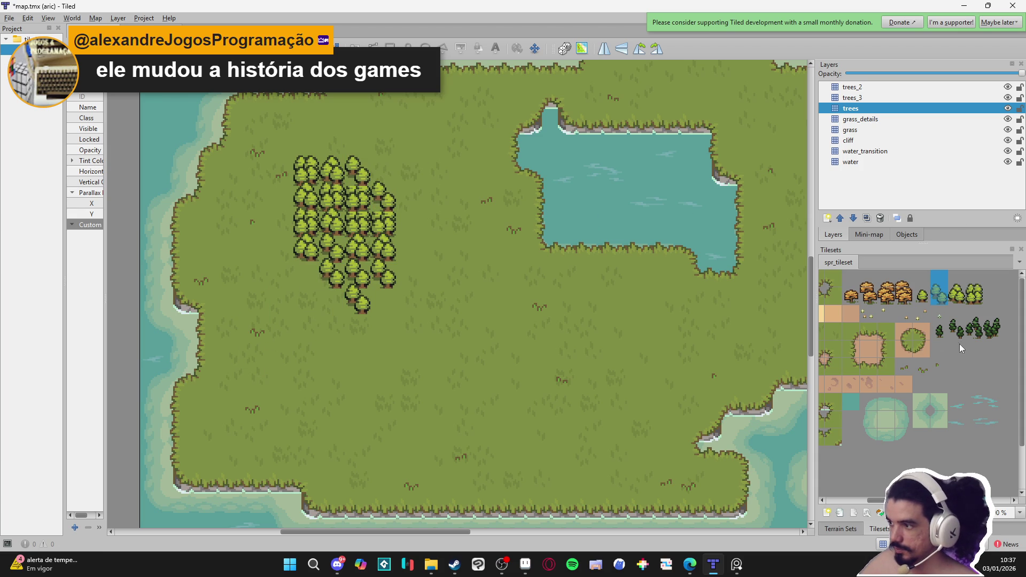
click(928, 301)
click(334, 327)
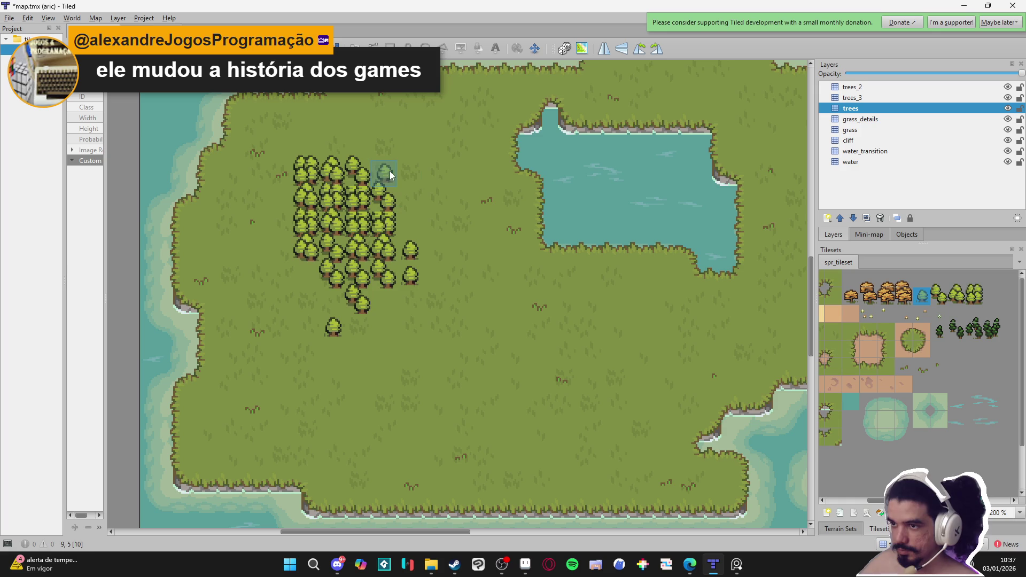
- On trees_2, stamp trees on the cluster's right edge and scatter small lone trees around it
click(869, 88)
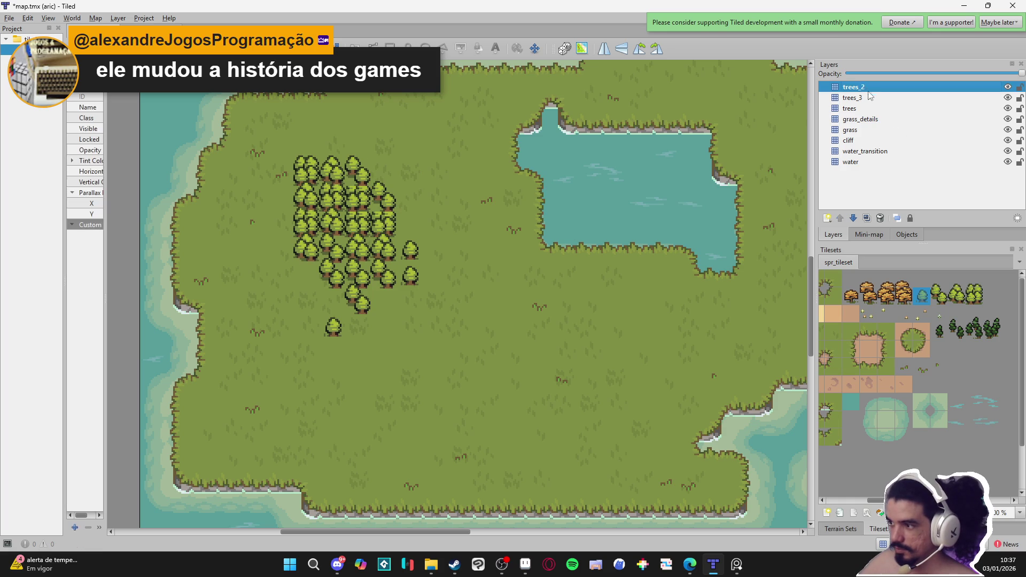
click(957, 289)
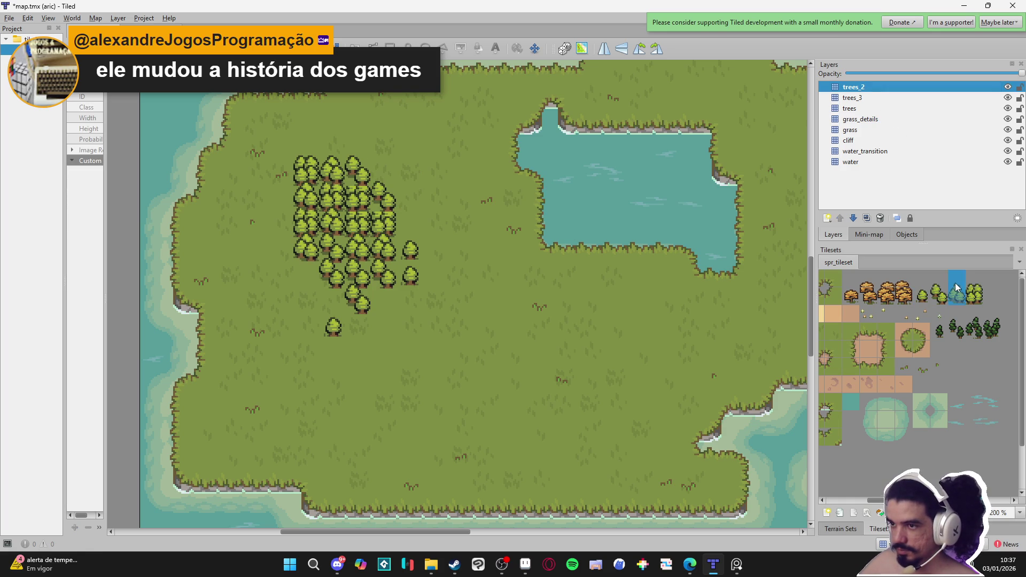
click(383, 216)
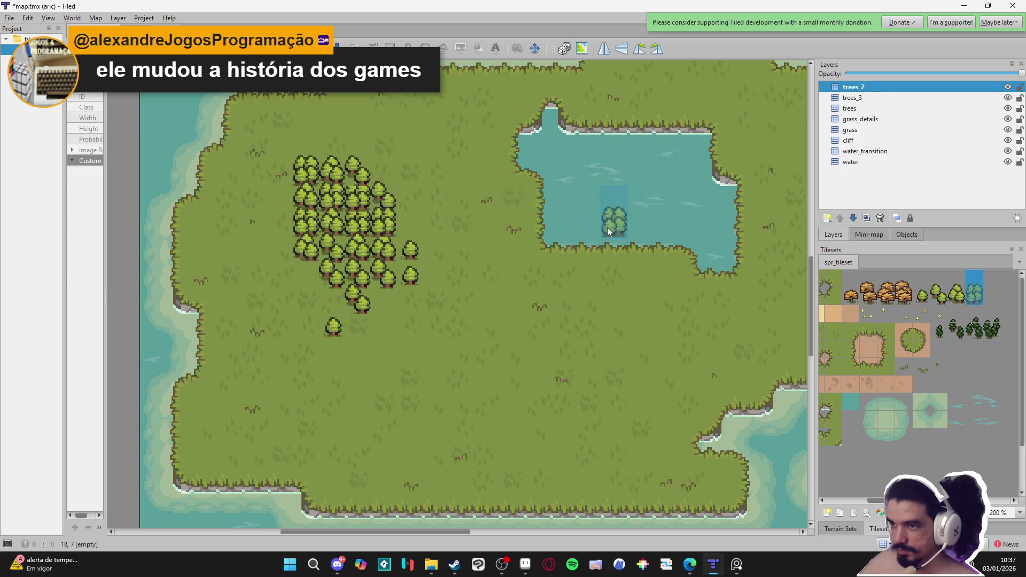
click(923, 296)
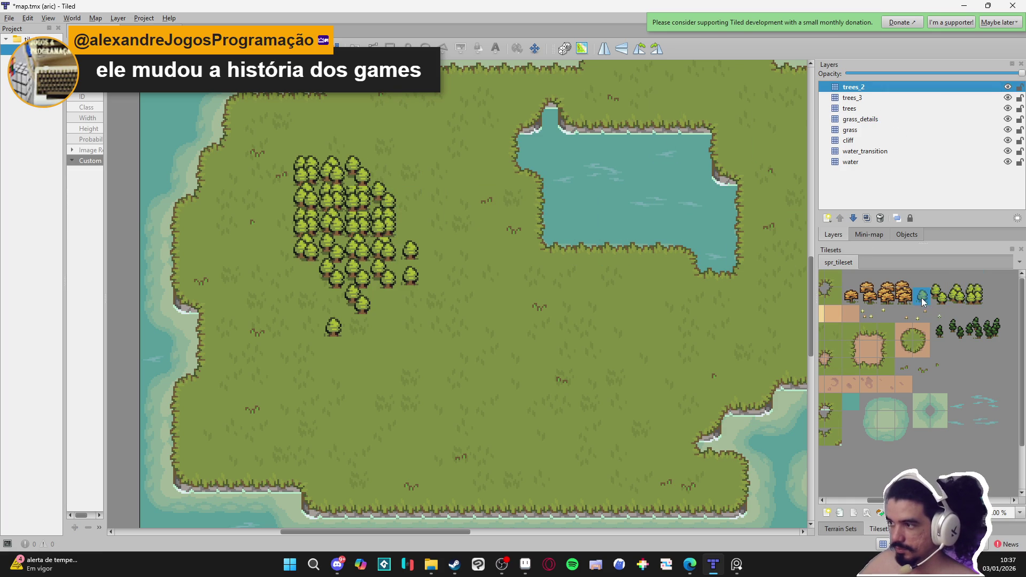
click(390, 303)
click(381, 174)
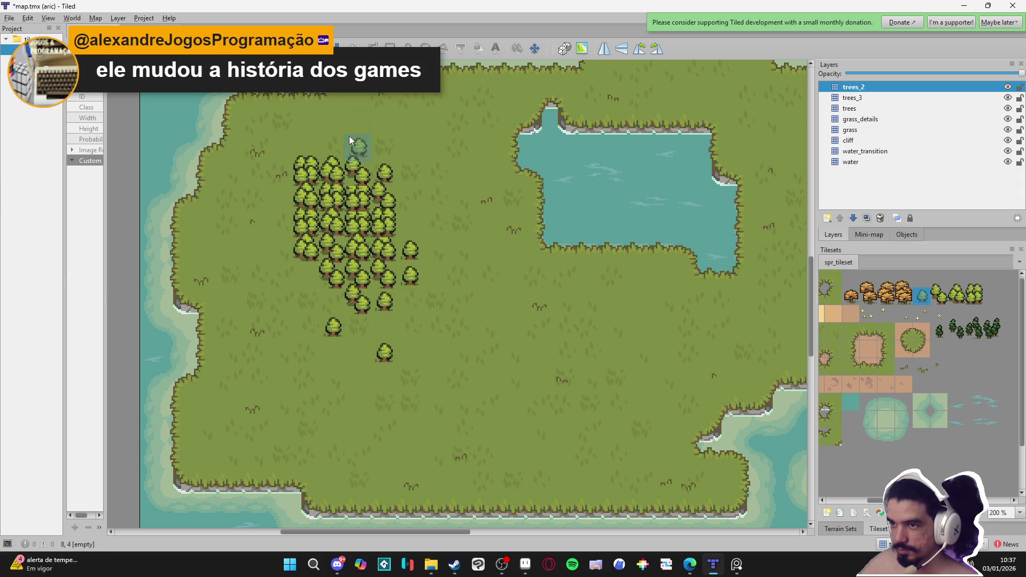
click(351, 127)
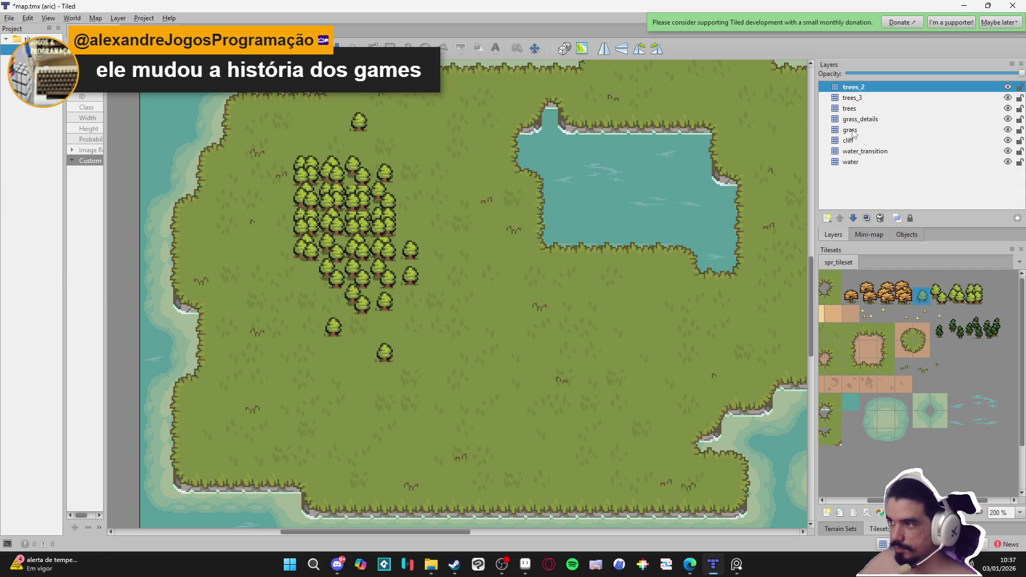
- Pick the two-tile-tall tree from the tileset as the brush
drag(972, 302, 974, 278)
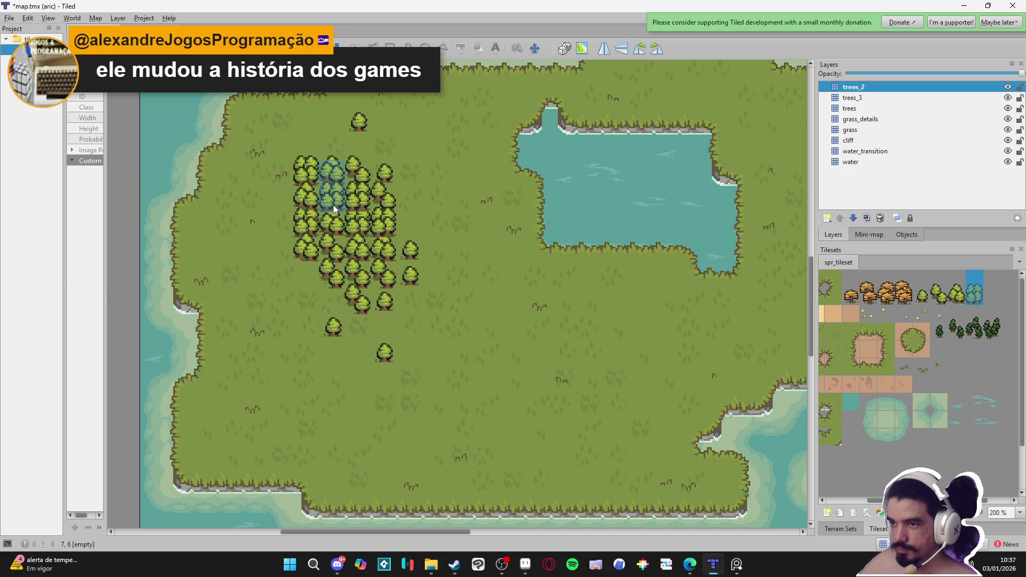
scroll(702, 271, right, 1)
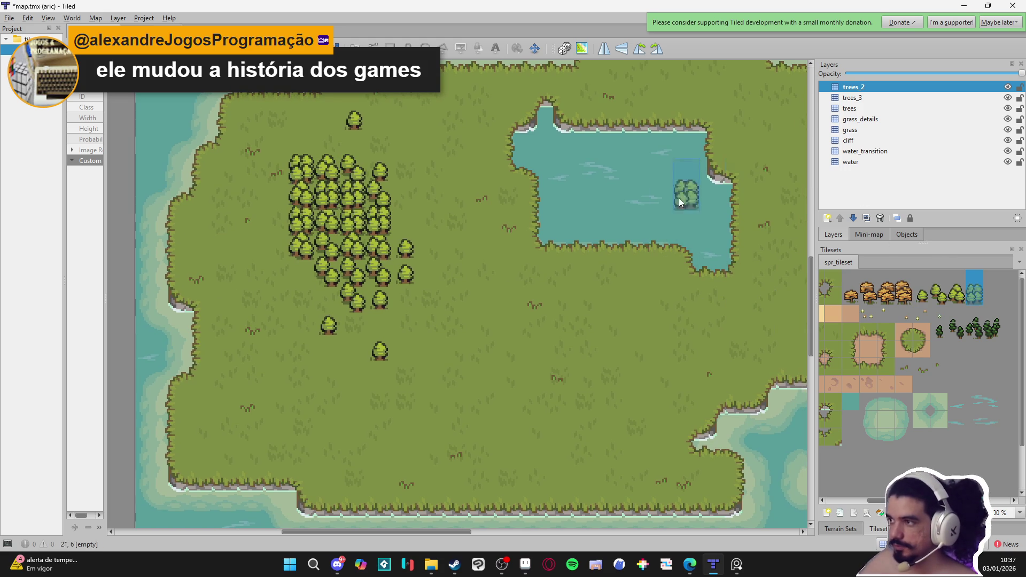
scroll(555, 246, right, 2)
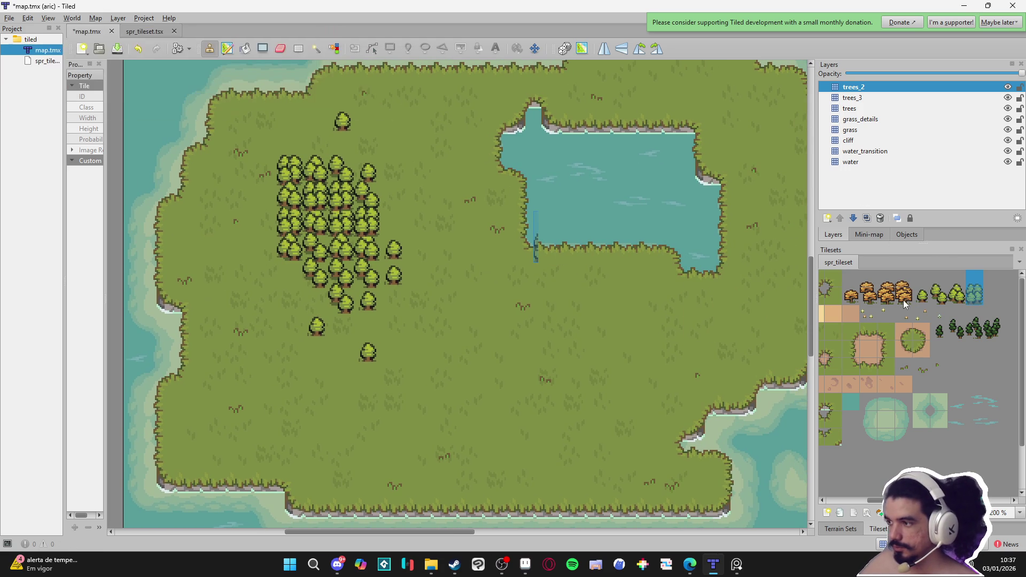
- On the trees layer, stamp four tall autumn trees on the grass below the lake
click(853, 298)
click(877, 111)
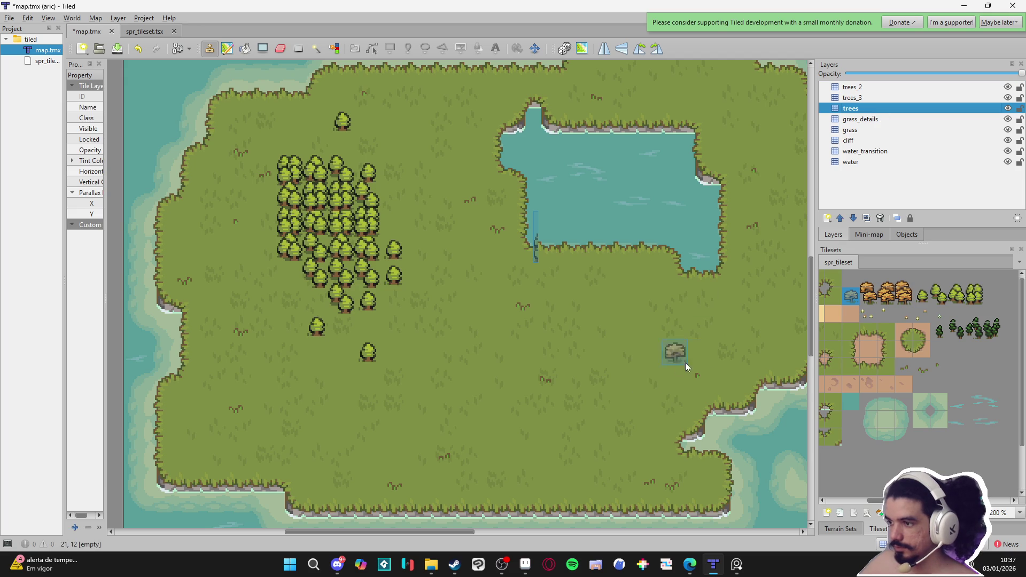
drag(907, 297, 905, 279)
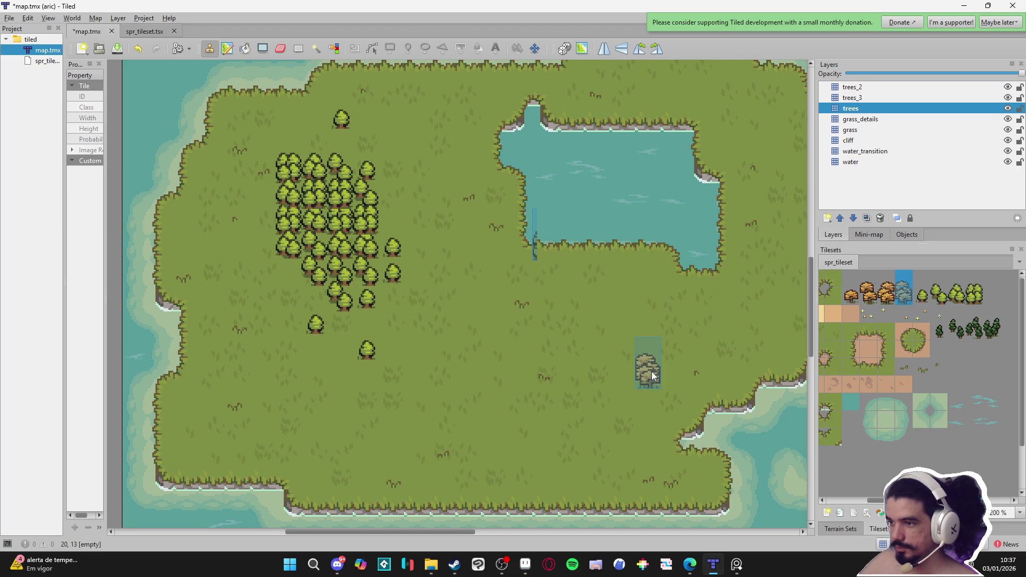
click(614, 397)
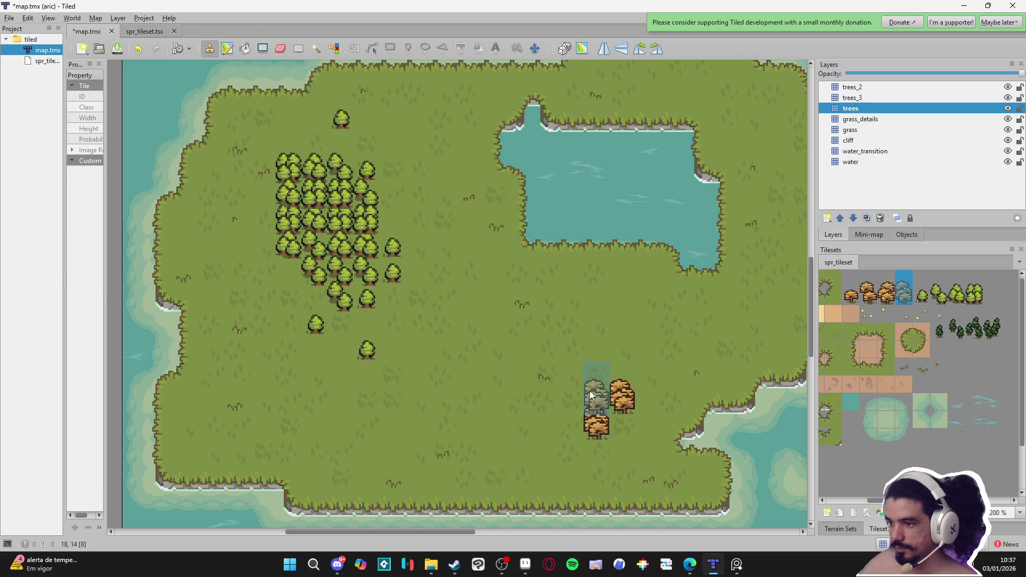
click(591, 393)
click(653, 433)
click(572, 431)
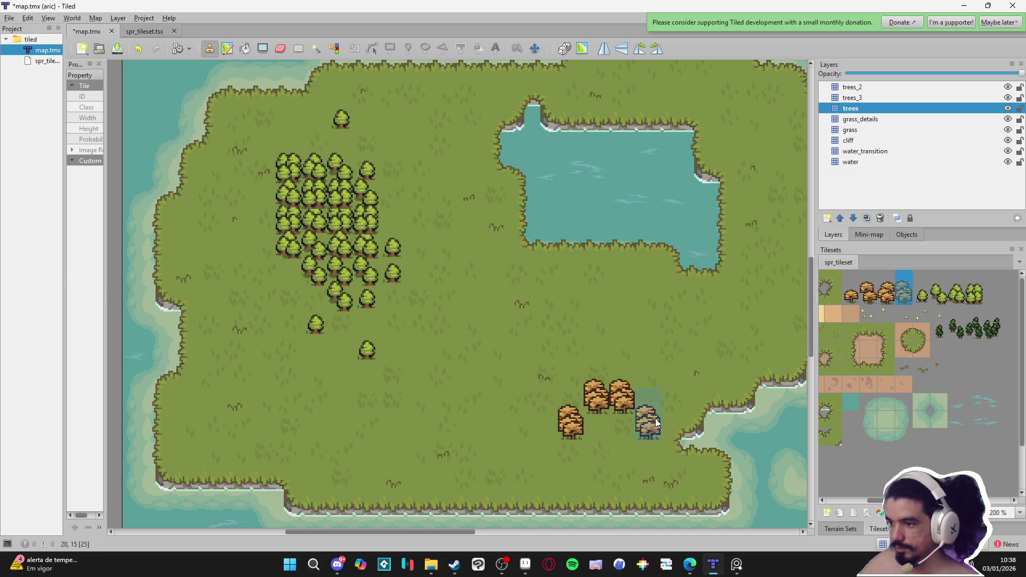
- Add overlapping autumn trees on trees_2 and trees_3 inside and below the cluster, undoing the lowest
click(865, 99)
click(866, 88)
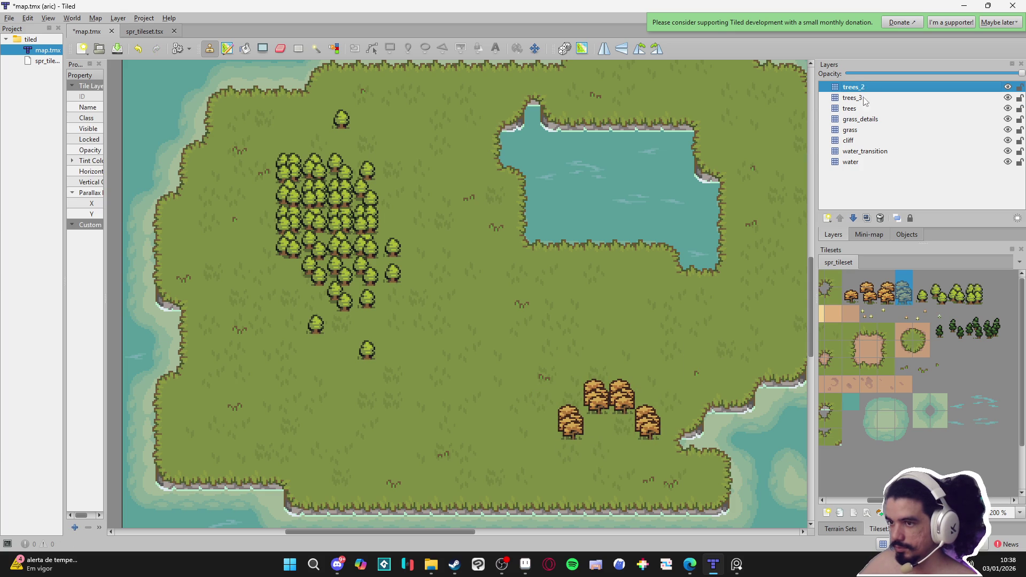
click(607, 431)
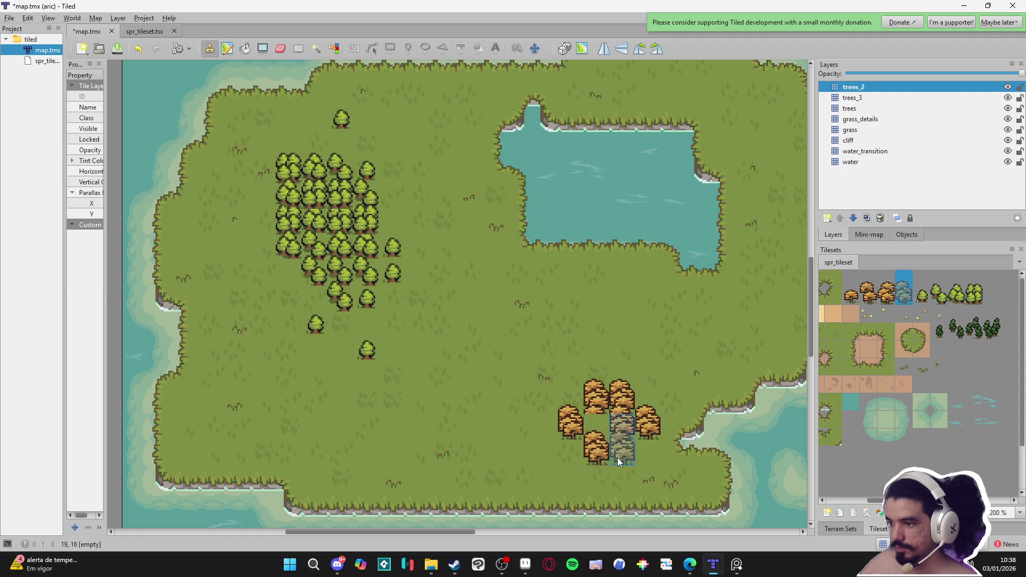
click(631, 428)
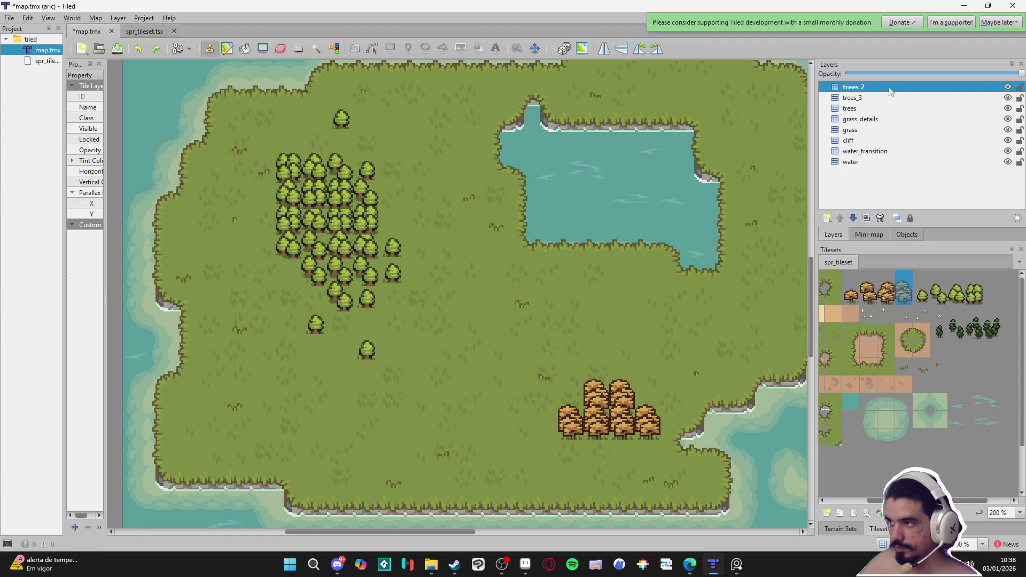
click(855, 99)
click(623, 453)
click(597, 454)
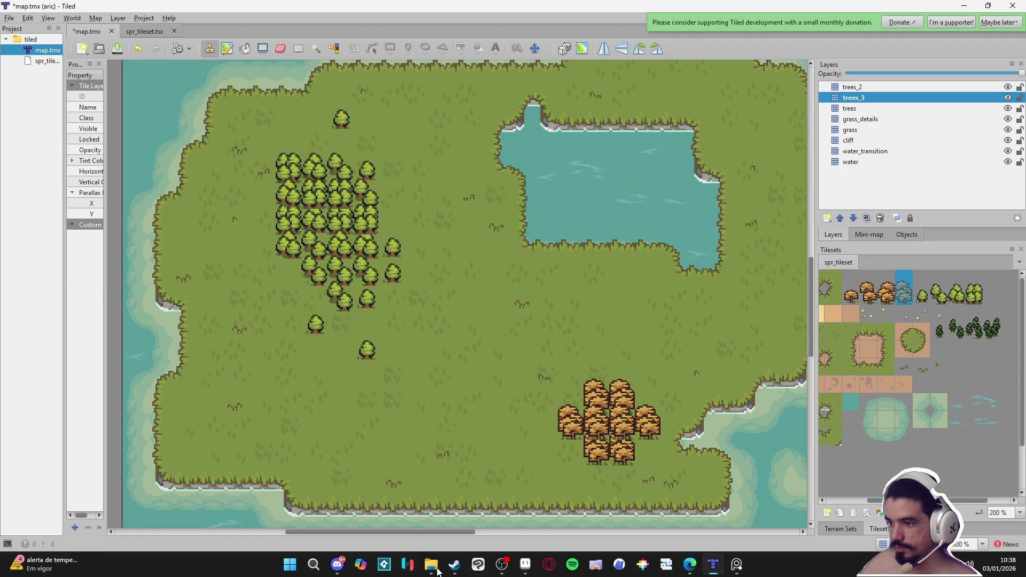
key(ctrl+z)
key(ctrl+z)
- Undo misplaced autumn trees on the trees and trees_3 layers
click(853, 87)
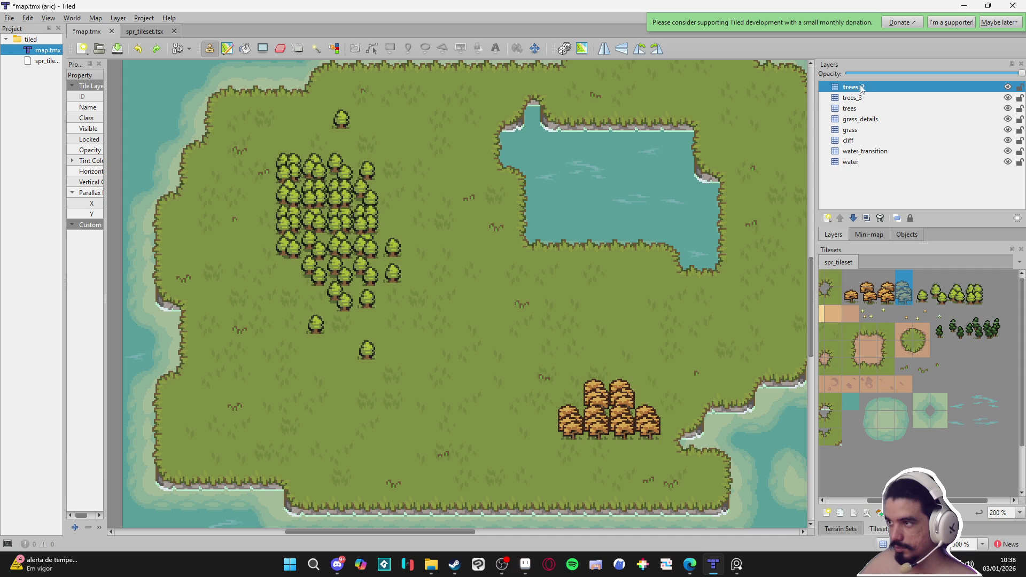
click(875, 109)
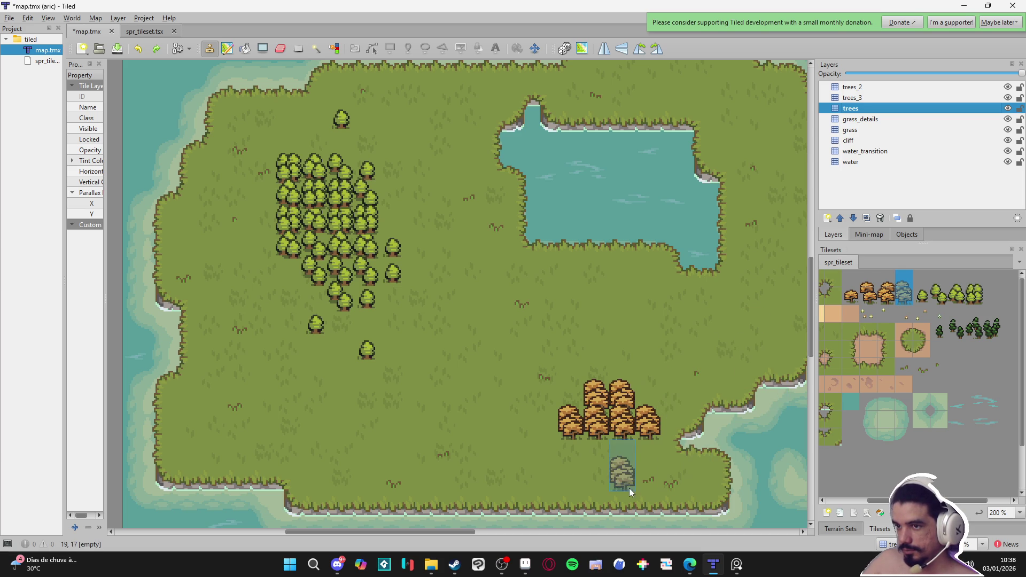
key(ctrl+z)
key(ctrl+z)
key(ctrl+z)
key(ctrl+z)
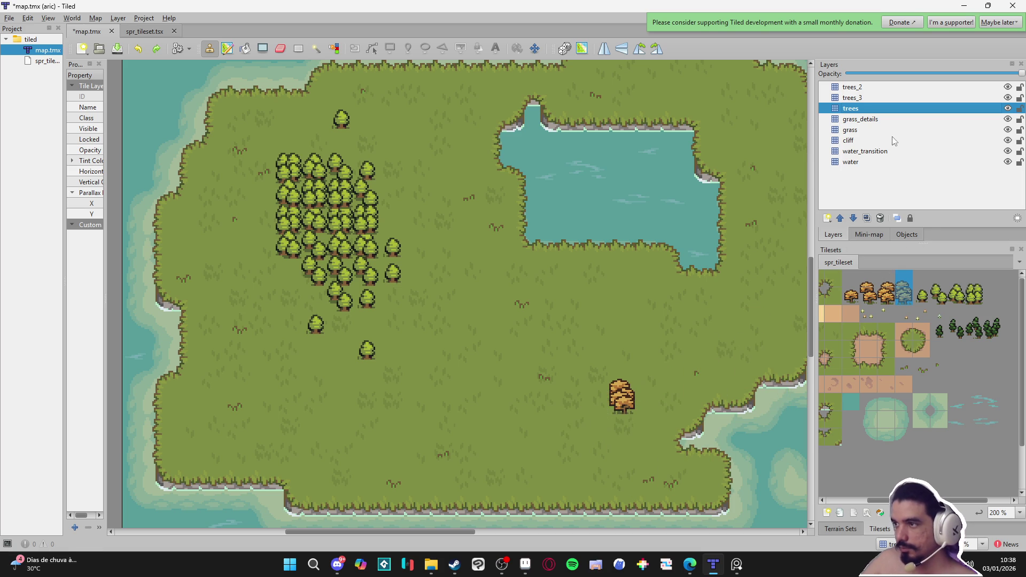
click(589, 406)
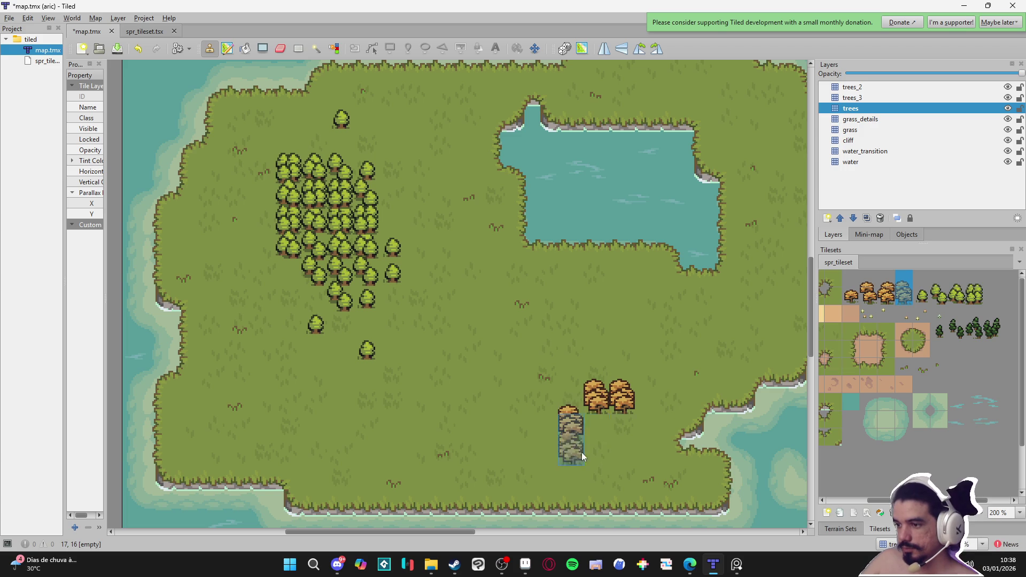
key(ctrl+z)
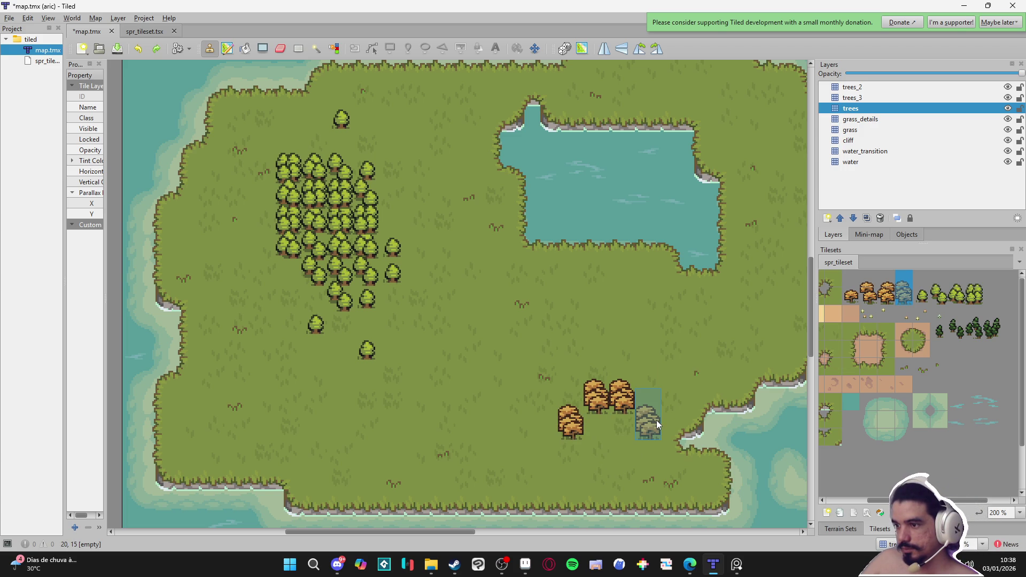
click(854, 97)
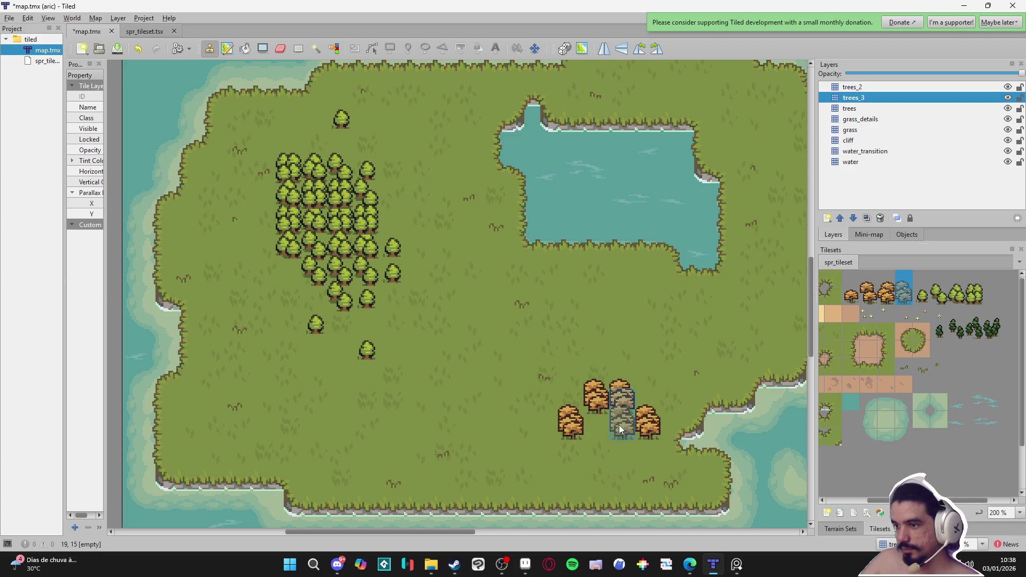
key(ctrl+z)
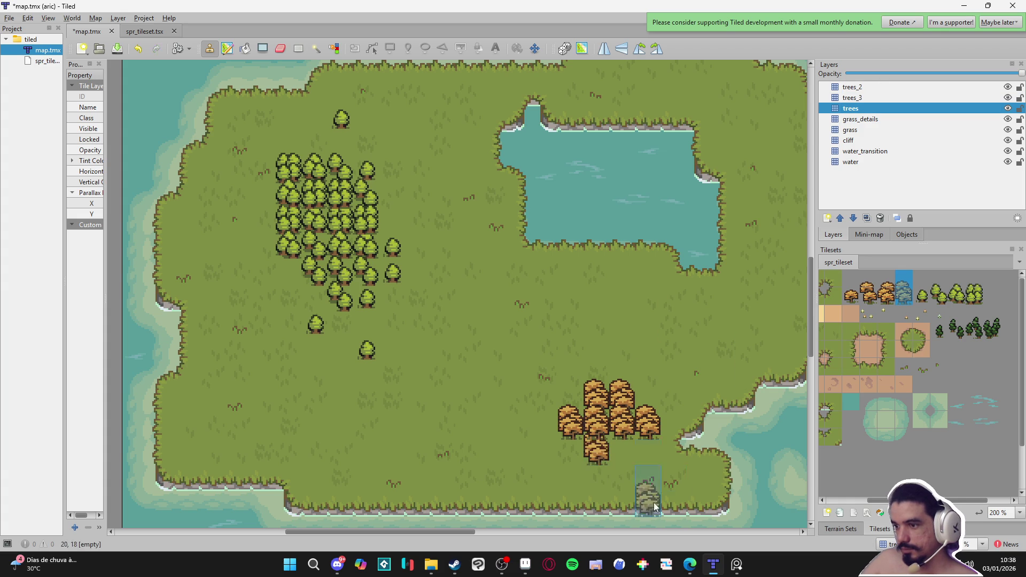
- On trees_2, stamp autumn trees below and left of the cluster, adding a tall one at lower left
click(855, 89)
click(621, 457)
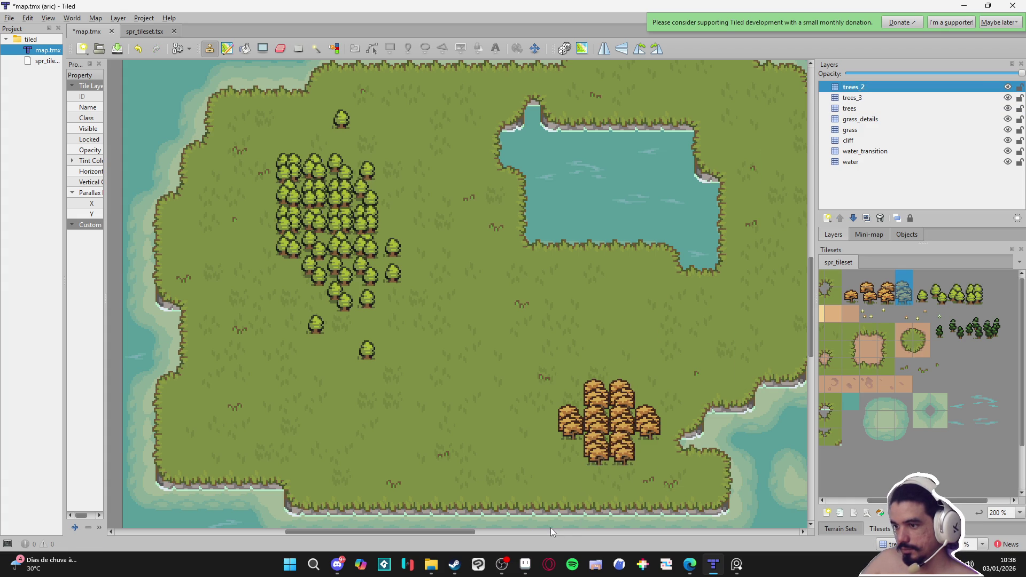
click(888, 303)
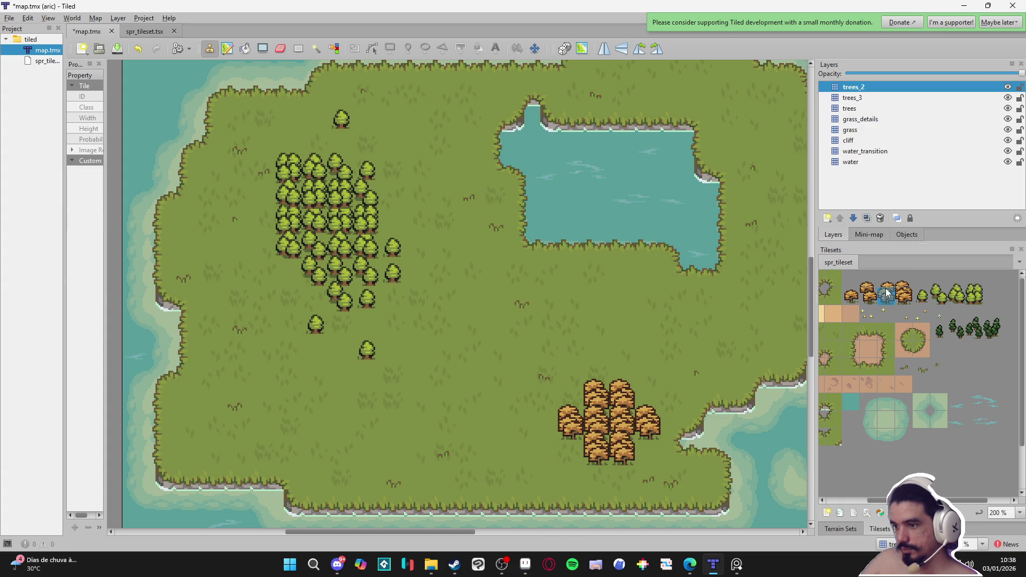
click(563, 465)
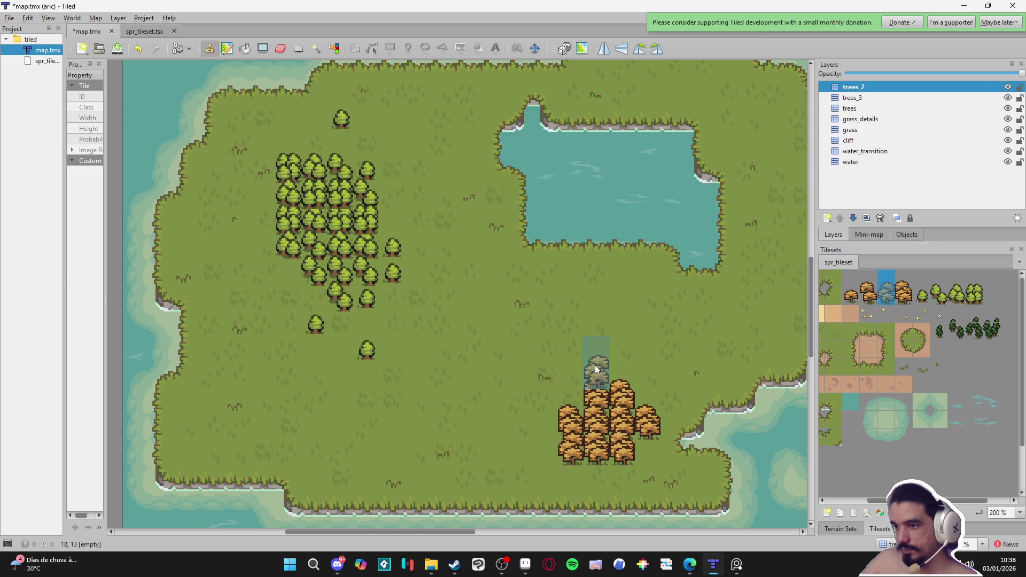
key(ctrl+Page_Down)
key(ctrl+Page_Down)
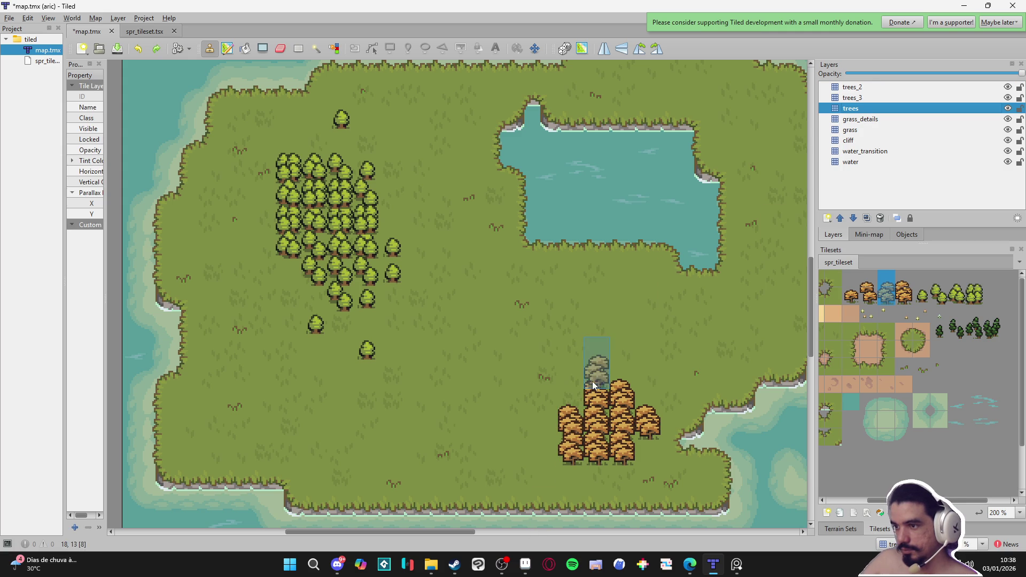
key(ctrl+Page_Up)
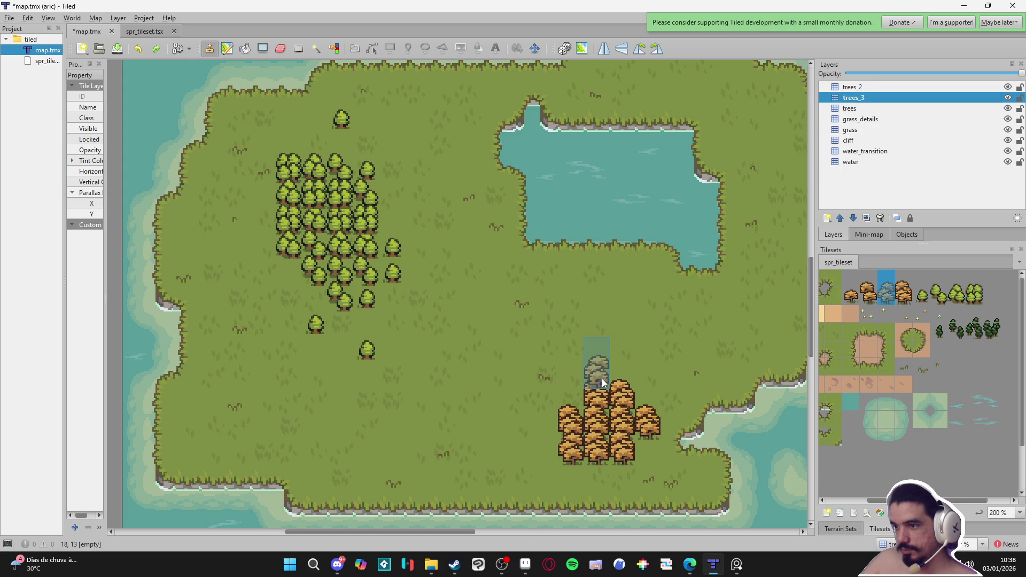
key(ctrl+z)
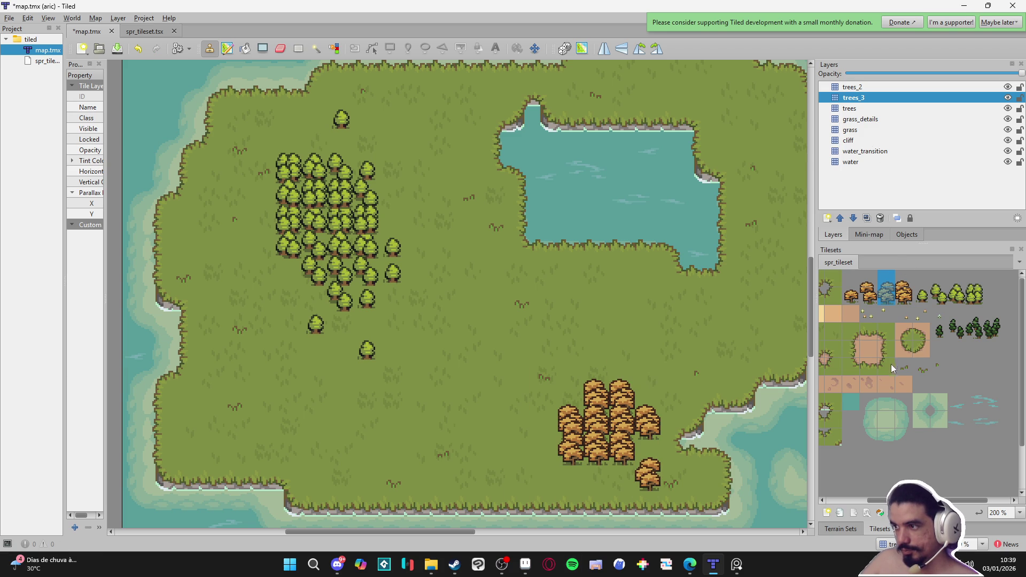
drag(868, 301, 868, 281)
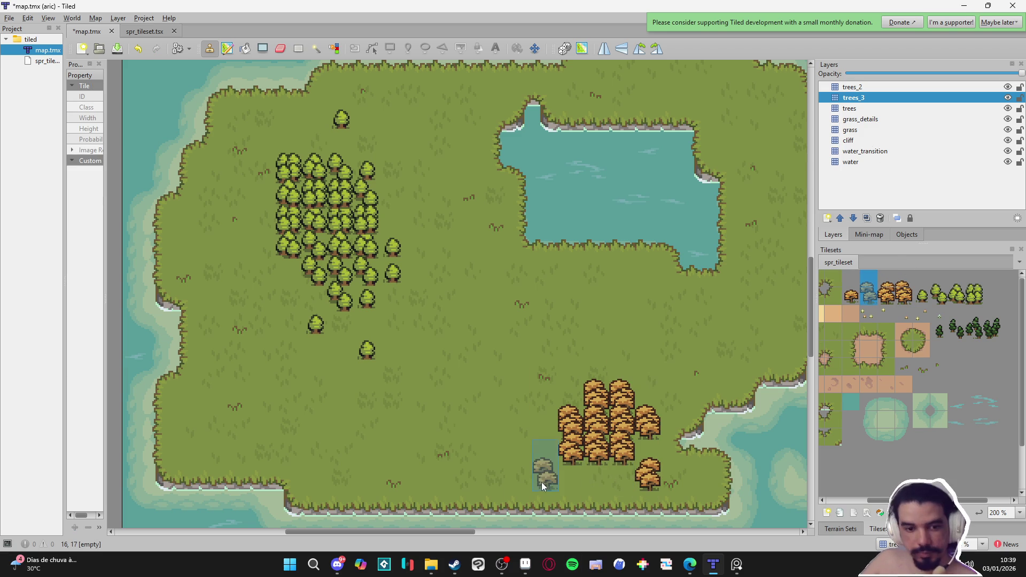
click(556, 479)
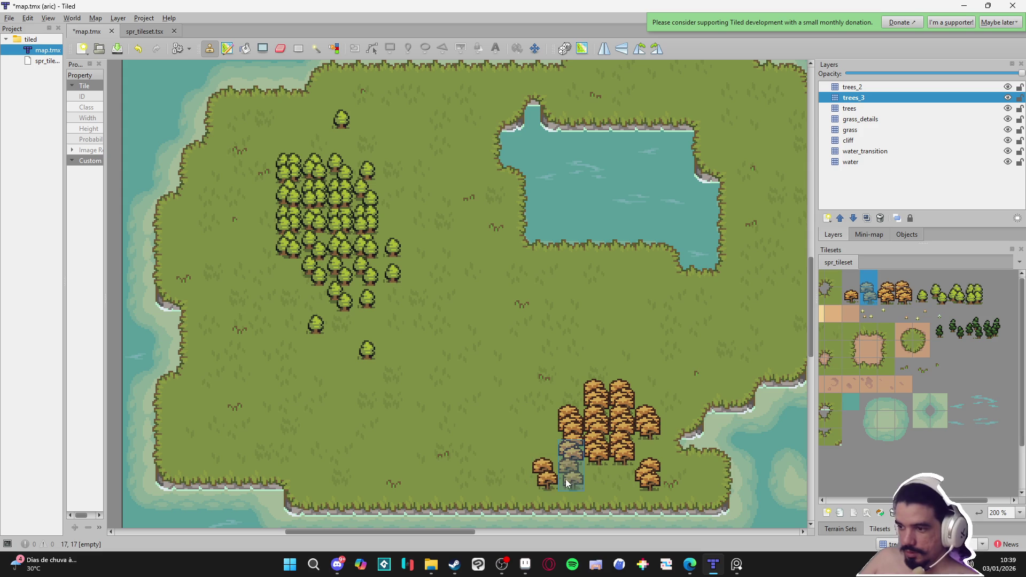
click(862, 88)
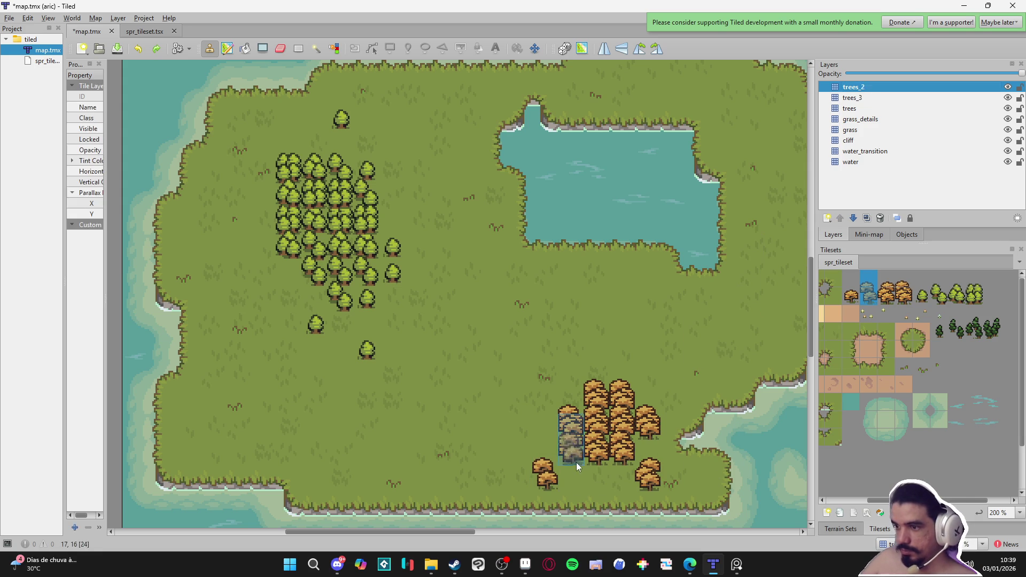
- Add a new tile layer named trees_1 at the top of the layer list
click(828, 218)
click(850, 238)
text(trees_)
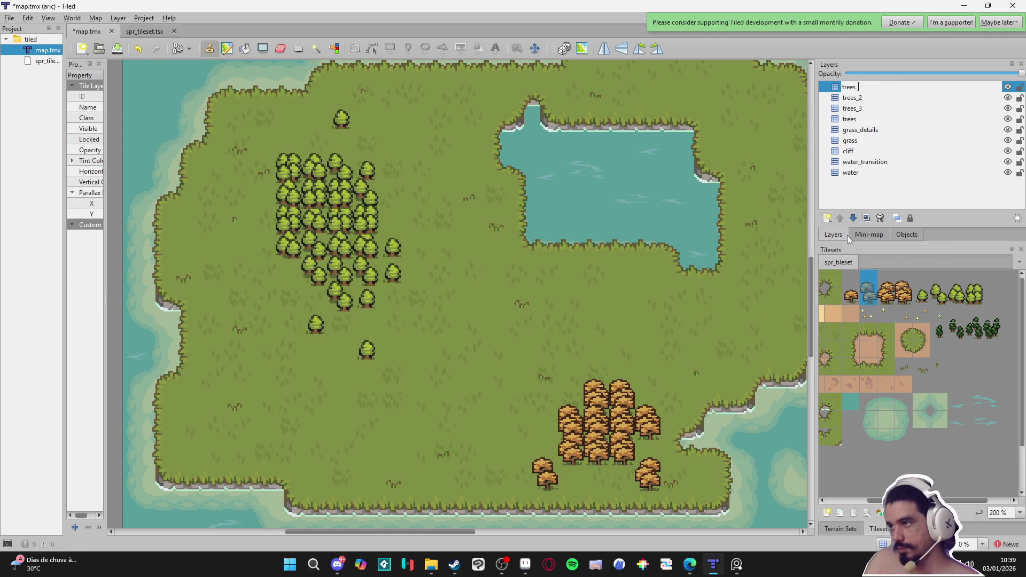
text(1)
key(Return)
- Scatter single autumn trees around the cluster's lower-left, upper-right and right-shore edges
drag(589, 482, 569, 448)
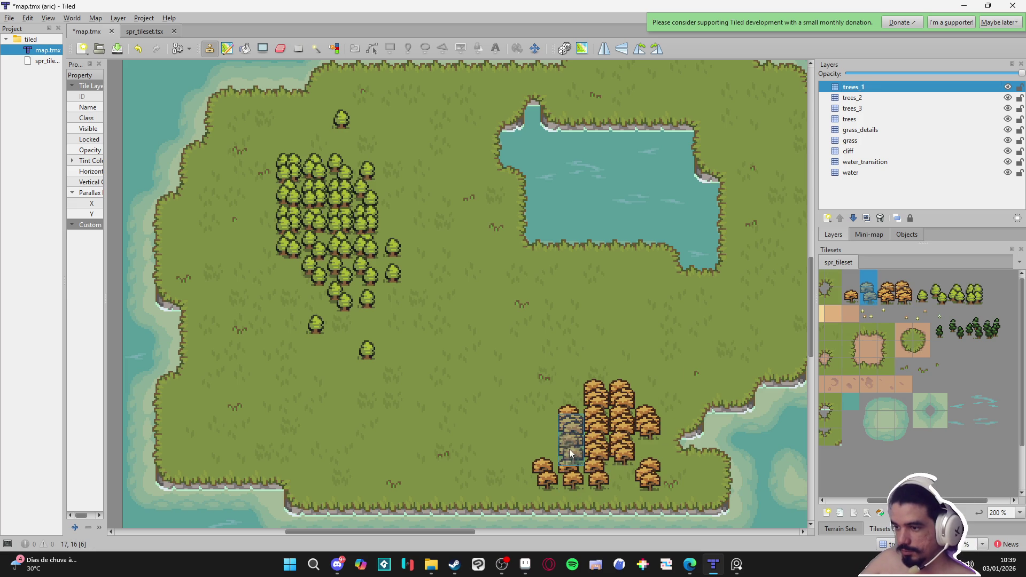
click(849, 298)
key(ctrl+z)
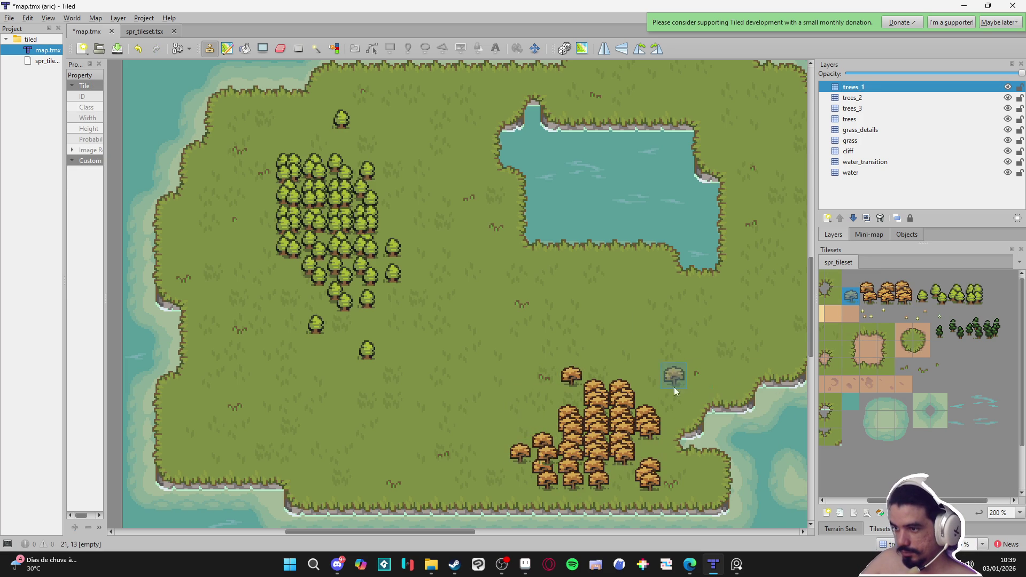
click(686, 400)
click(692, 464)
drag(445, 438, 453, 426)
scroll(490, 408, right, 2)
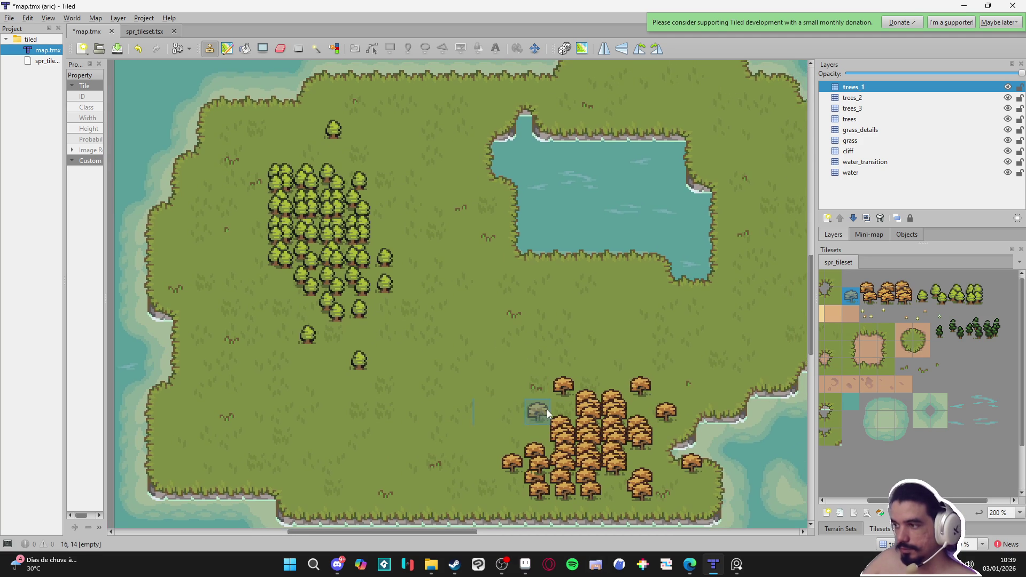
- Choose a single two-tile-tall dark pine as the brush on the trees layer
scroll(887, 340, left, 2)
scroll(886, 341, right, 2)
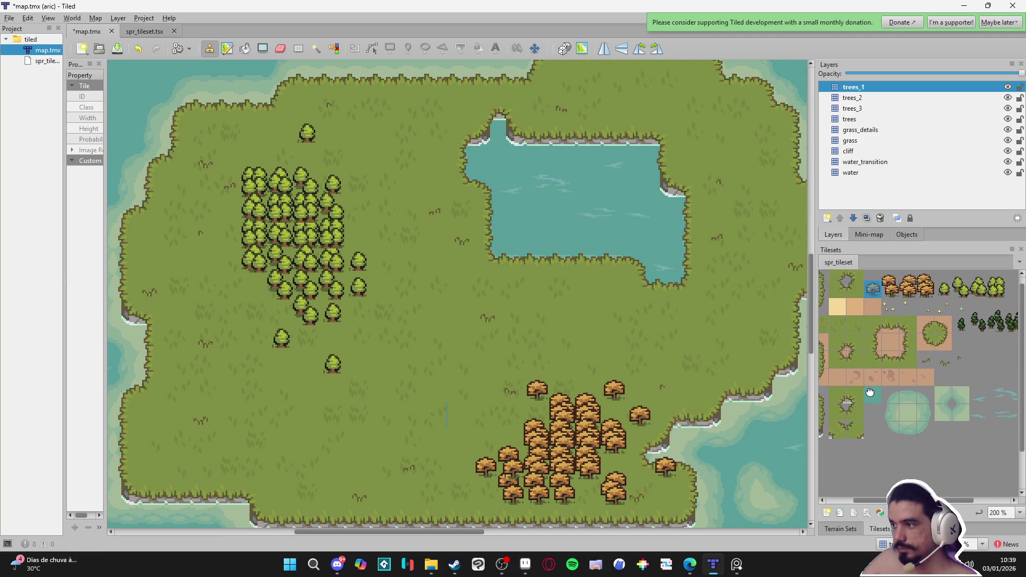
click(985, 312)
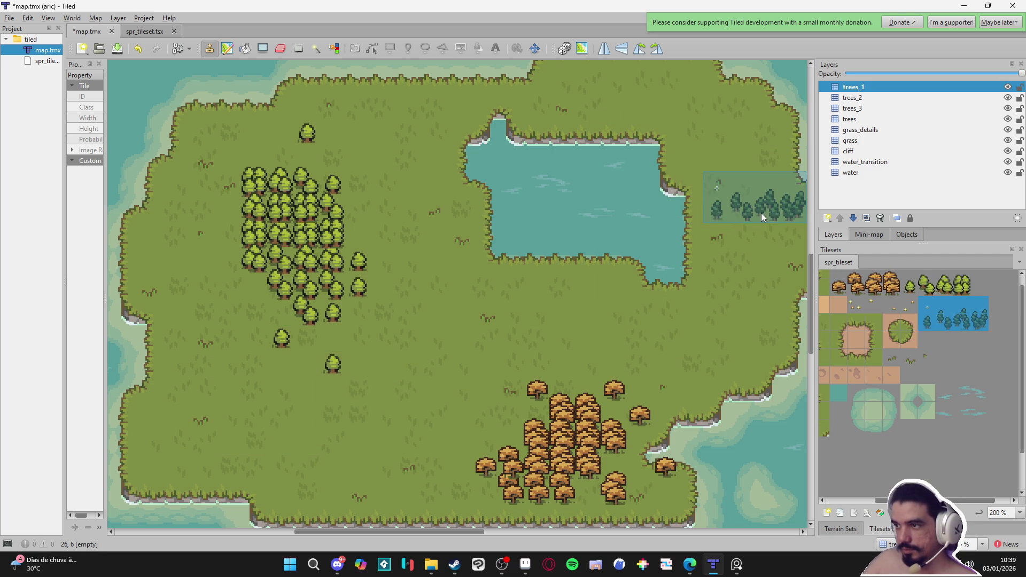
scroll(756, 227, right, 2)
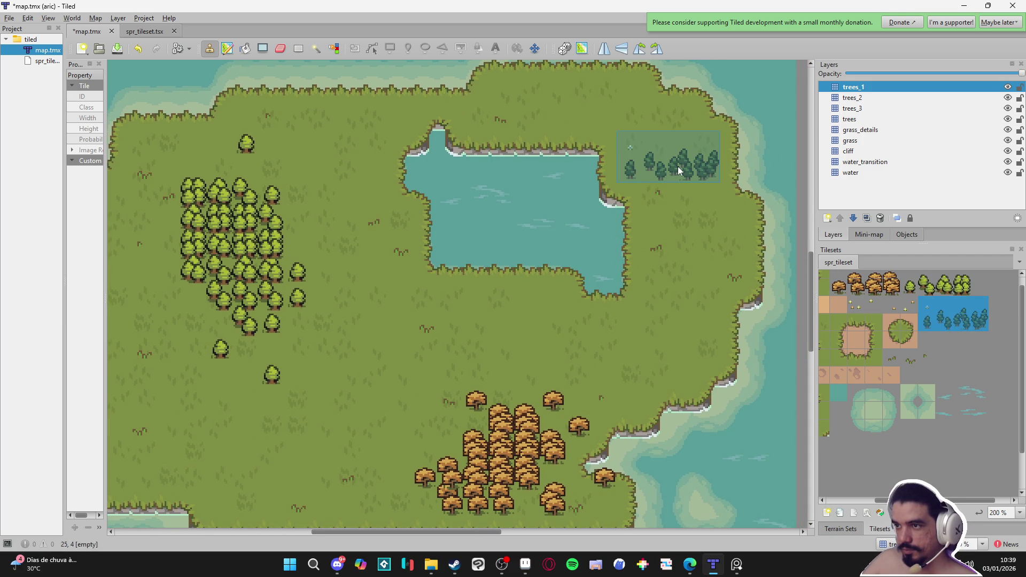
click(980, 326)
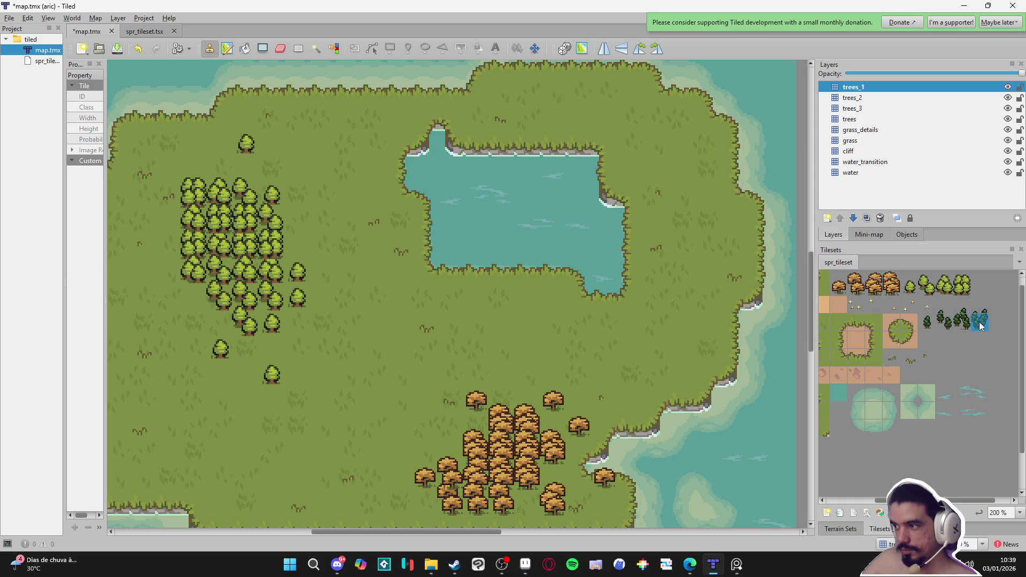
drag(981, 323, 981, 305)
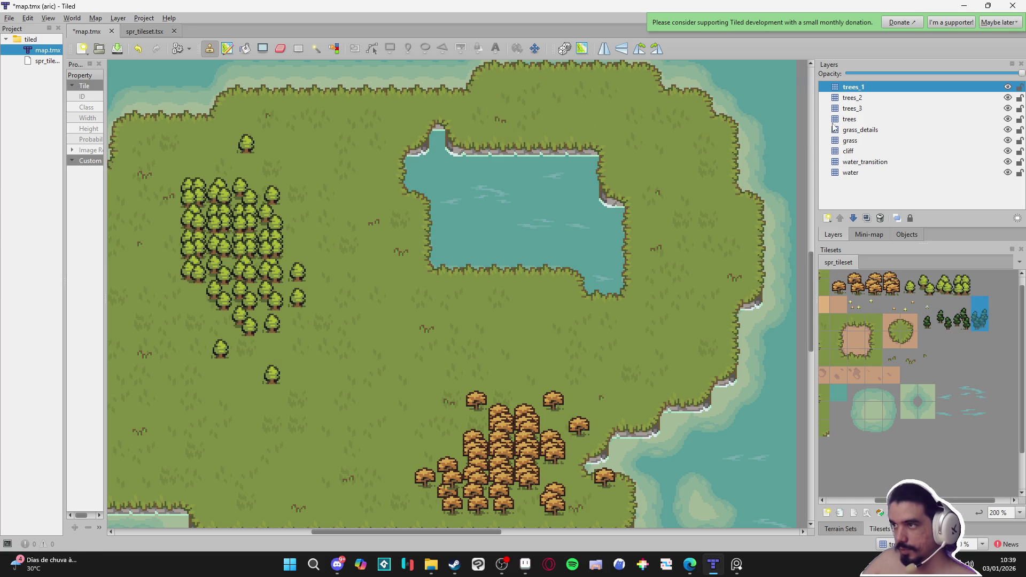
click(872, 118)
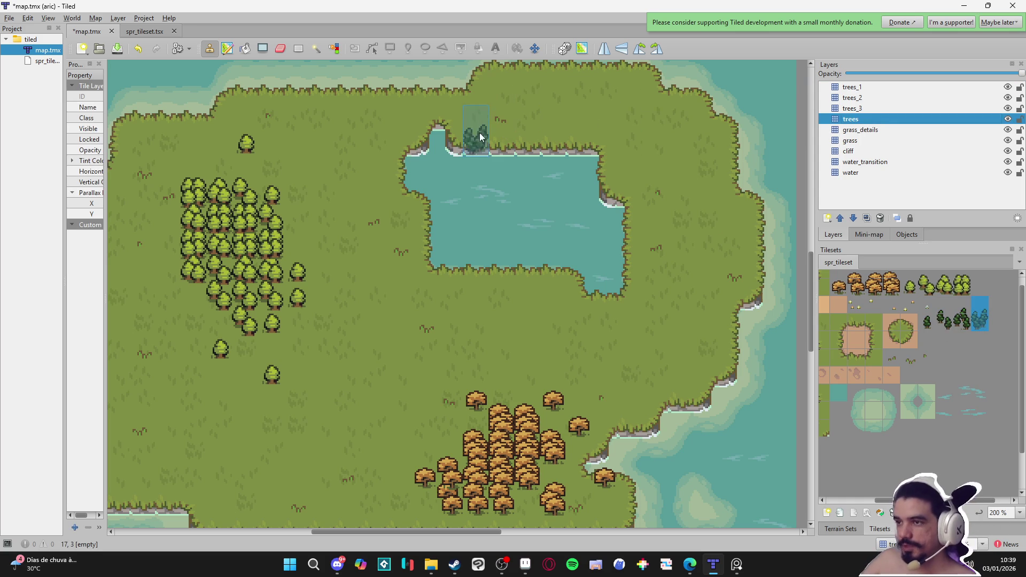
key(ctrl+z)
- Stamp a group of dark pines above the lake on the trees and trees_2 layers
click(534, 111)
click(560, 84)
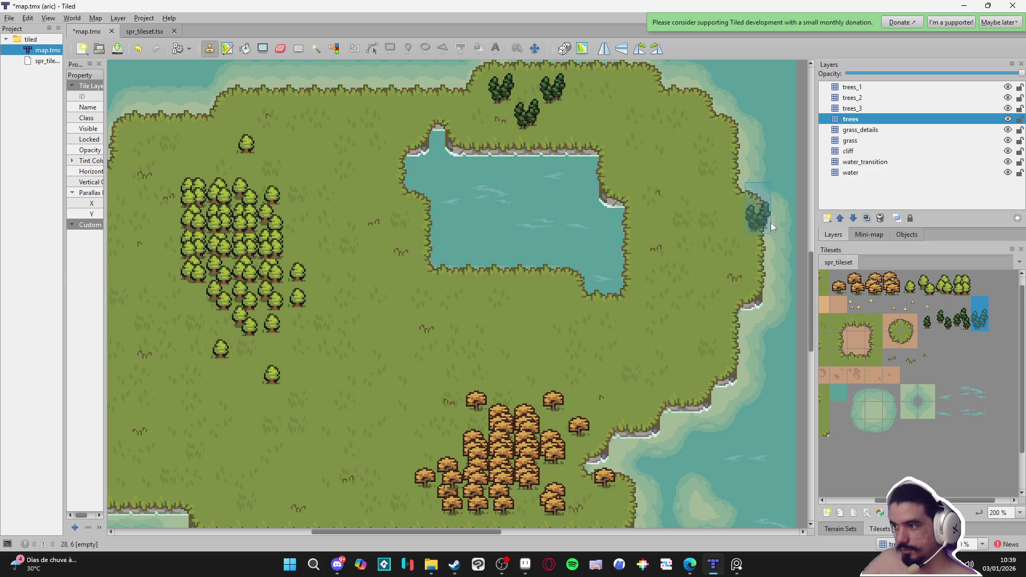
click(960, 317)
click(534, 84)
click(871, 108)
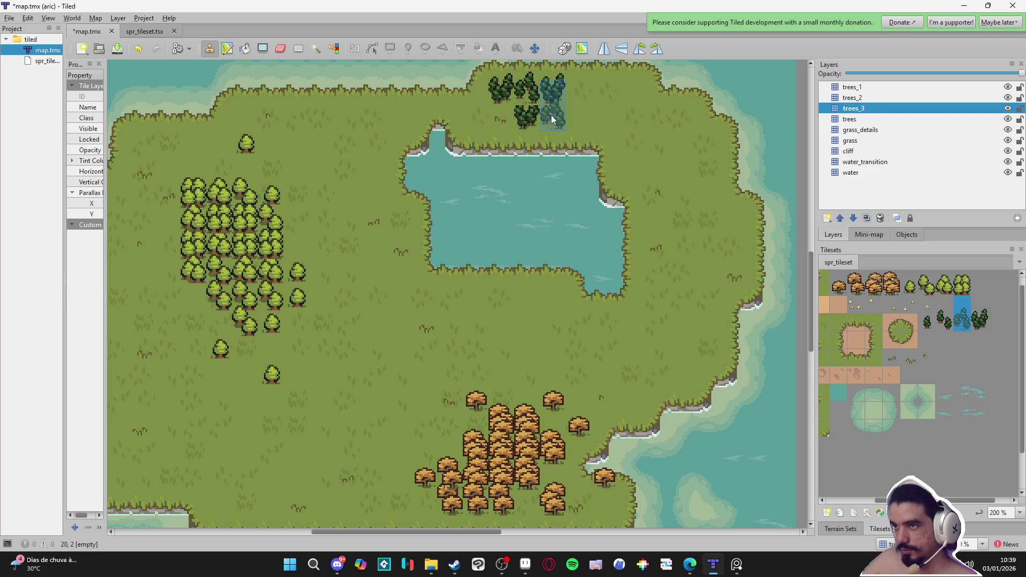
click(878, 98)
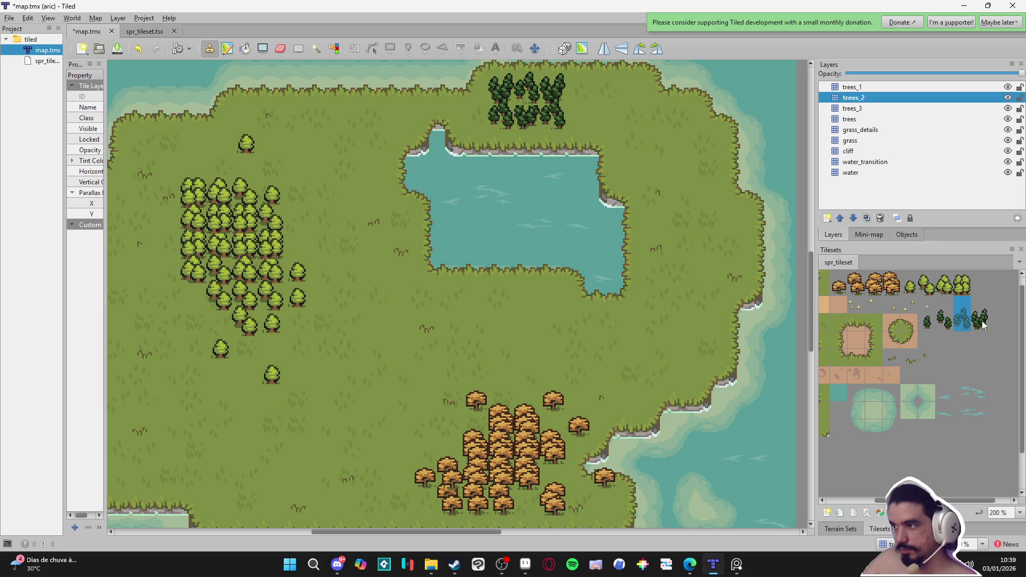
click(944, 317)
click(580, 111)
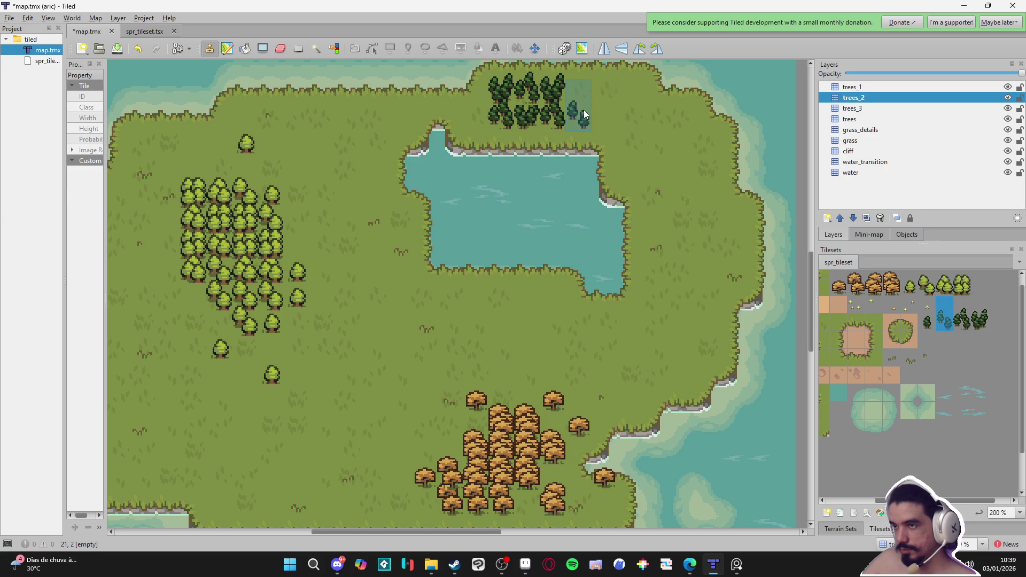
- Scatter small single dark pines east, west and northwest of the northern cluster
click(927, 322)
click(604, 116)
click(471, 115)
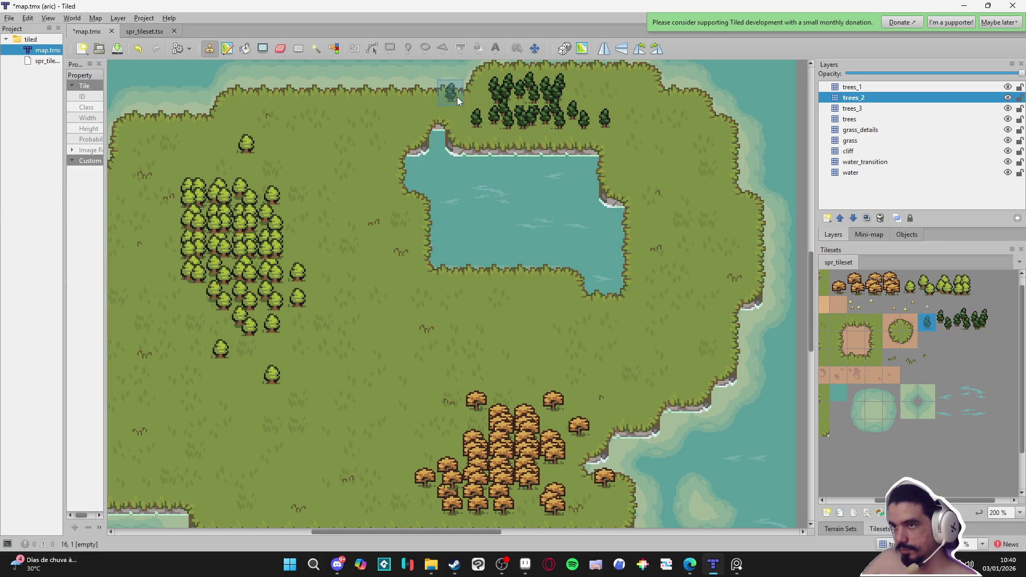
click(434, 96)
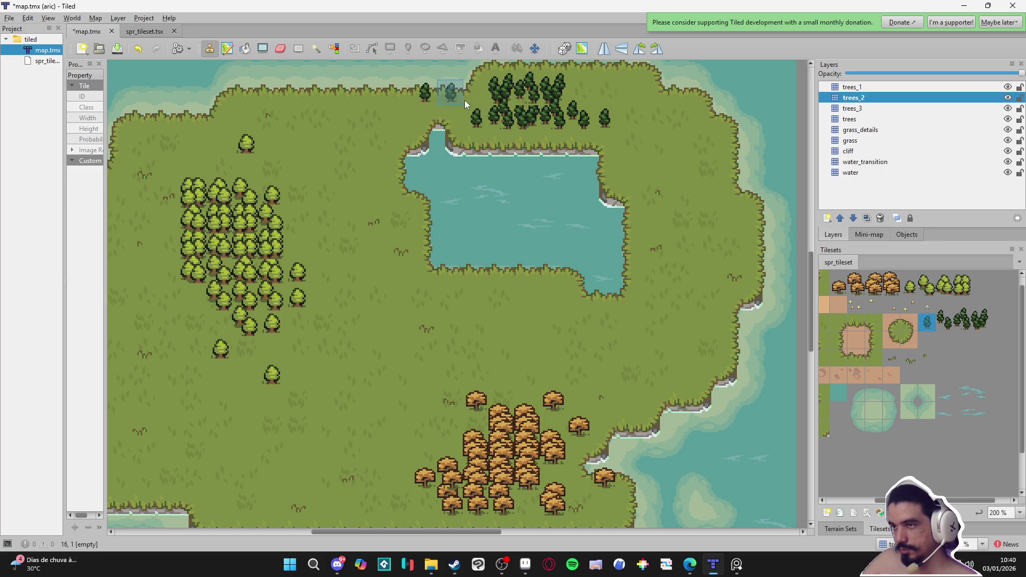
click(601, 94)
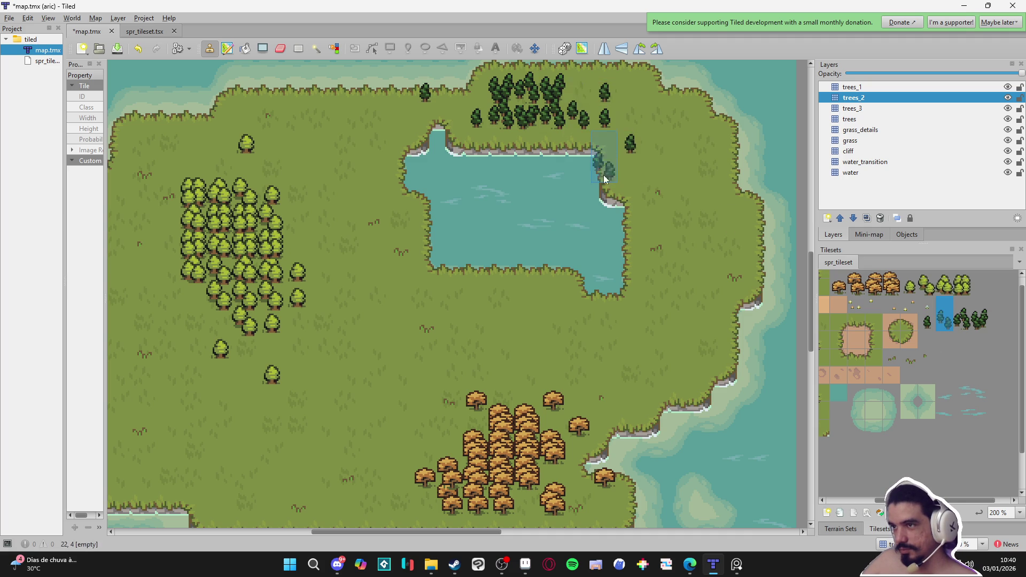
click(577, 99)
- On trees_1, undo the last stamp and pick the small single pine tile
key(ctrl+Page_Up)
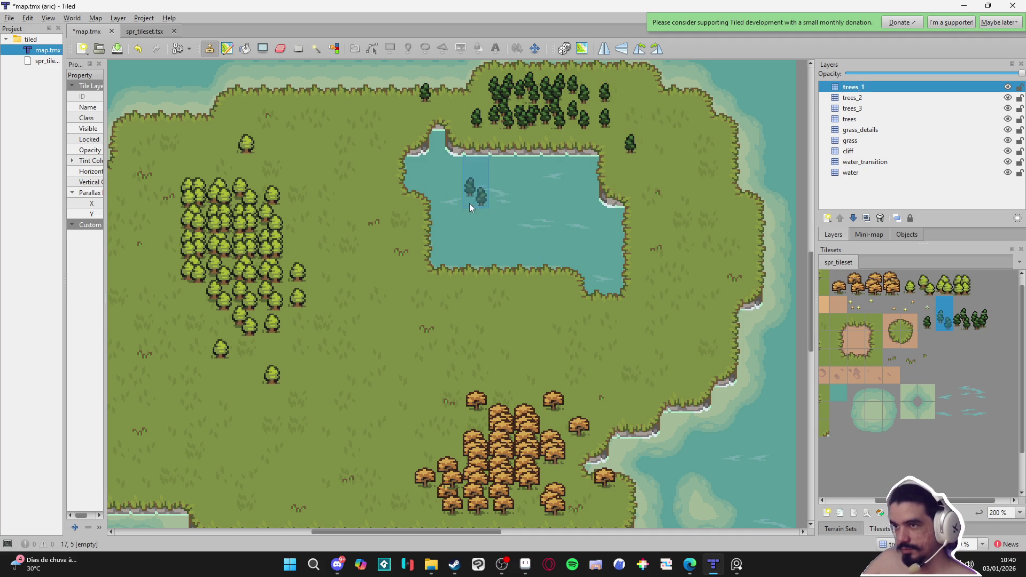
key(ctrl+z)
click(983, 319)
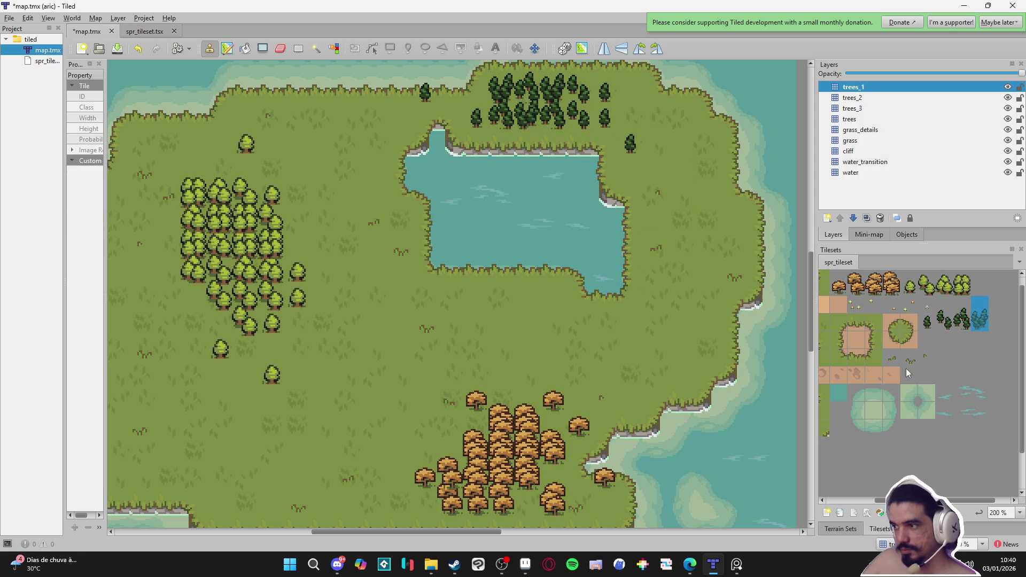
click(931, 325)
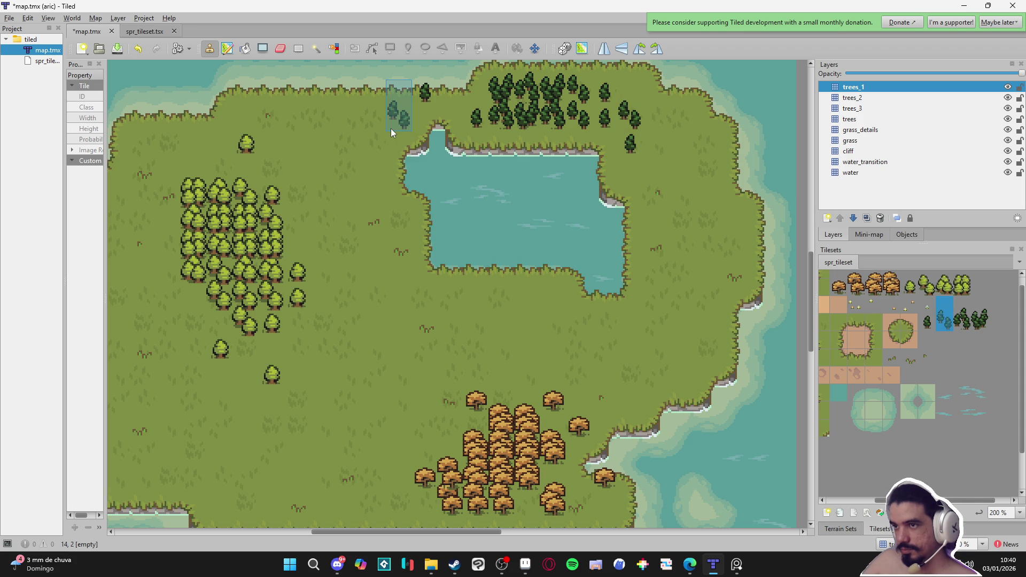
scroll(599, 353, down, 3)
scroll(598, 353, left, 2)
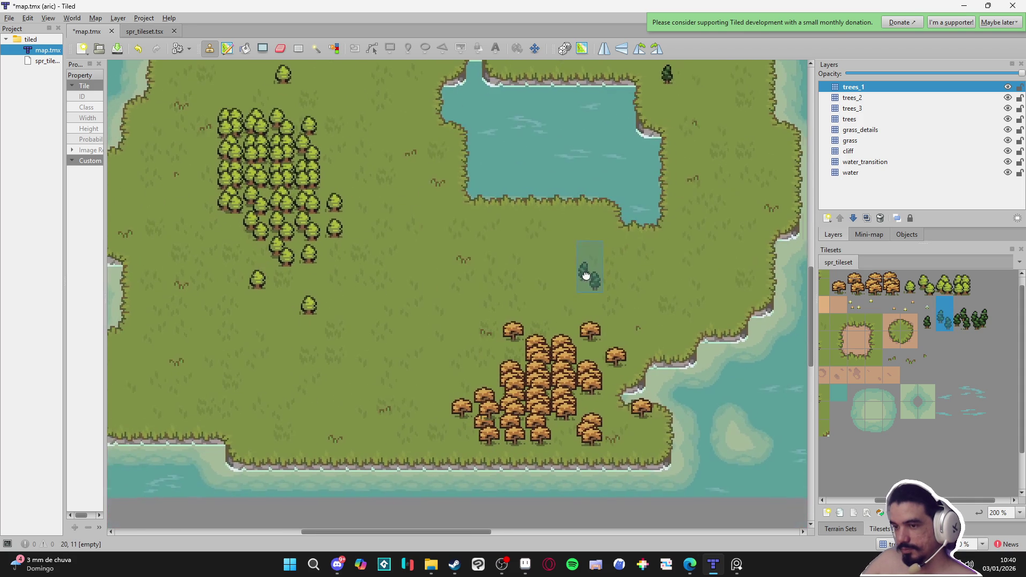
- Select grass detail tiles on the grass_details layer, then open spr_tileset.tsx for editing
scroll(586, 276, left, 2)
scroll(586, 275, up, 1)
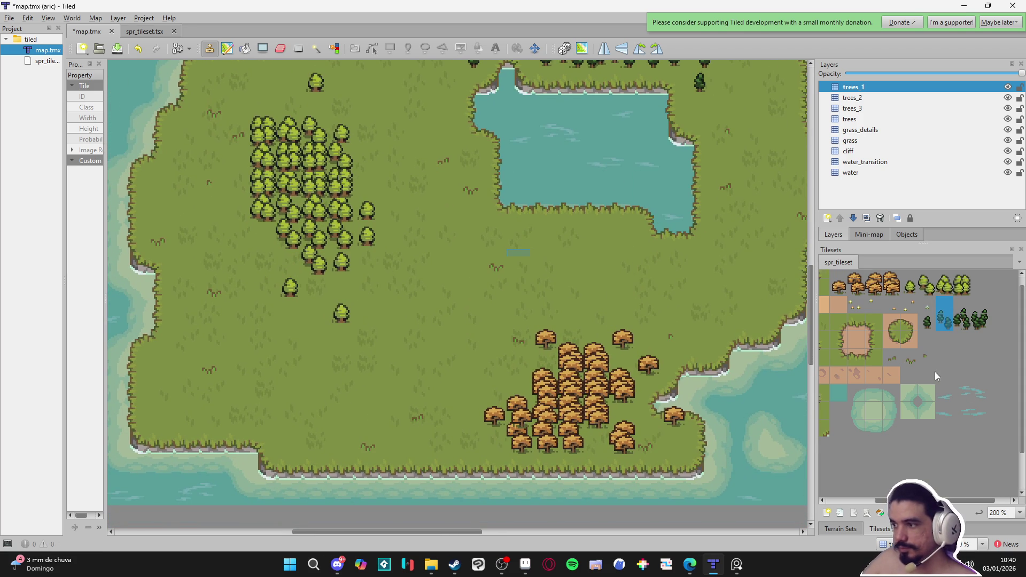
scroll(934, 371, up, 3)
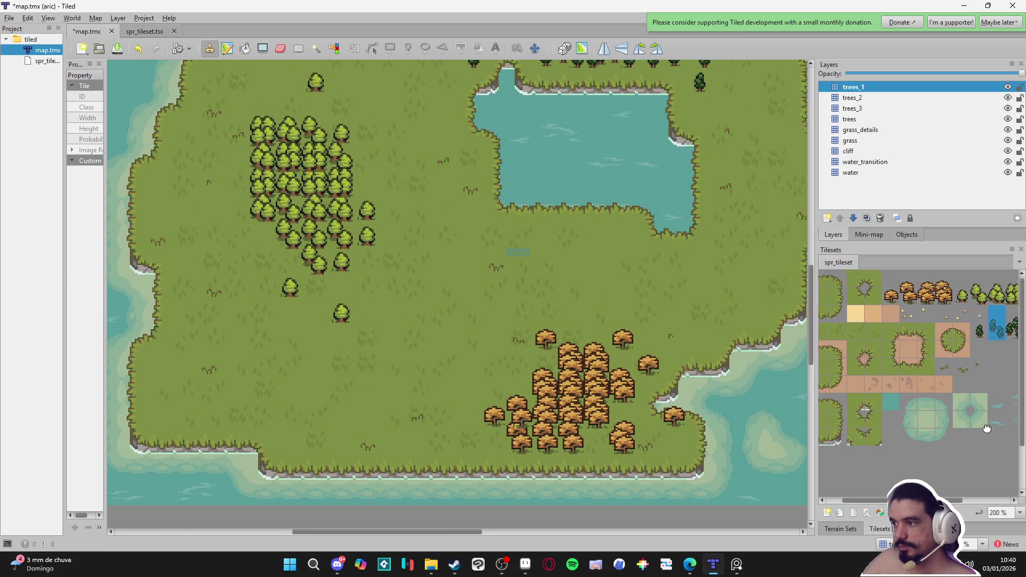
click(876, 129)
drag(946, 313, 881, 315)
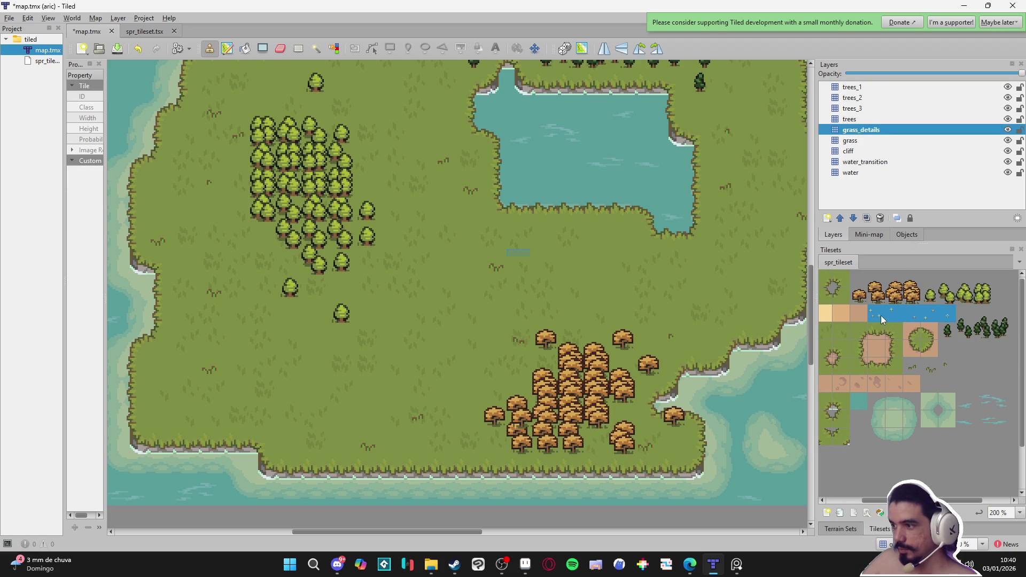
mouse_move(941, 367)
mouse_down()
mouse_move(913, 364)
mouse_move(958, 357)
mouse_up()
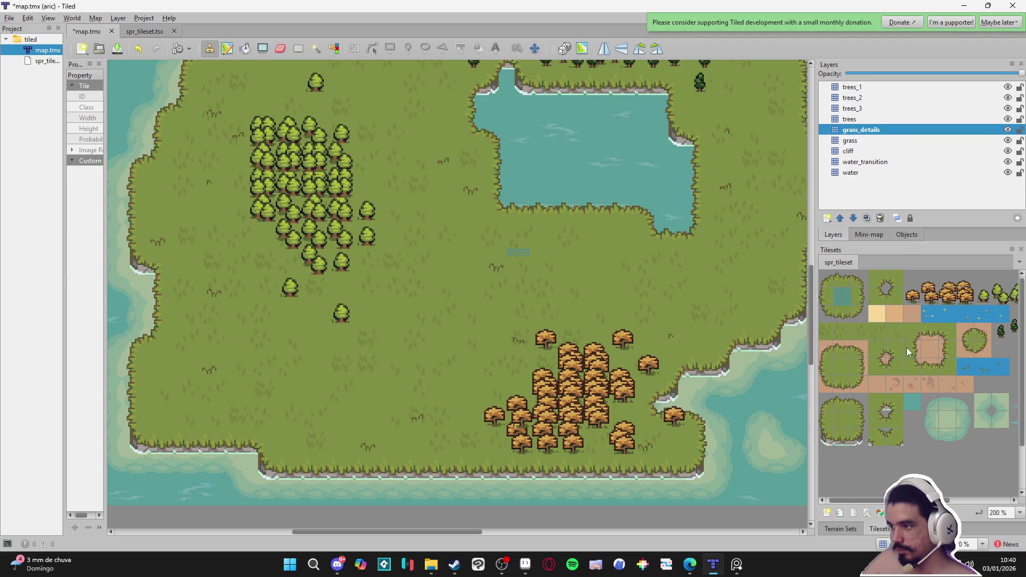
click(867, 512)
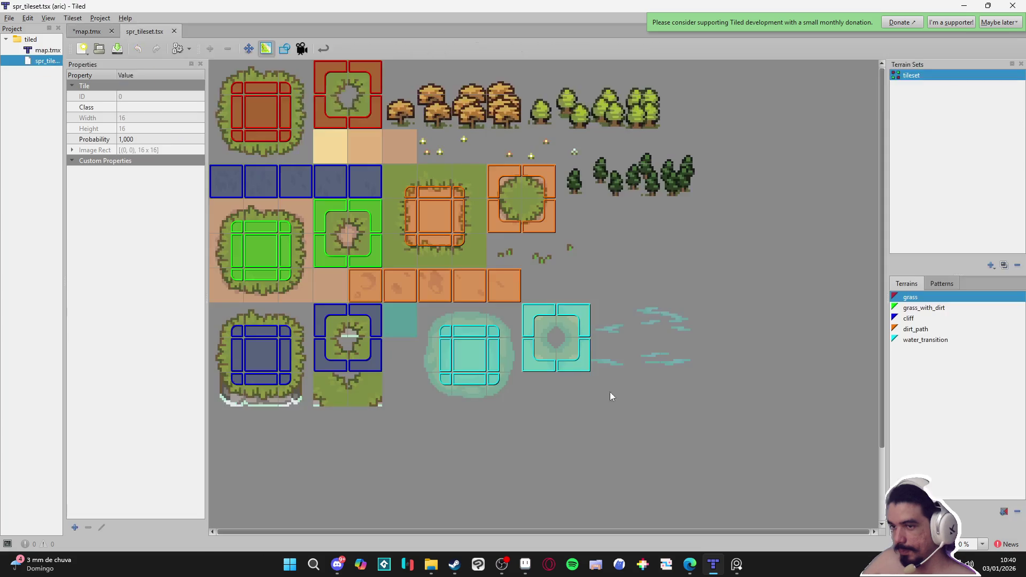
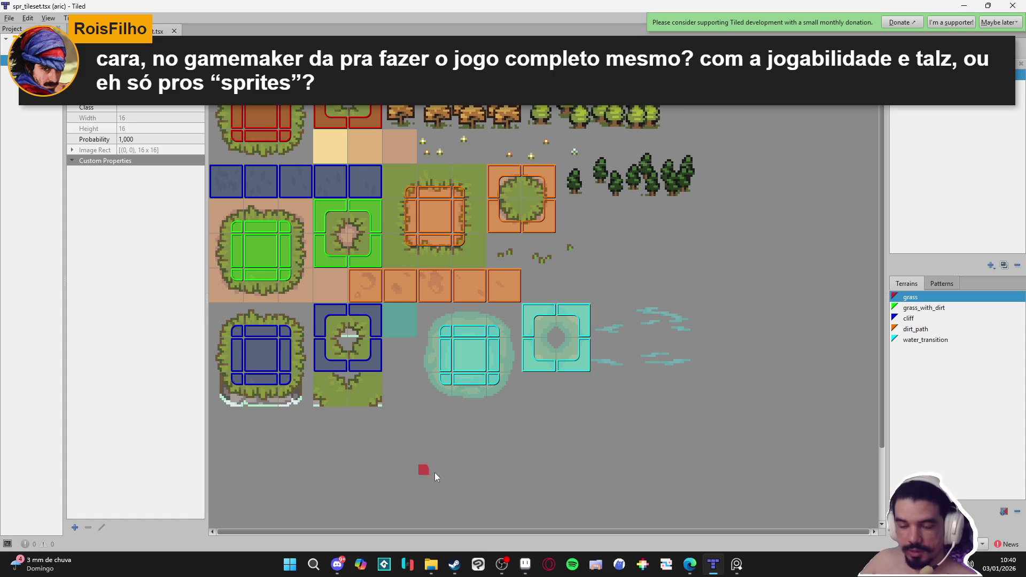
- Search the Steam store for 'dininho' and copy the Dininho Adventures: Definitive Edition page address
click(454, 564)
click(625, 48)
text(dininho)
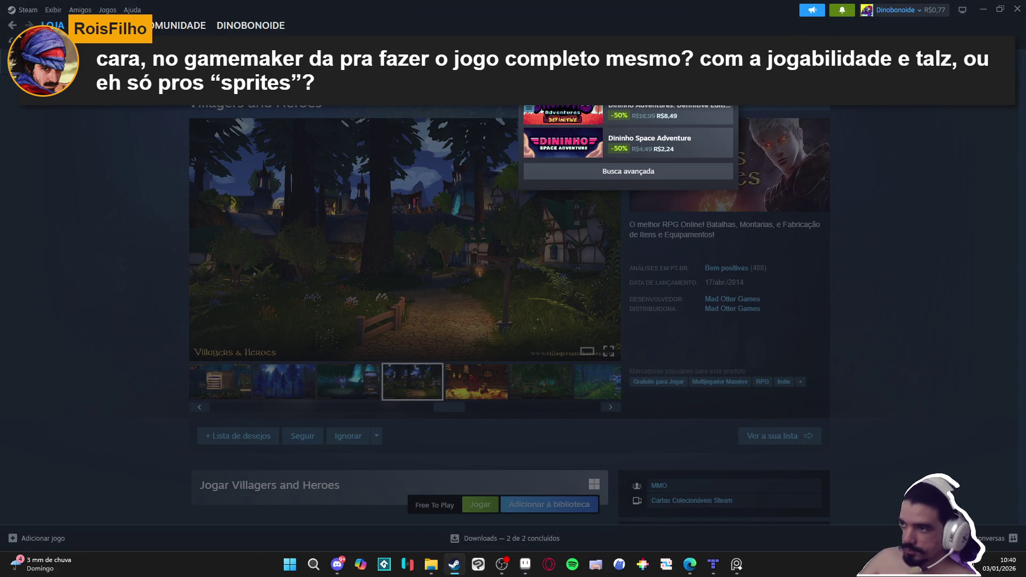
click(668, 114)
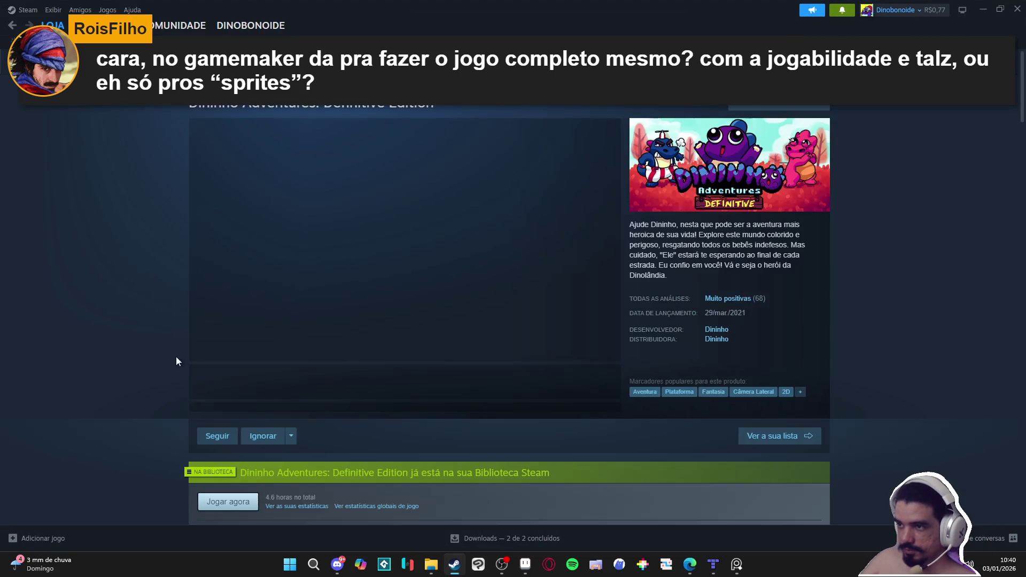
right_click(93, 357)
click(128, 421)
- Copy the address of the developer Dininho's games list and return to Tiled
click(713, 337)
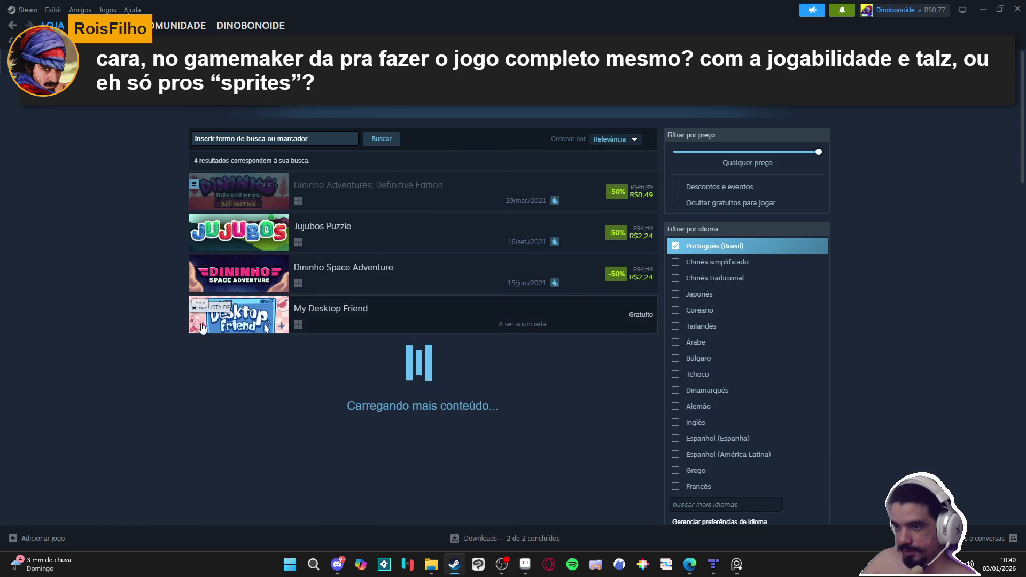
right_click(174, 289)
click(193, 357)
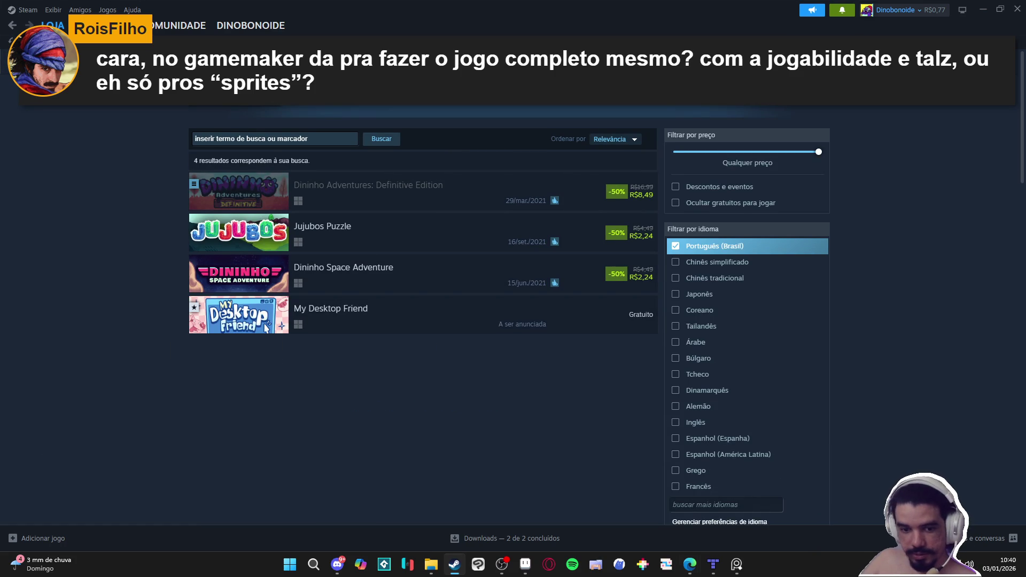
click(982, 6)
click(588, 86)
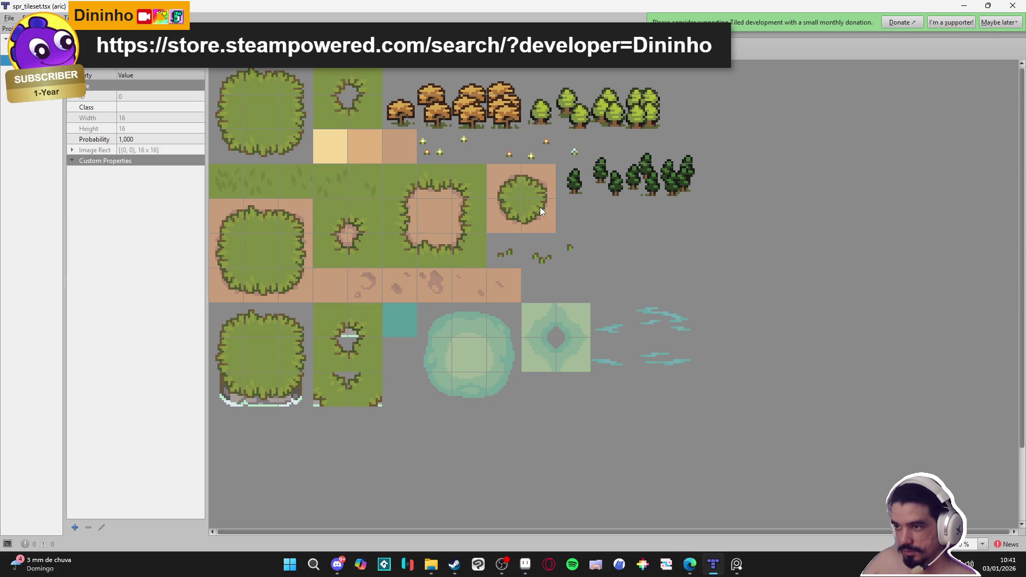
- Set the probability of the whole sparkle tile row to 0,1
drag(439, 147, 574, 155)
click(167, 138)
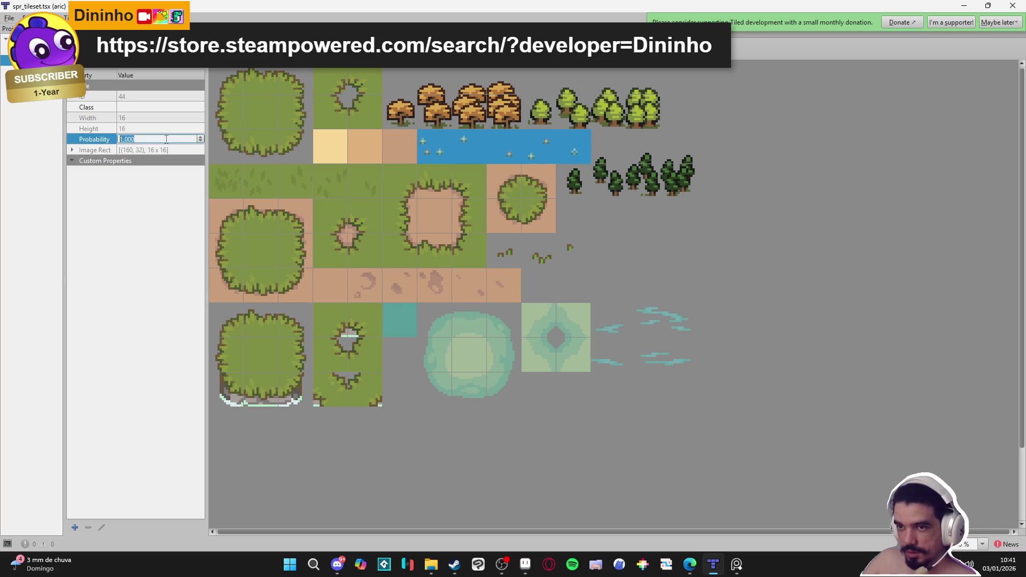
text(0,1)
key(Return)
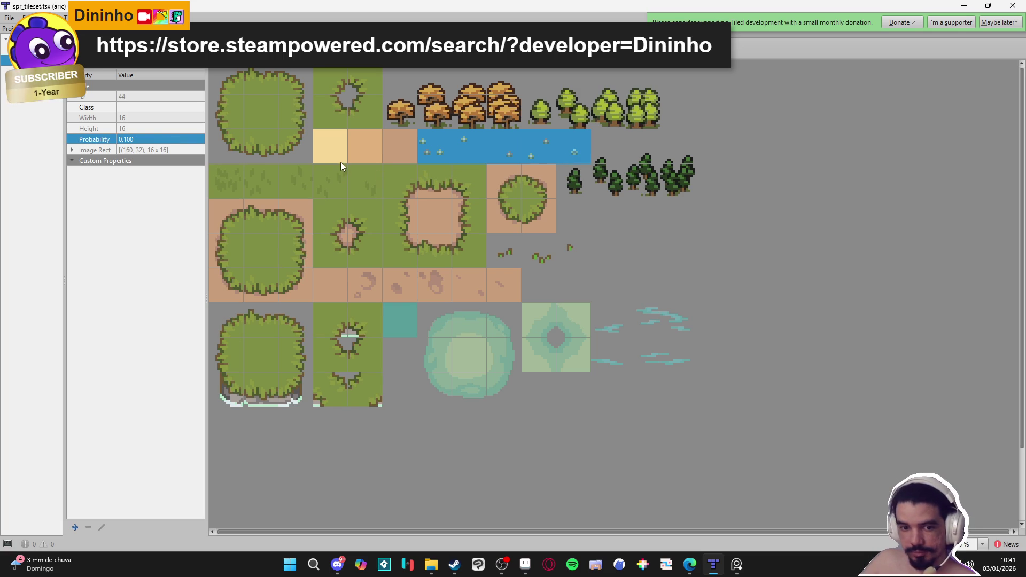
- In map.tmx, build a brush from grass-tuft tiles and three plain grass centre tiles
click(235, 49)
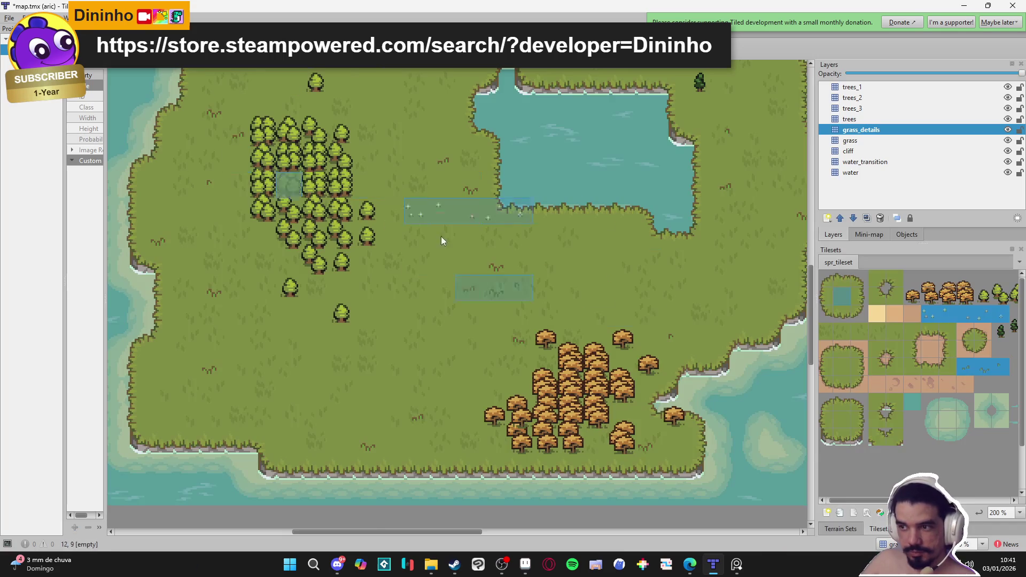
click(931, 313)
drag(993, 368, 960, 368)
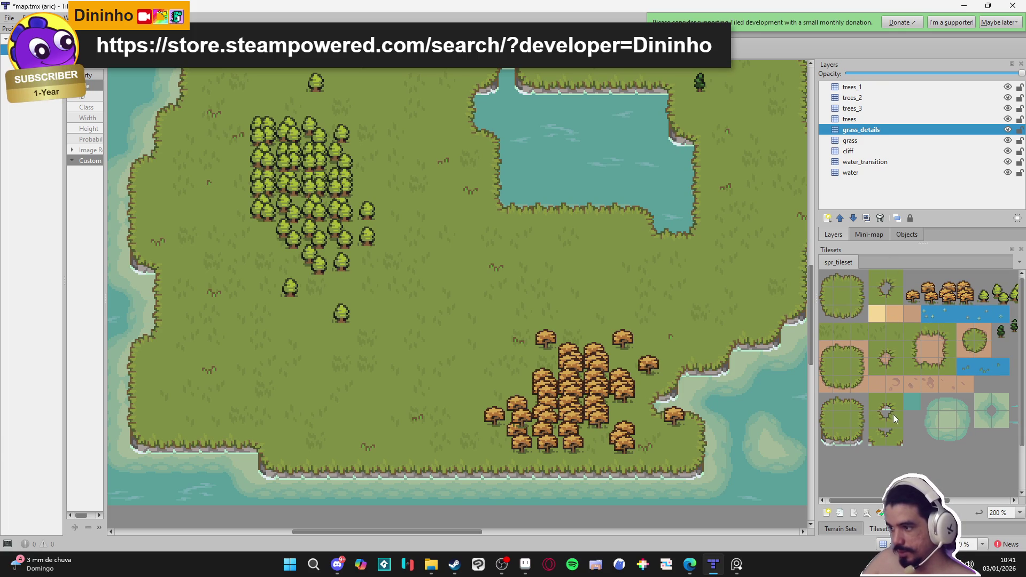
mouse_move(918, 392)
mouse_down()
mouse_move(874, 404)
mouse_move(939, 405)
mouse_up()
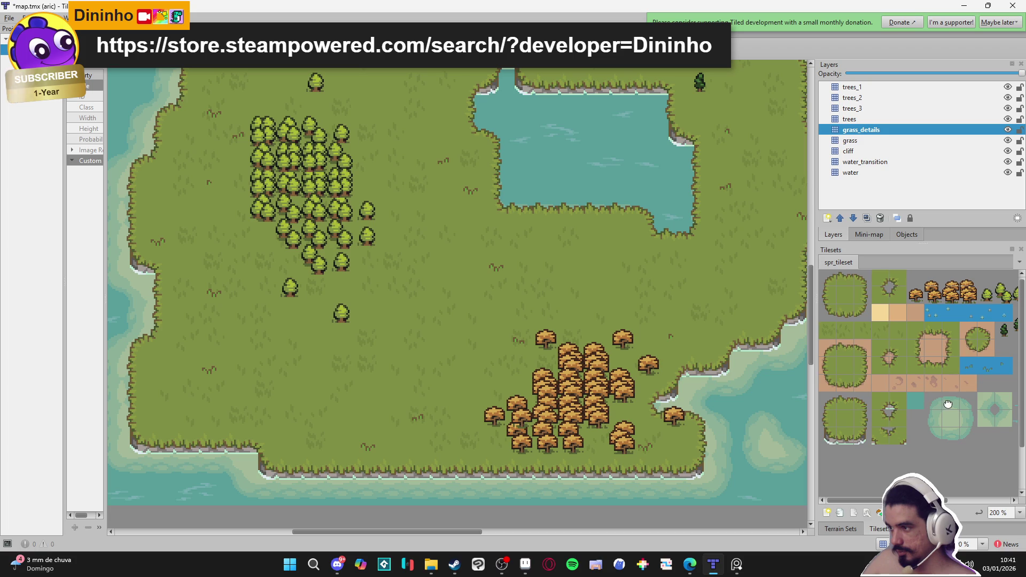
click(846, 366)
ctrl+click(849, 297)
ctrl+click(844, 416)
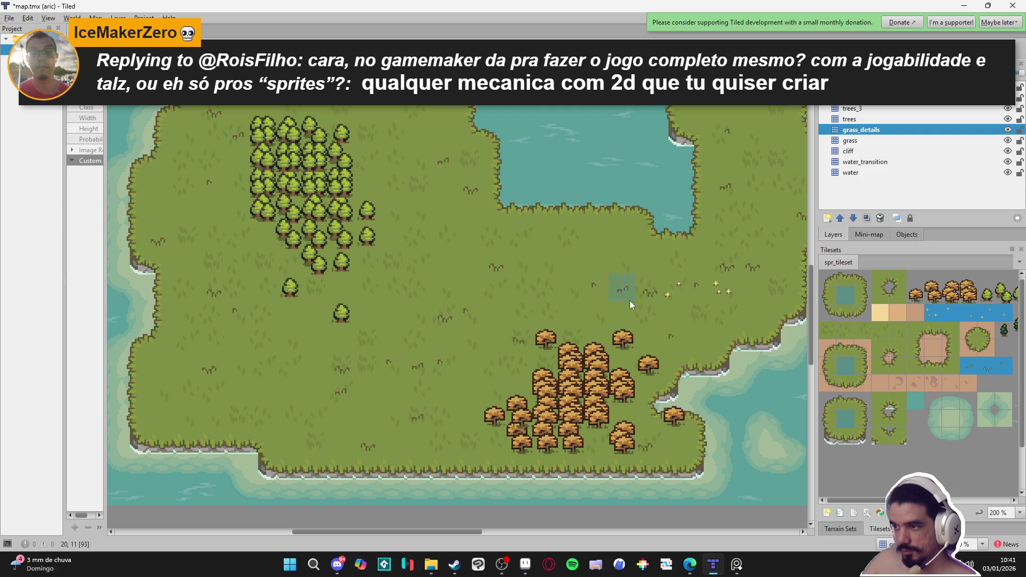
- Scatter the detail brush over the map's northern grass, then show the tileset's terrain sets
drag(418, 133, 455, 227)
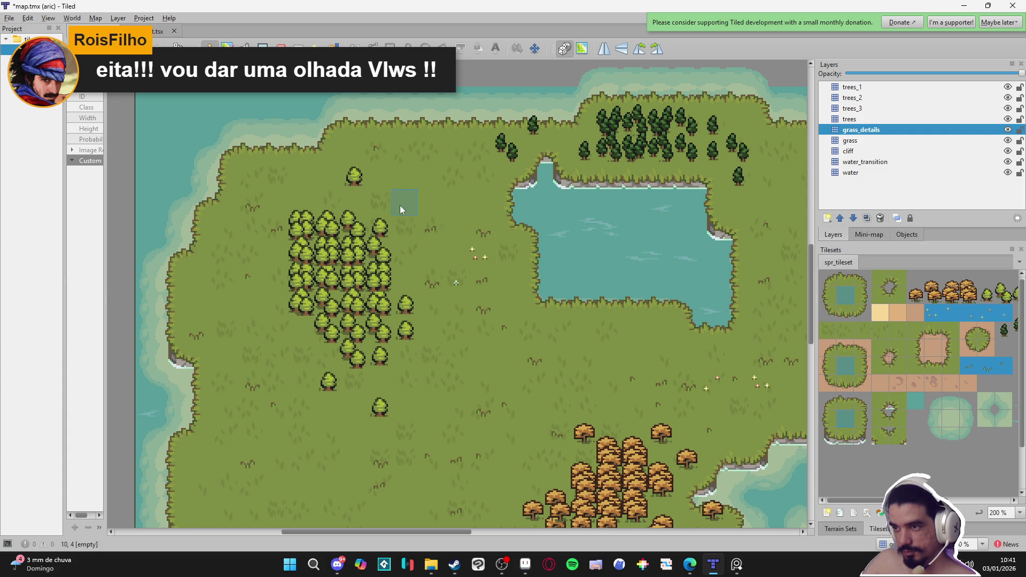
scroll(457, 401, down, 3)
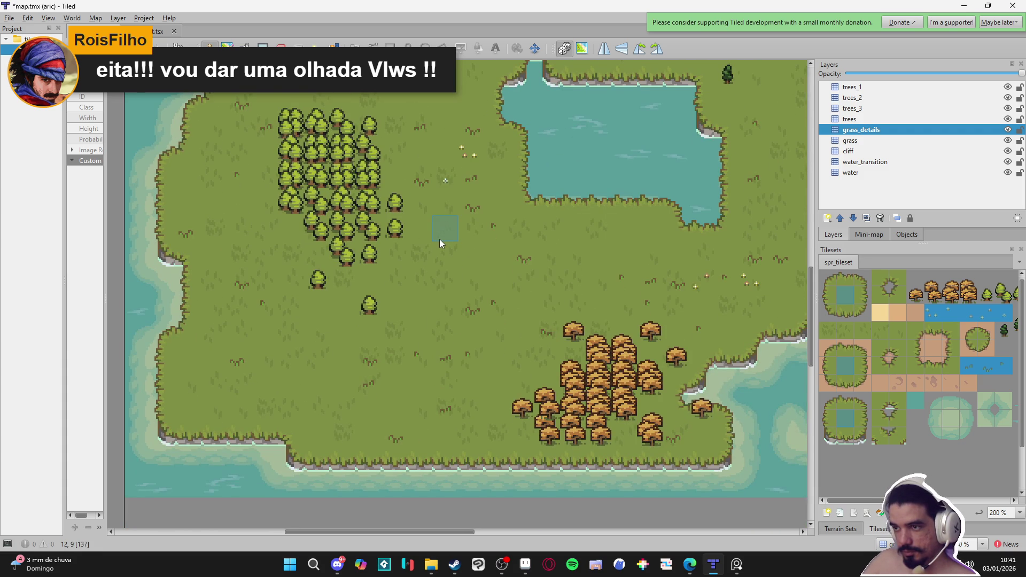
scroll(470, 298, left, 1)
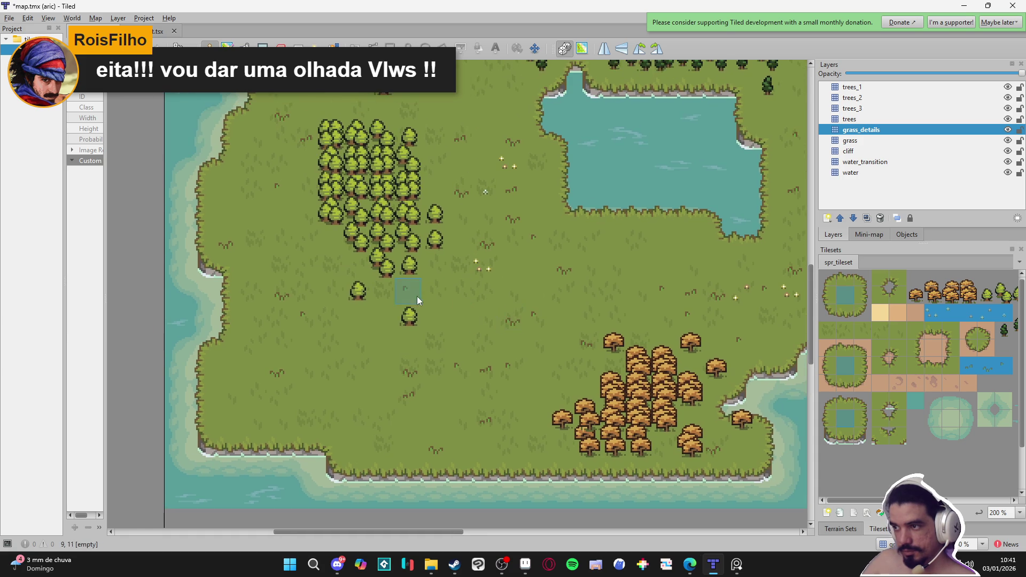
scroll(451, 337, right, 3)
scroll(451, 338, up, 2)
scroll(375, 399, down, 1)
scroll(321, 385, left, 2)
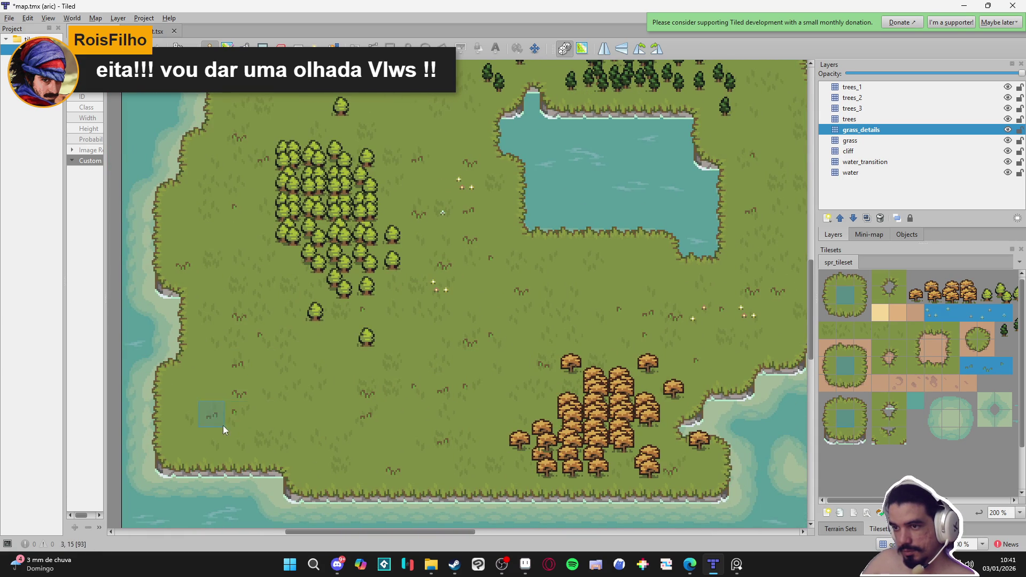
scroll(211, 412, right, 1)
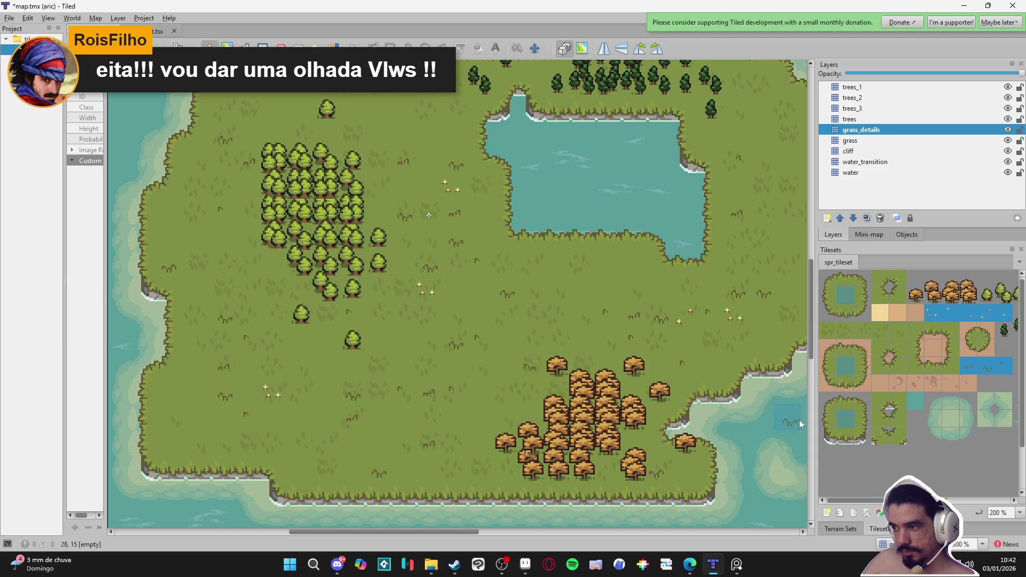
click(844, 529)
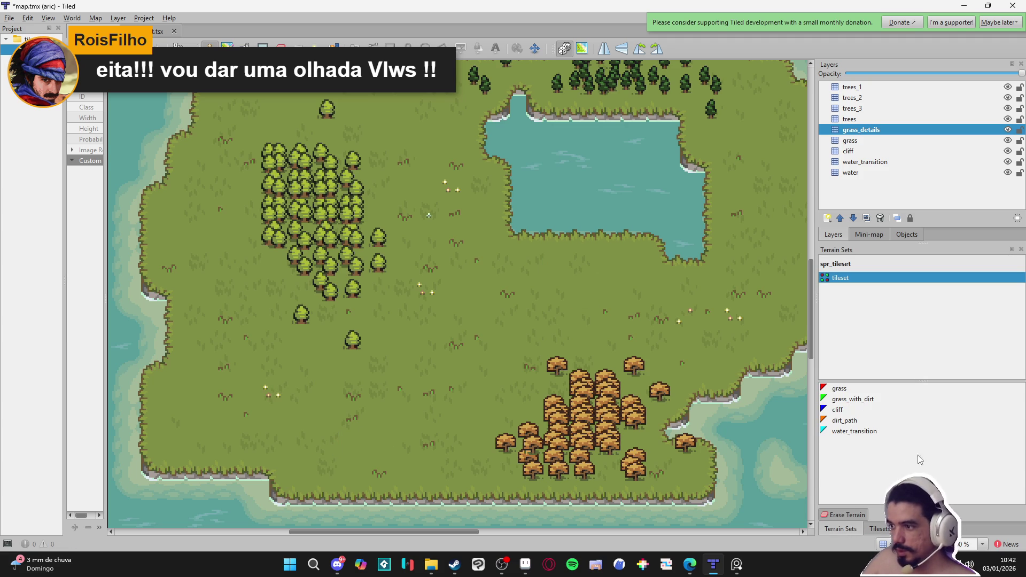
- Open spr_tileset.tsx and lower the grass-tuft detail tiles' probability
click(879, 529)
click(855, 521)
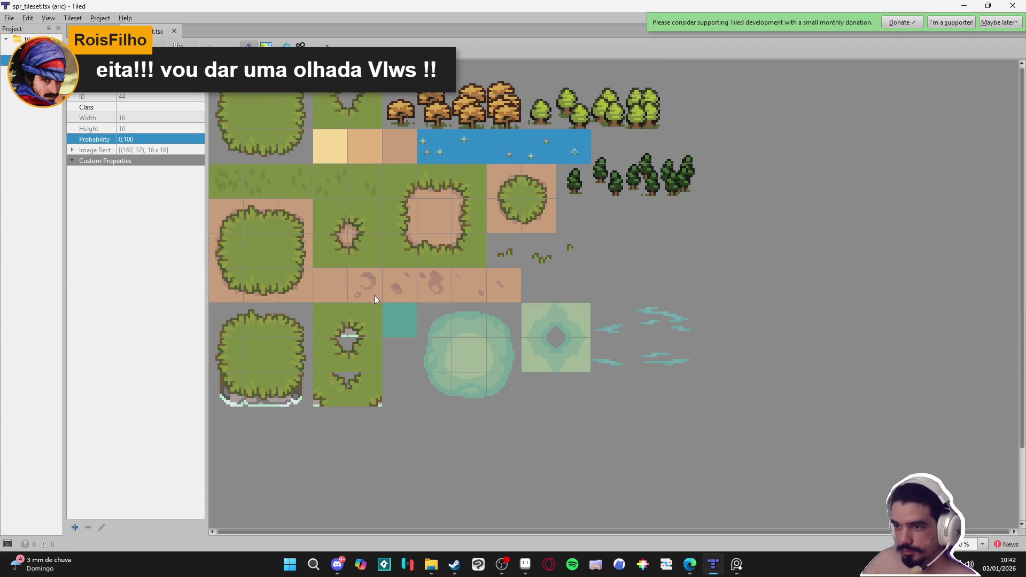
drag(568, 254, 496, 249)
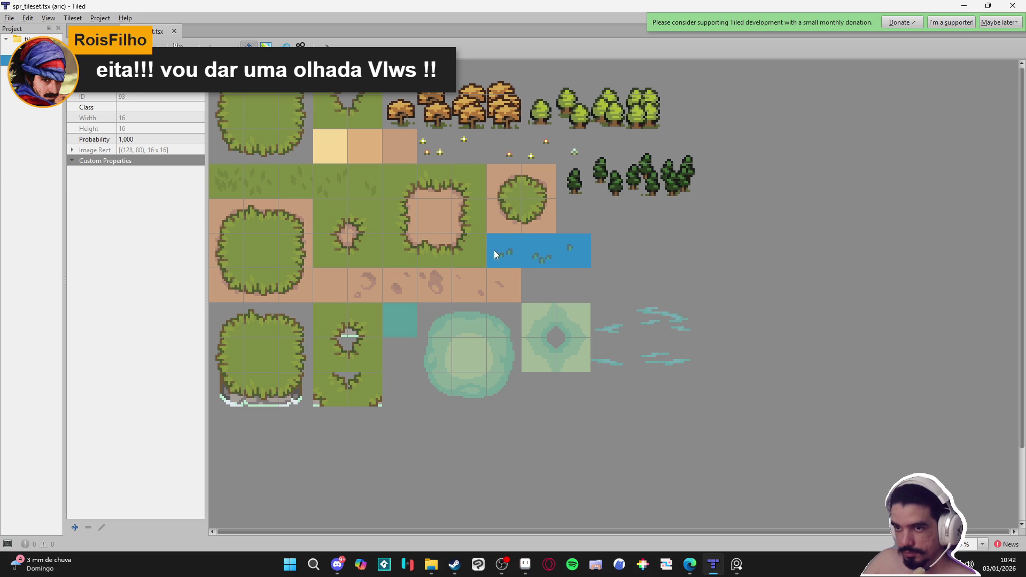
double_click(154, 140)
text(0)
key(Return)
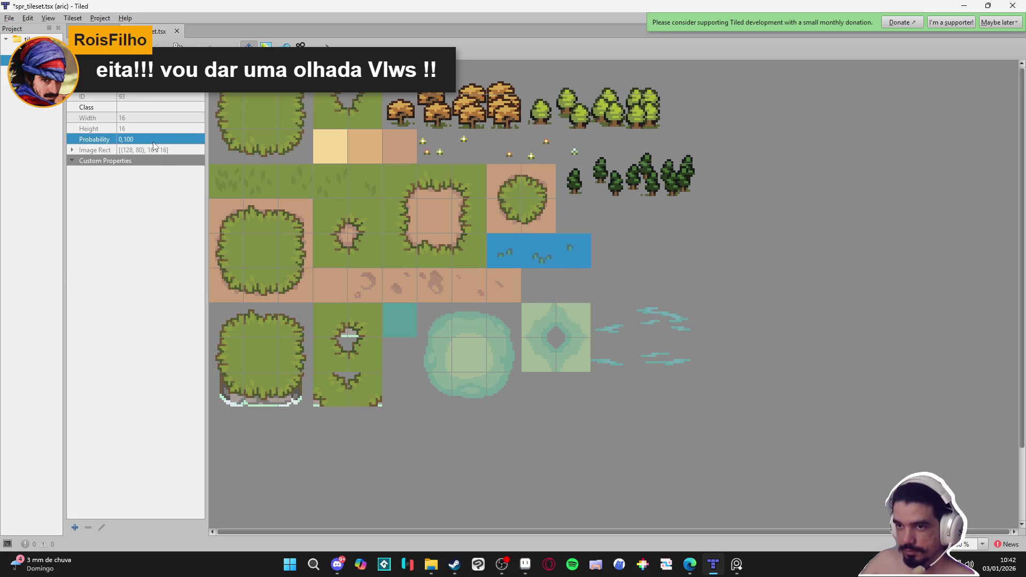
- Back on the map, stamp a grass tuft into the lower meadow
click(91, 31)
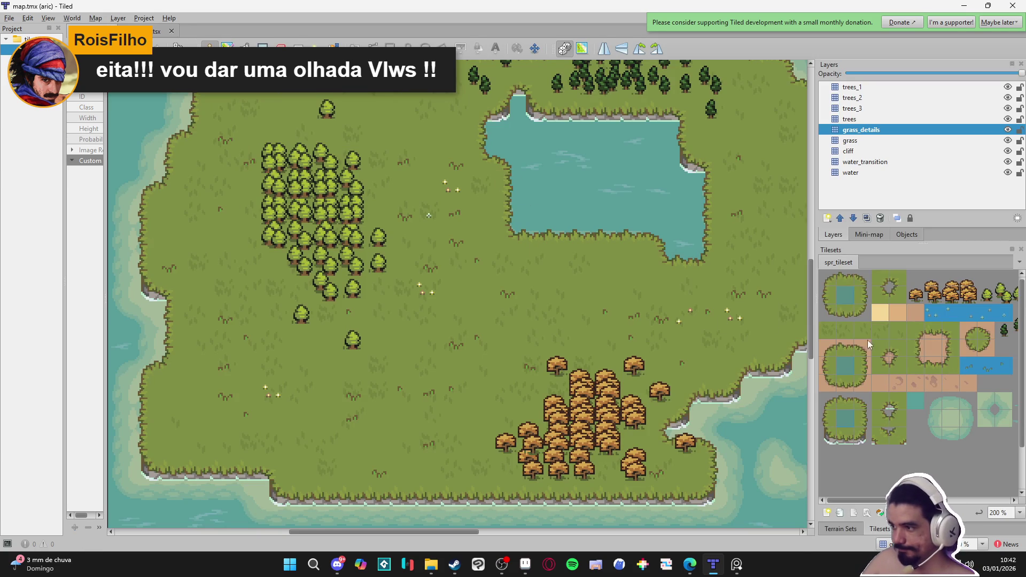
click(413, 393)
click(390, 449)
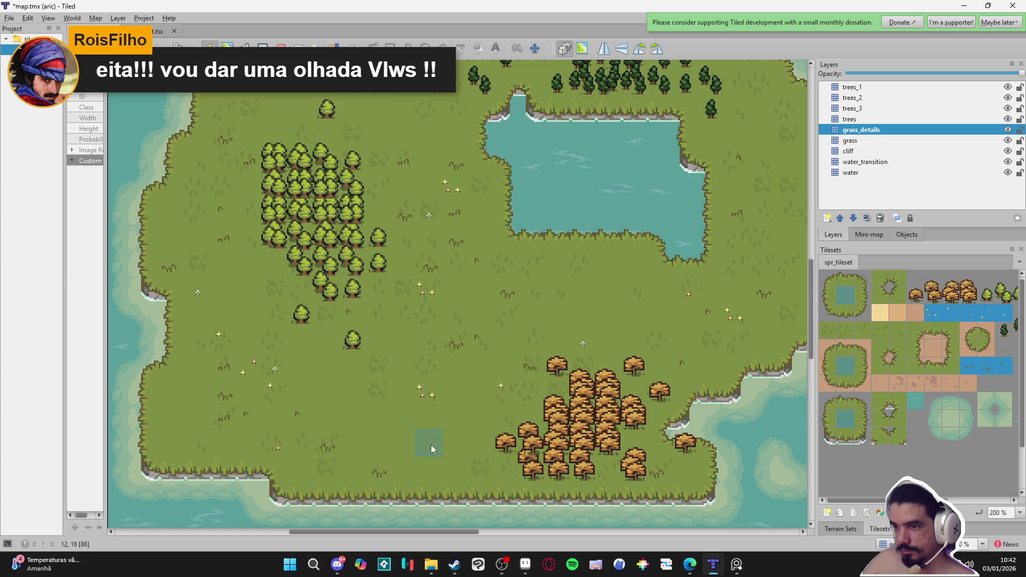
scroll(592, 252, up, 3)
scroll(591, 252, right, 3)
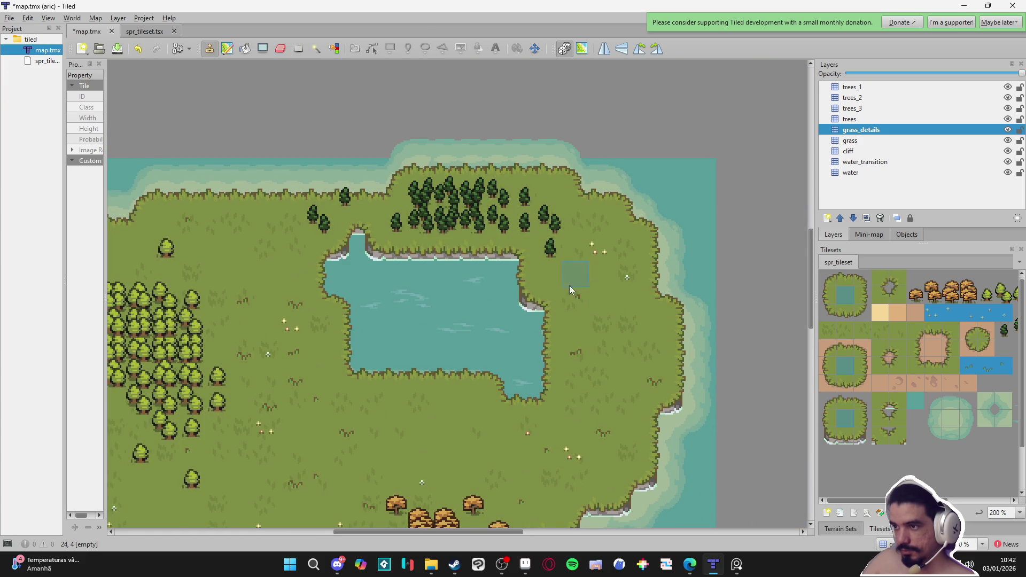
scroll(505, 284, left, 3)
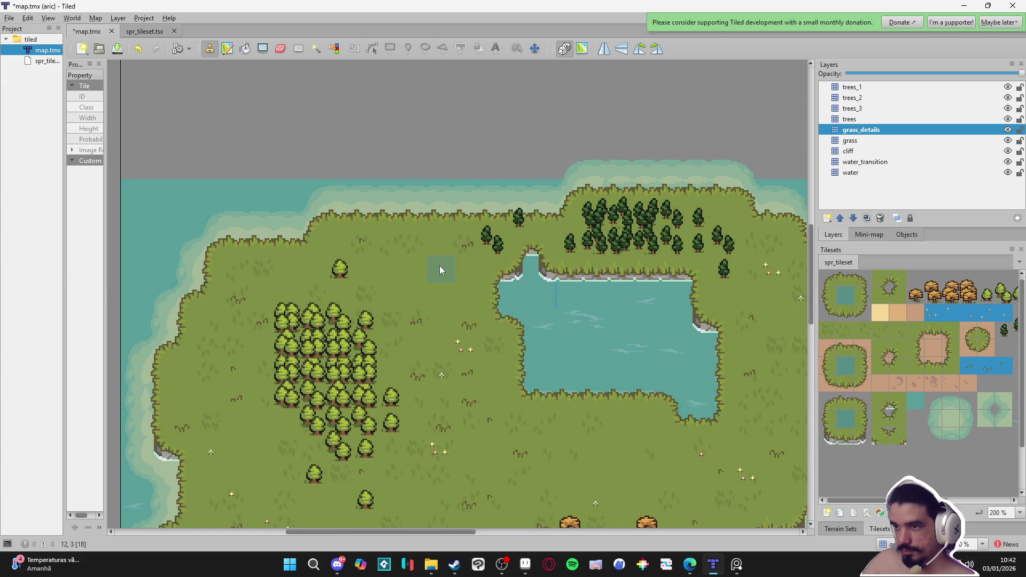
- Add a sparkle west of the lake, plus tufts and a flower along the top grass row
click(474, 277)
click(263, 274)
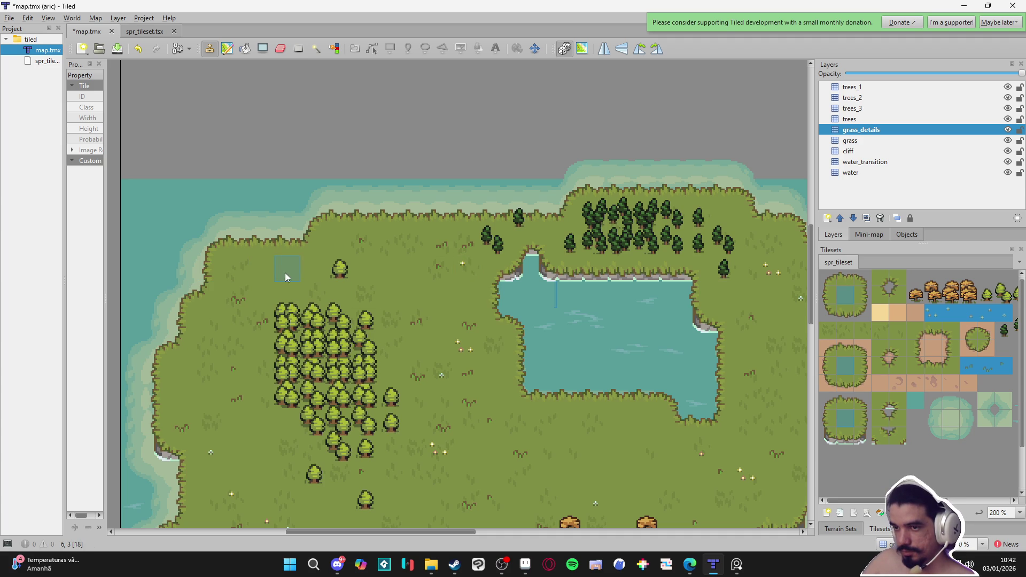
click(277, 272)
click(238, 275)
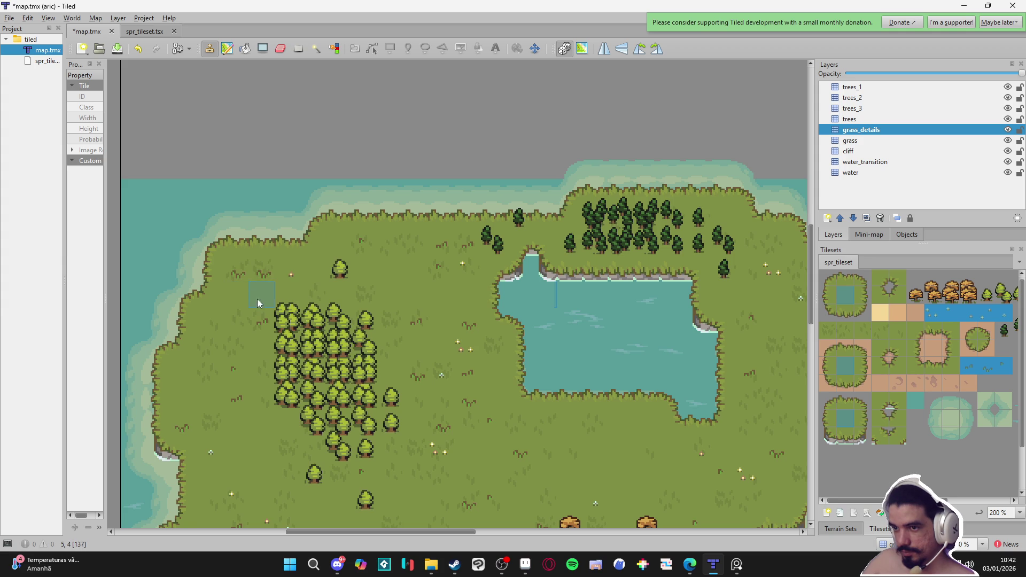
drag(231, 301, 278, 267)
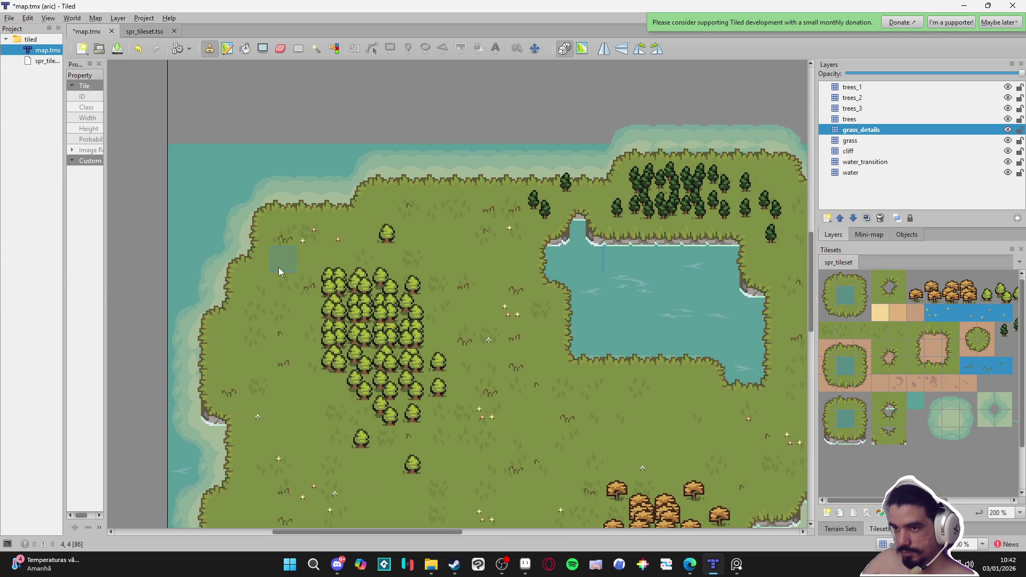
scroll(267, 315, down, 4)
scroll(267, 315, right, 2)
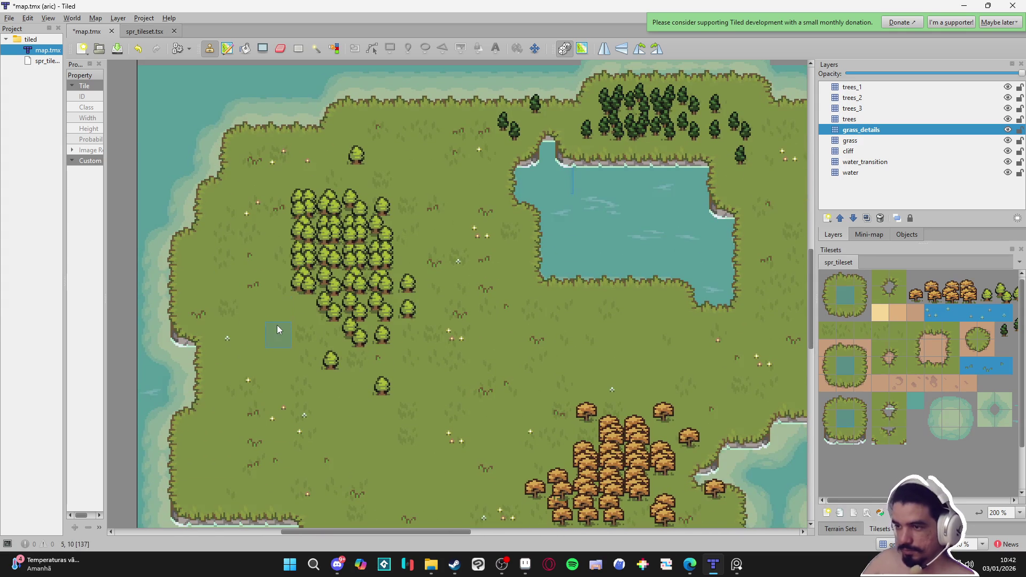
drag(434, 364, 419, 357)
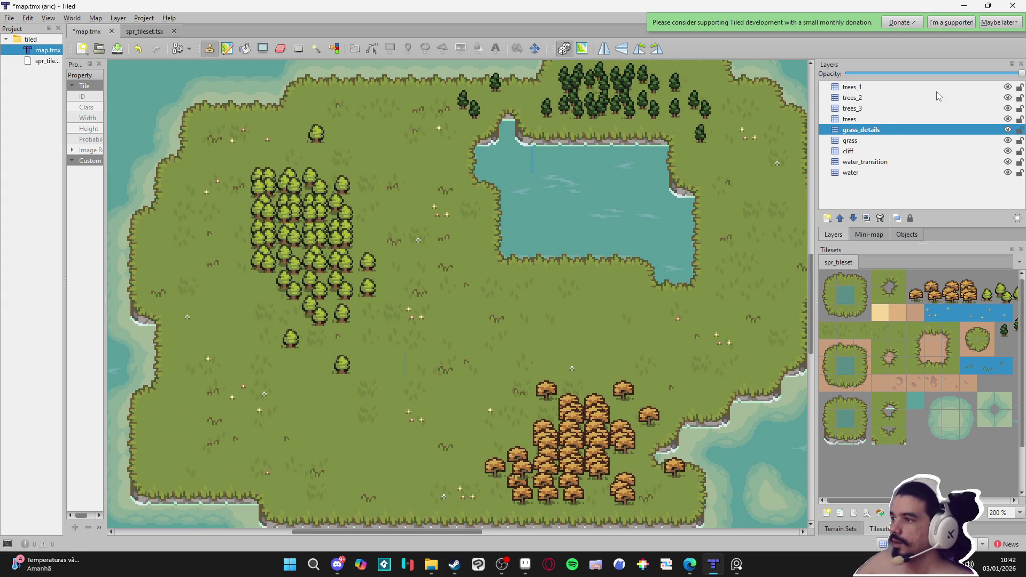
- Add a new tile layer named dirt_path above the trees layer and save the map
click(885, 119)
click(827, 219)
click(841, 231)
text(dirt_path)
key(Return)
key(ctrl+s)
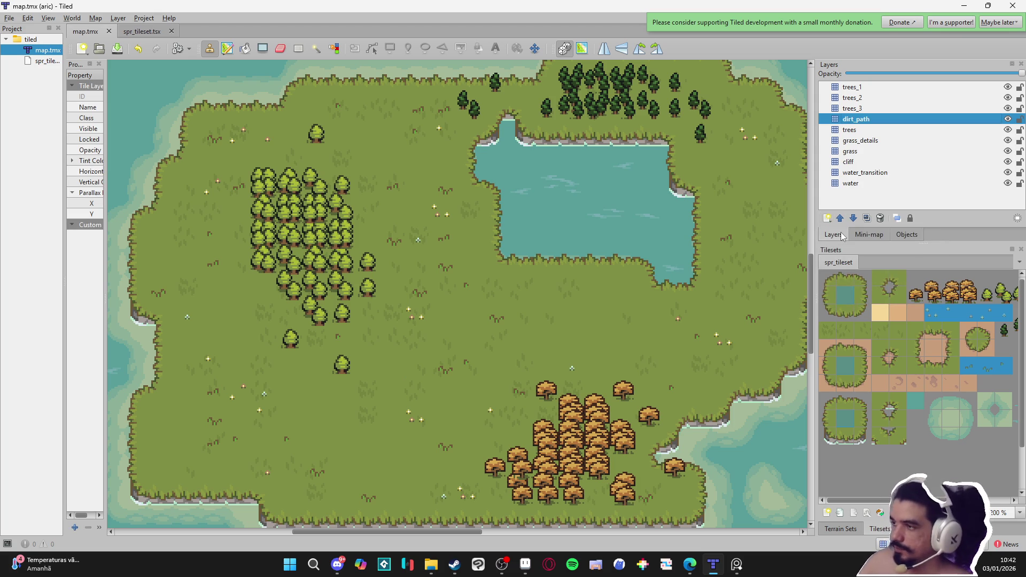
- Paint a dirt_path terrain path down the left, across the middle and up toward the trees
click(826, 529)
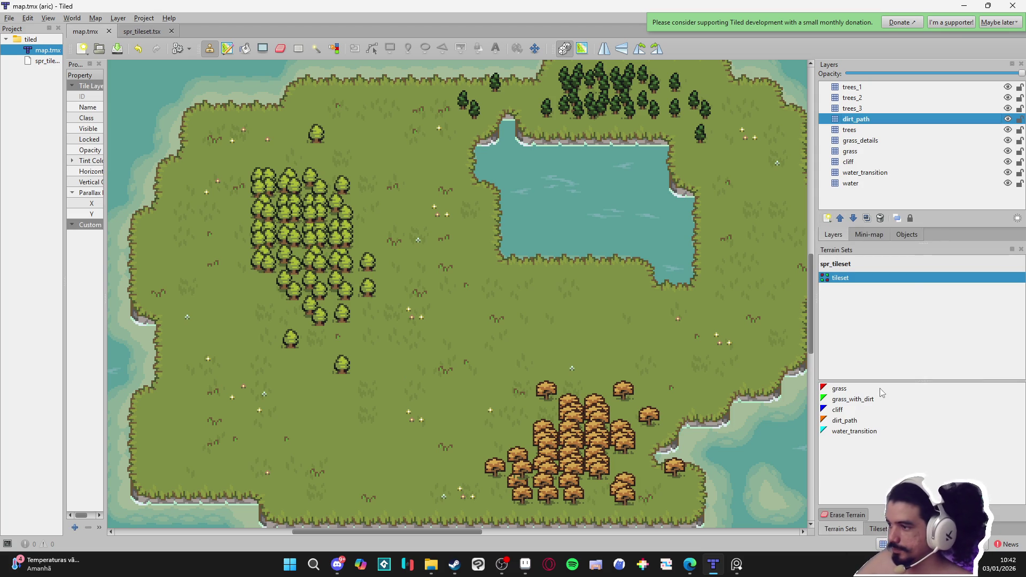
click(862, 422)
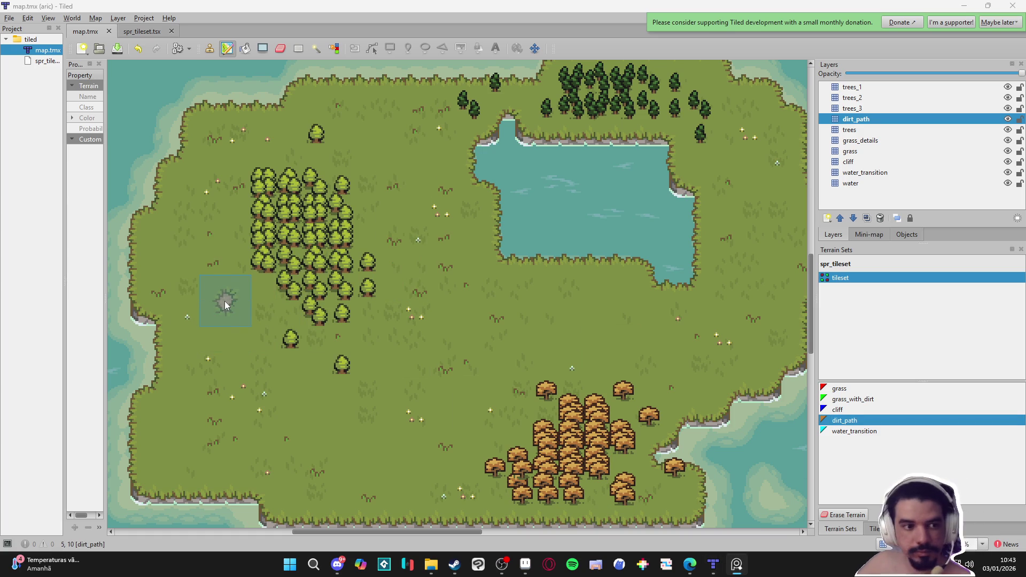
drag(221, 253, 213, 372)
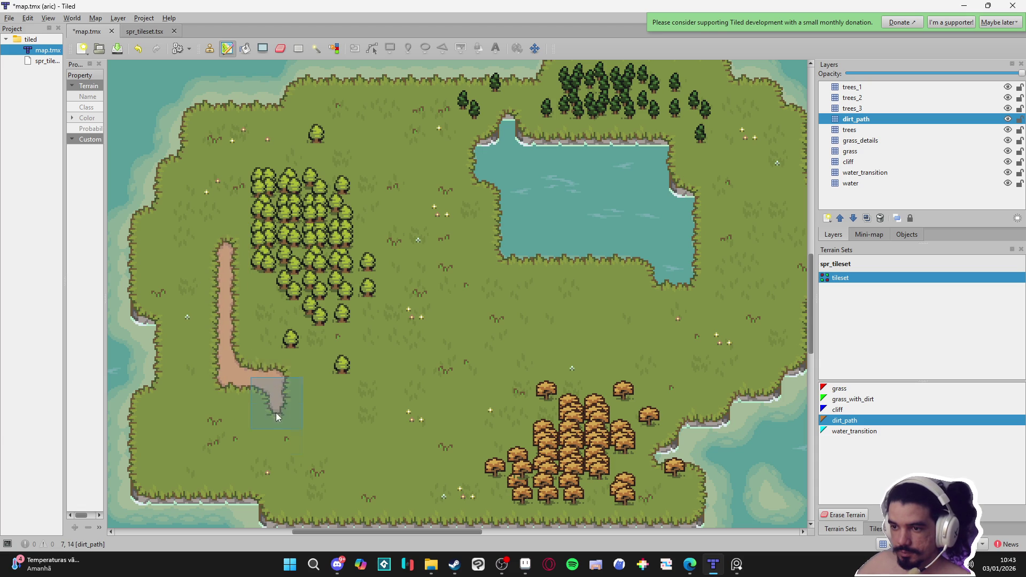
drag(287, 424, 403, 418)
mouse_move(434, 334)
mouse_down()
mouse_move(620, 335)
mouse_move(589, 363)
mouse_up()
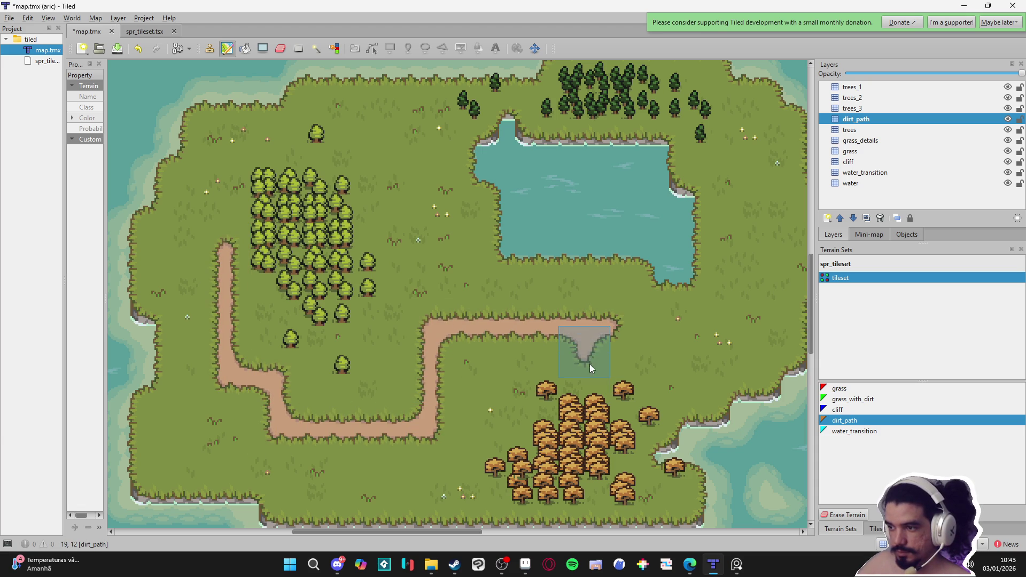
drag(438, 316, 428, 235)
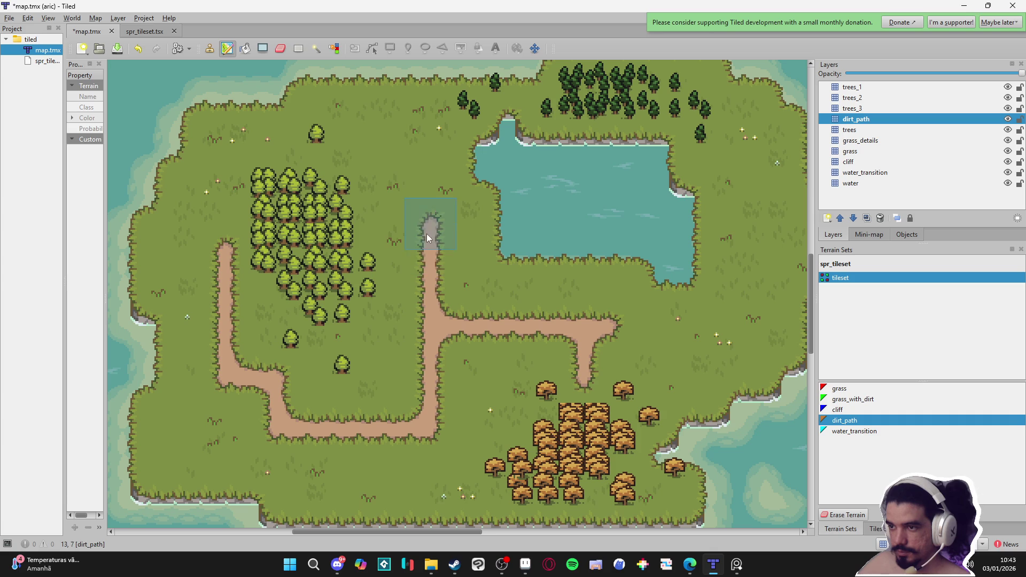
click(392, 231)
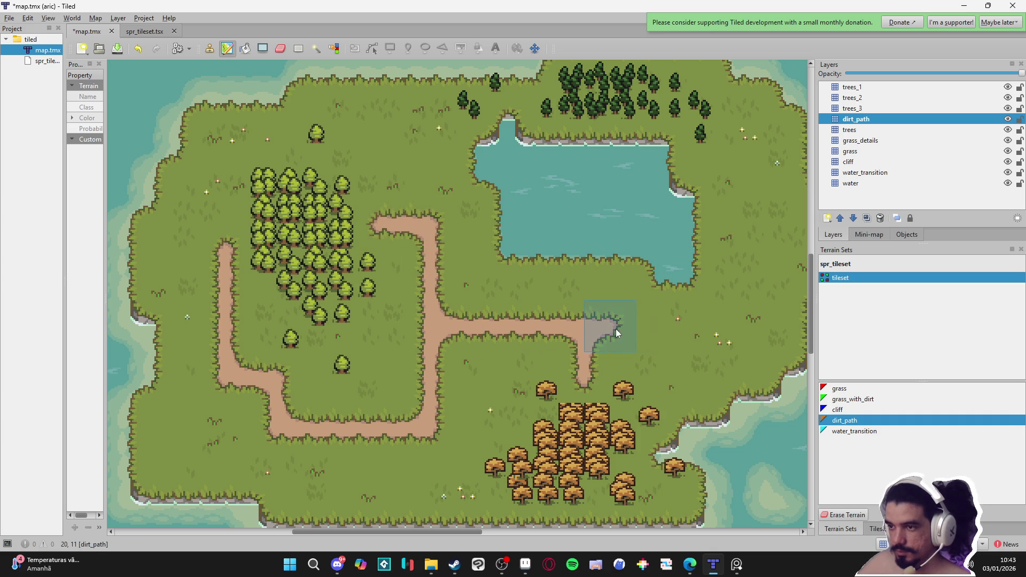
- Add an upward path branch on the right, widen and extend the lower path, and save
drag(755, 242, 757, 177)
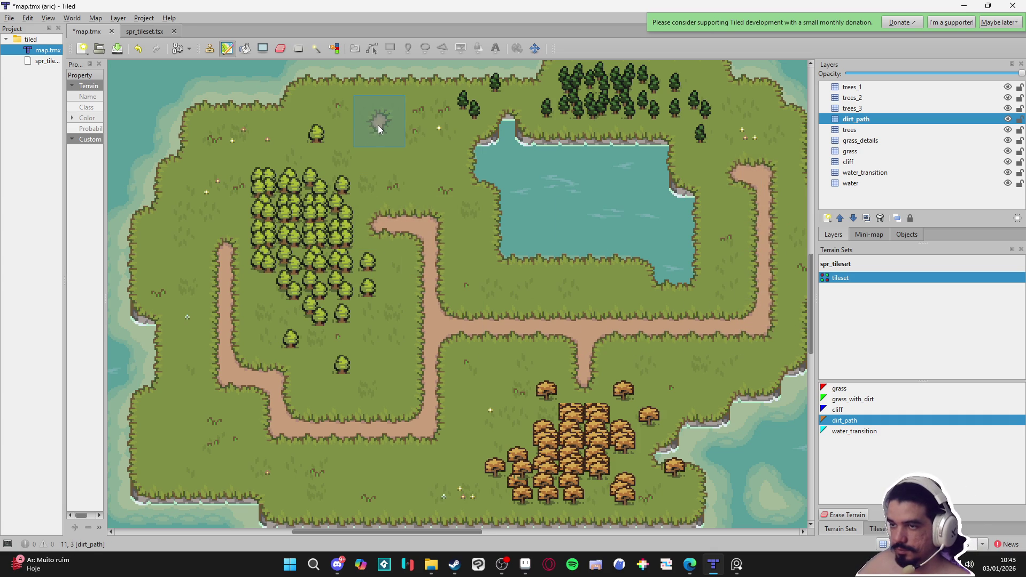
scroll(378, 140, down, 1)
scroll(379, 140, left, 2)
click(399, 422)
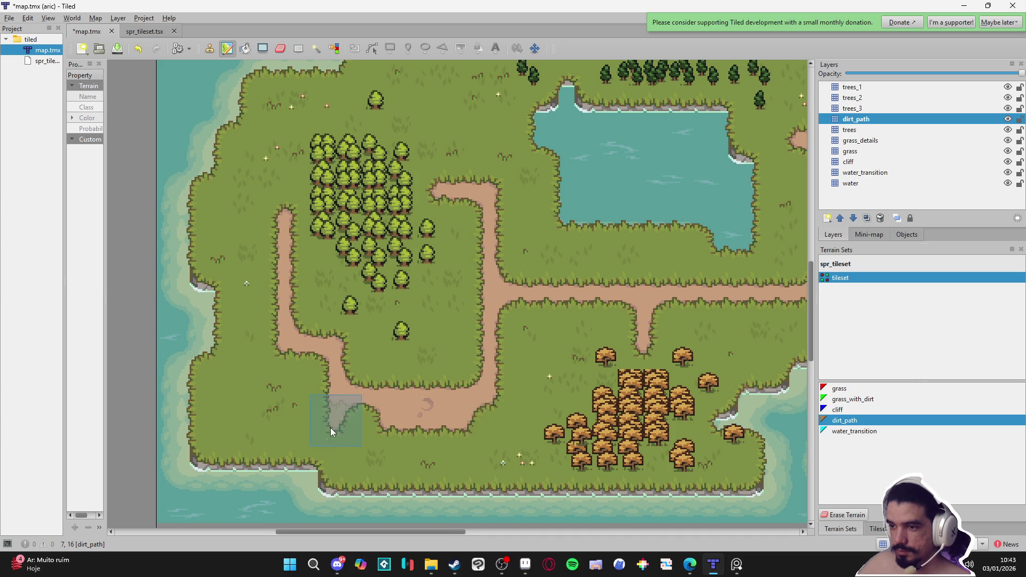
scroll(330, 428, left, 1)
mouse_move(323, 423)
mouse_down()
mouse_move(293, 422)
mouse_move(270, 402)
mouse_up()
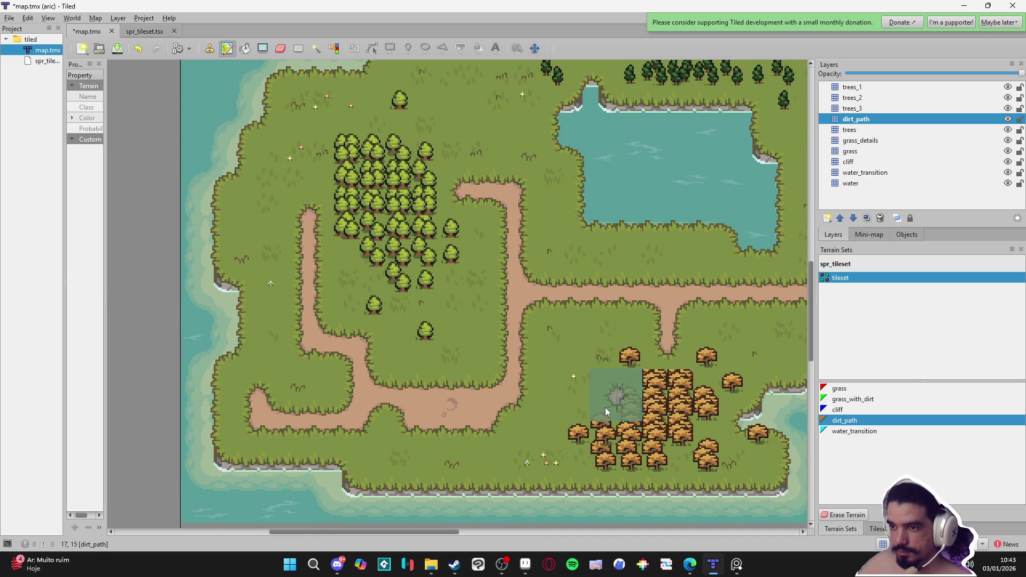
scroll(561, 420, right, 4)
scroll(561, 420, up, 1)
key(ctrl+s)
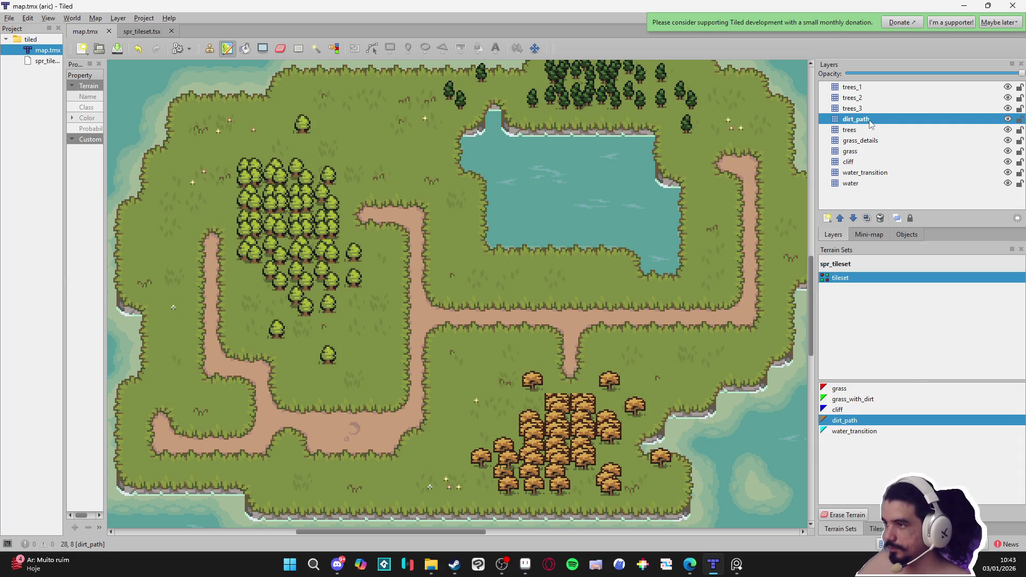
- Move the dirt_path layer below the trees layer and review the whole path
drag(871, 124, 888, 133)
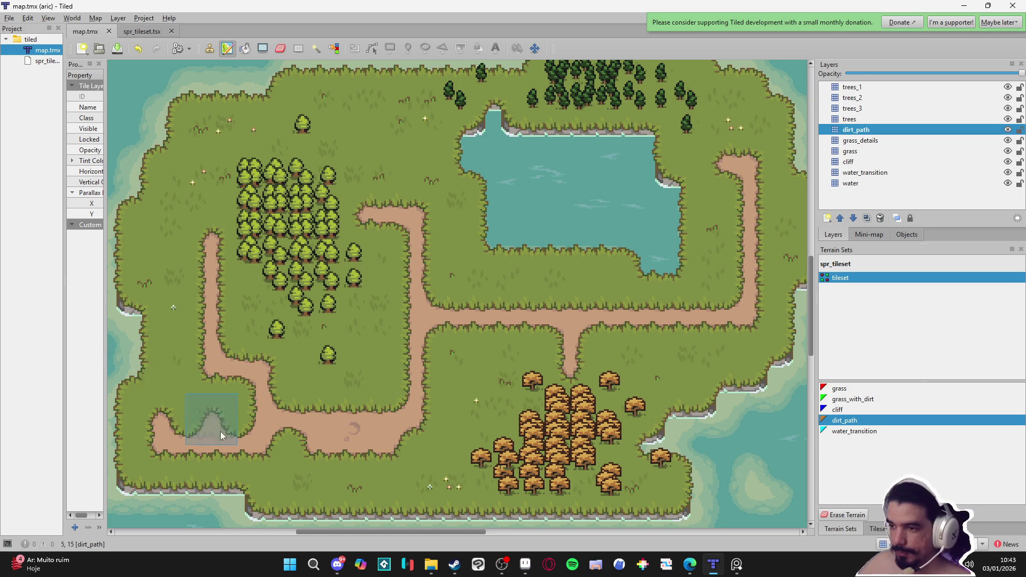
mouse_move(654, 309)
mouse_down()
mouse_move(652, 320)
mouse_move(643, 302)
mouse_up()
click(877, 529)
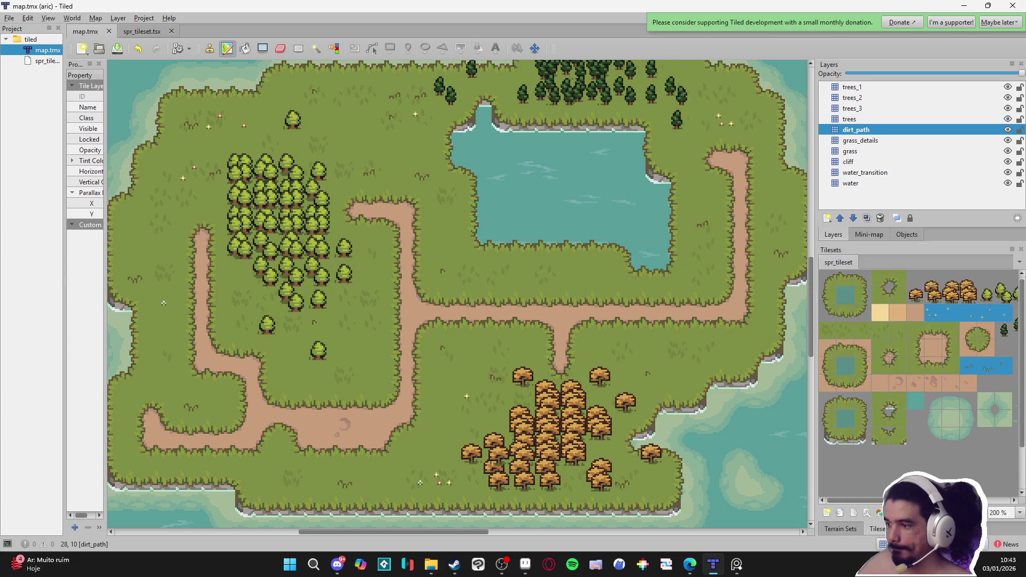
scroll(882, 418, left, 3)
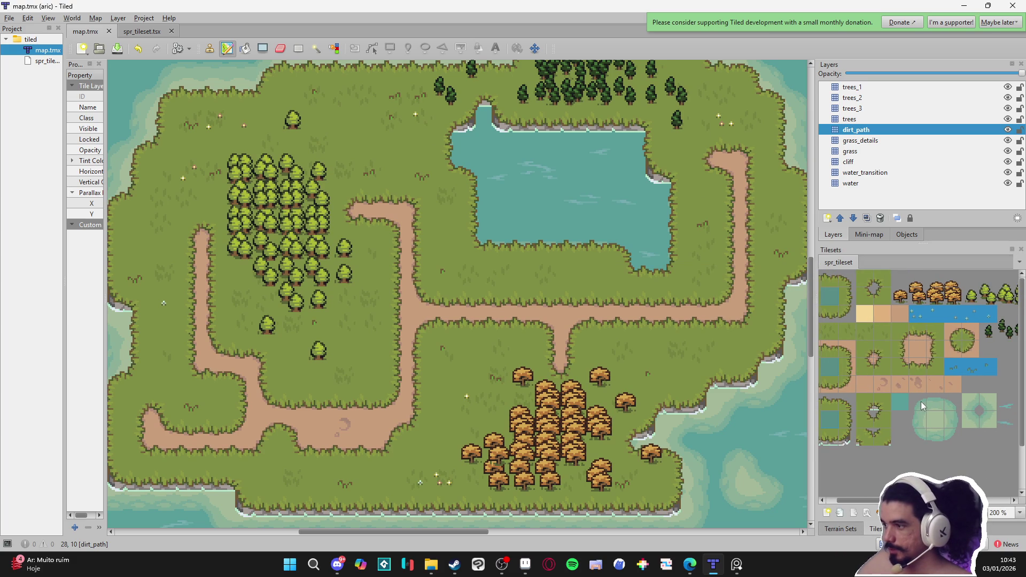
- In Aseprite, look over the Aric.aseprite tilemap, then return to the tileset image
click(920, 435)
click(525, 564)
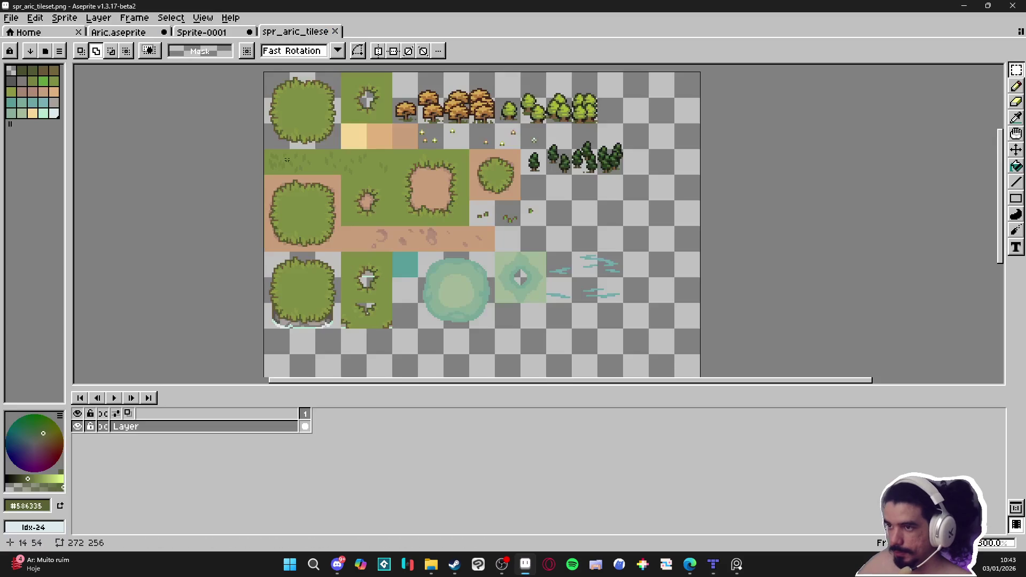
click(129, 37)
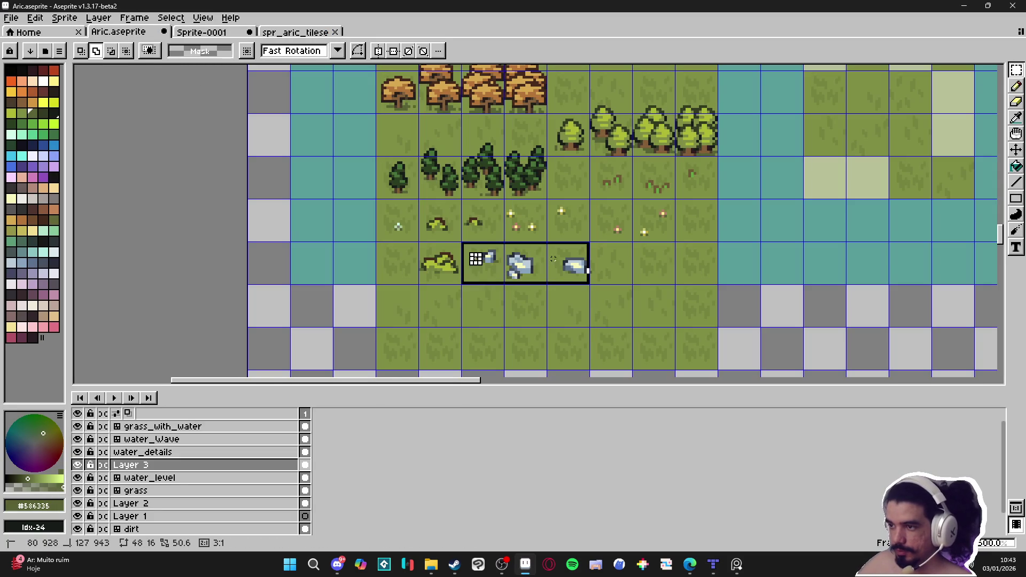
click(287, 33)
scroll(534, 249, up, 3)
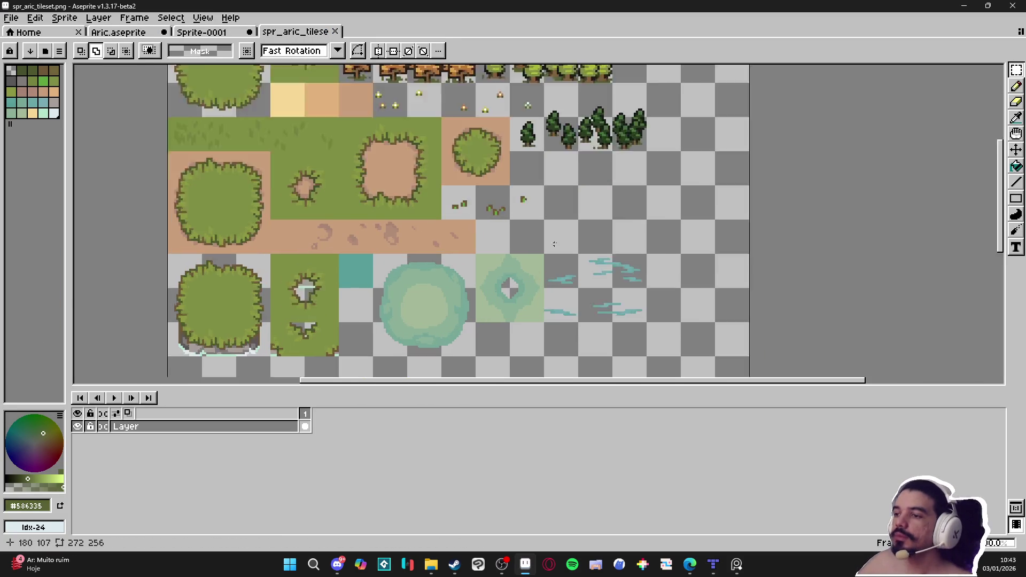
scroll(369, 231, up, 2)
- Shift the three rock tiles right into empty slots and save spr_aric_tileset.png
mouse_move(368, 231)
mouse_down()
mouse_move(728, 284)
mouse_move(727, 267)
mouse_up()
scroll(682, 291, up, 3)
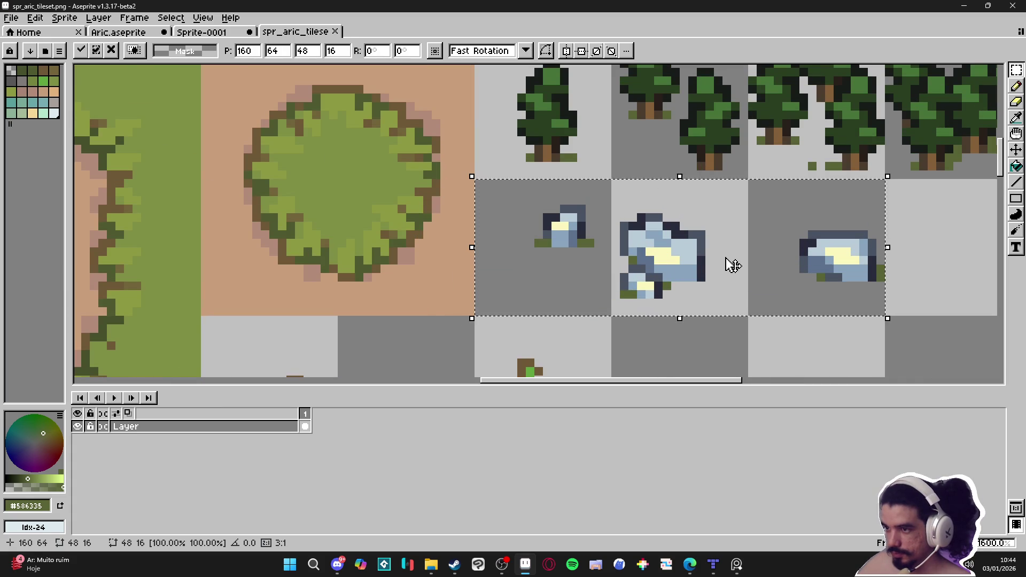
key(ctrl+s)
scroll(708, 280, down, 5)
scroll(708, 280, down, 2)
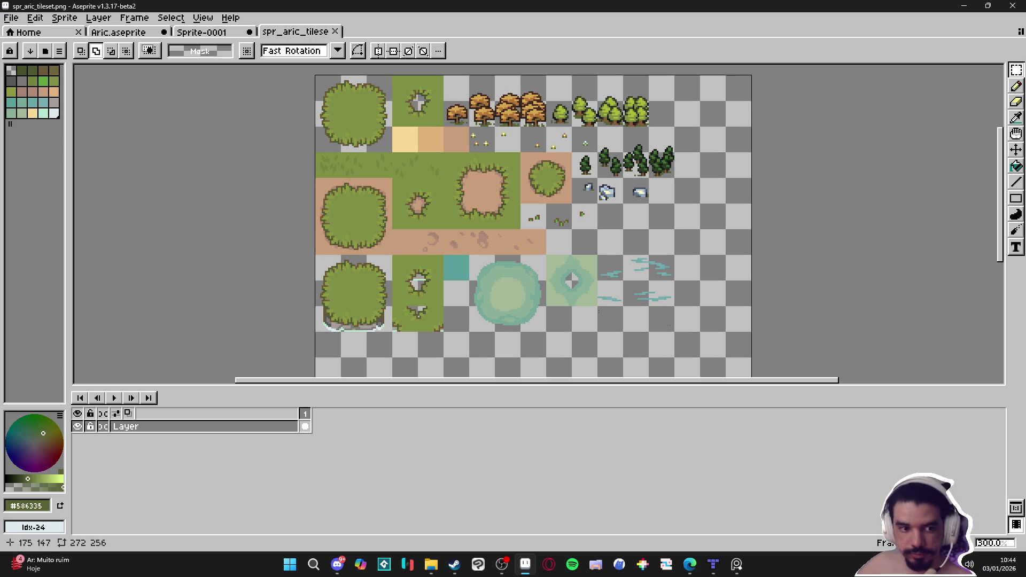
click(737, 565)
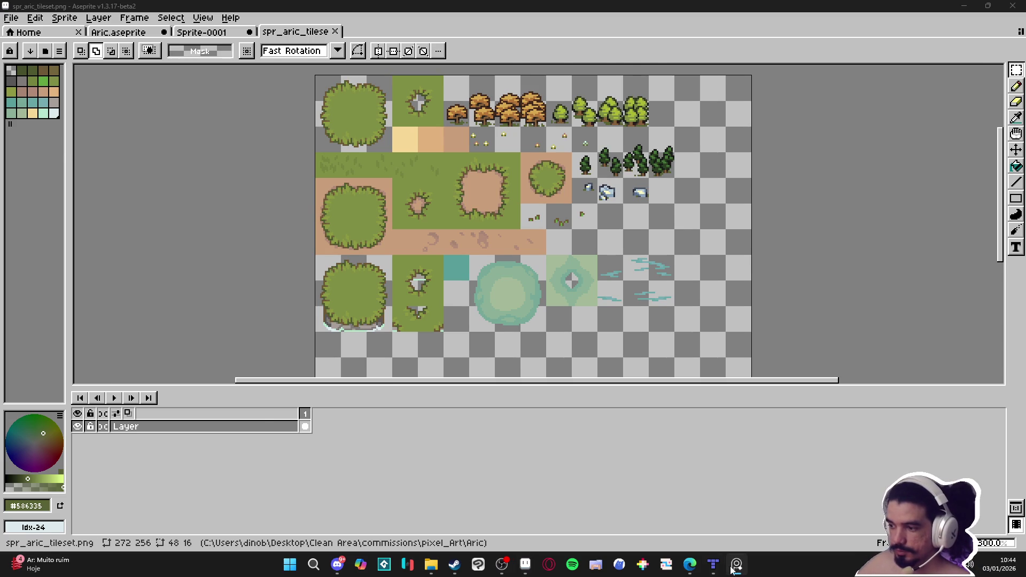
click(713, 565)
- Pick the rock tiles as the brush and turn on random placement
scroll(645, 393, down, 1)
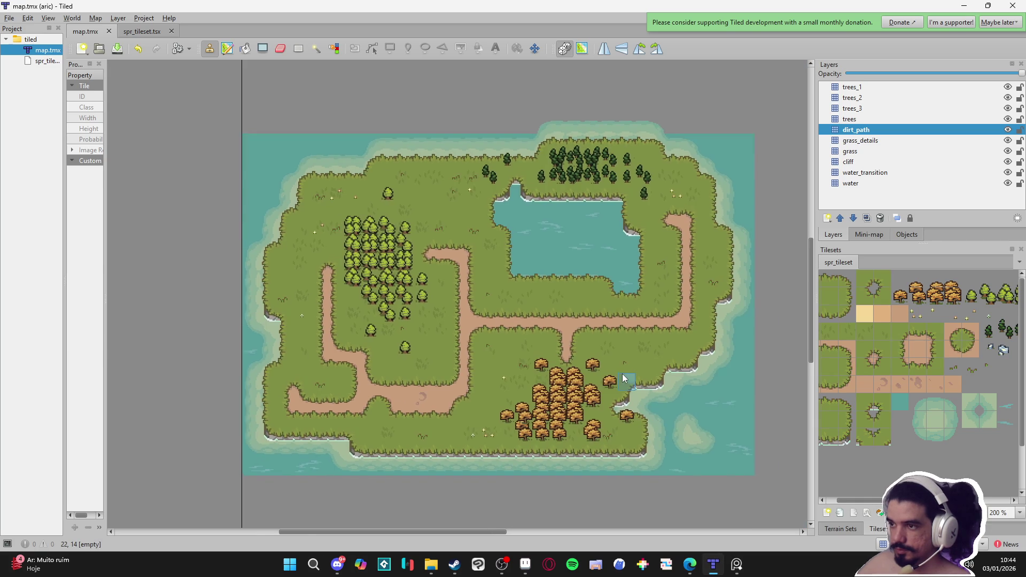
scroll(622, 374, up, 2)
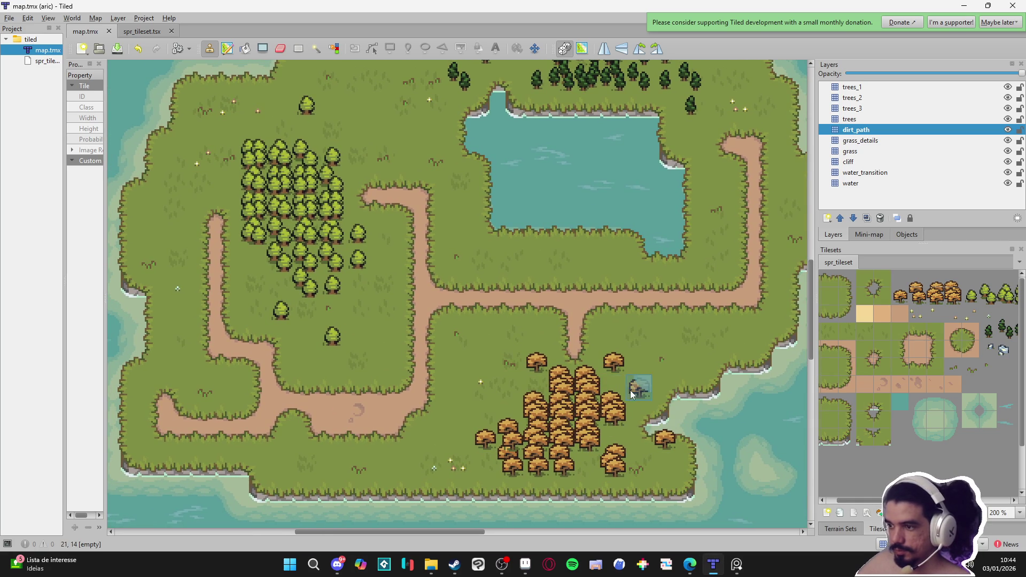
scroll(854, 423, right, 2)
drag(957, 351, 990, 344)
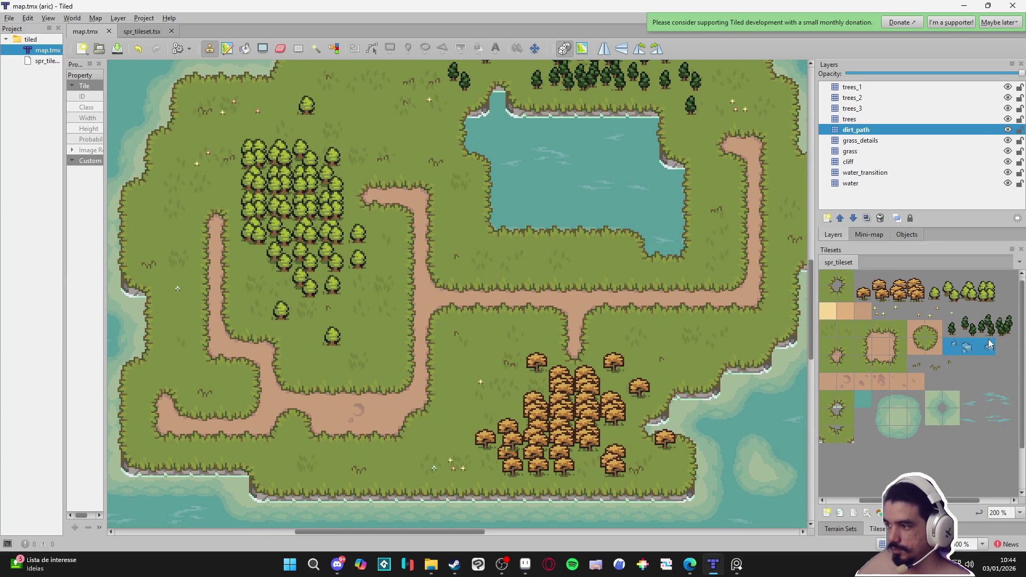
click(564, 48)
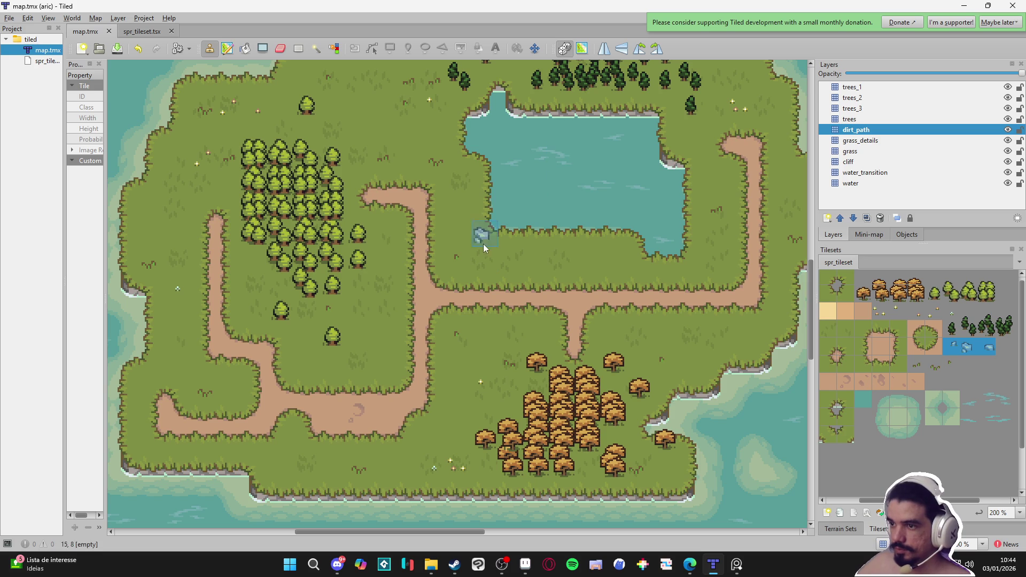
- Place rocks on the grass below the lake, beside the lower-left path and near the lake
click(479, 266)
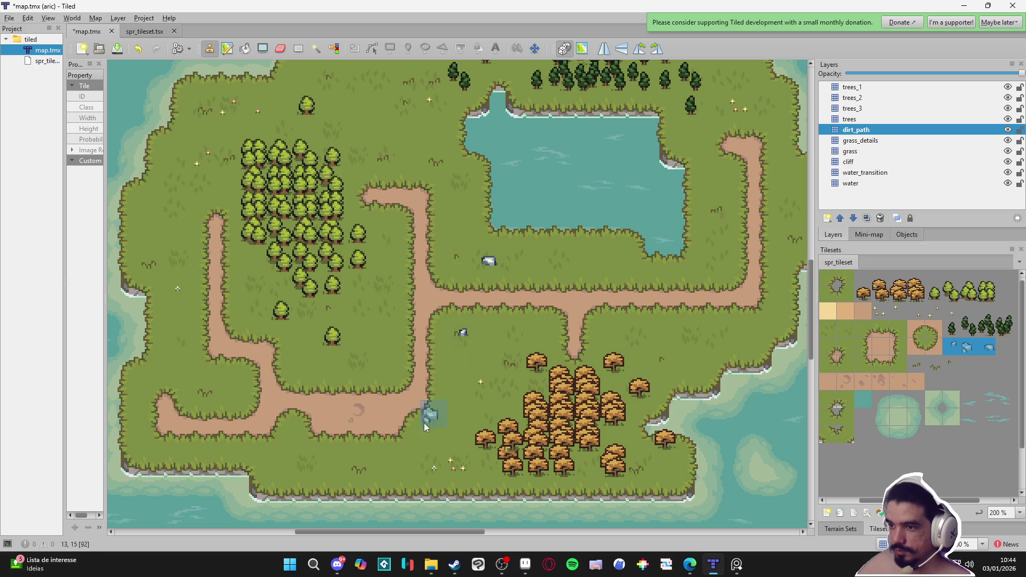
scroll(534, 331, down, 1)
click(543, 312)
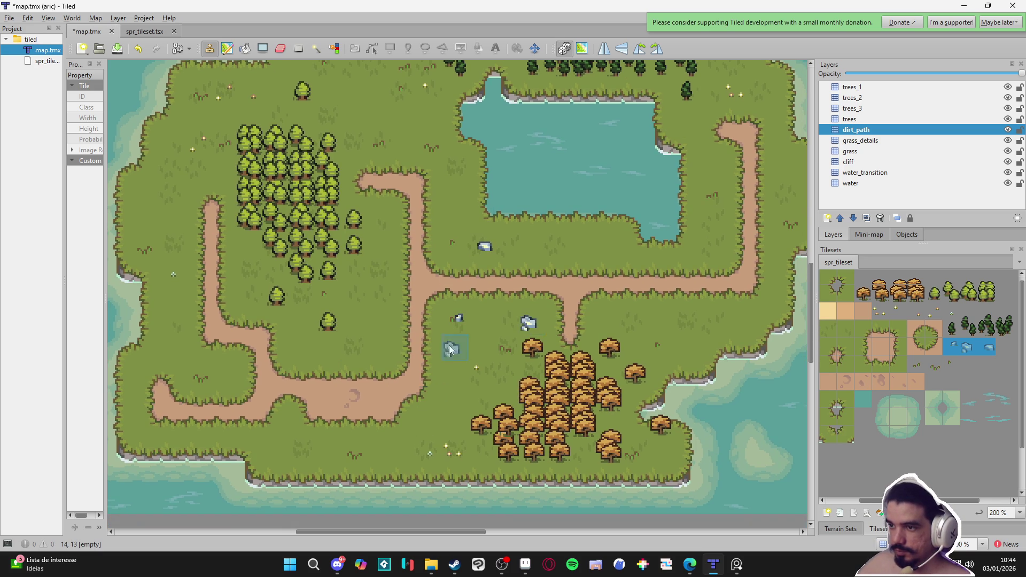
scroll(515, 325, left, 5)
scroll(515, 325, up, 2)
click(369, 389)
scroll(369, 398, left, 5)
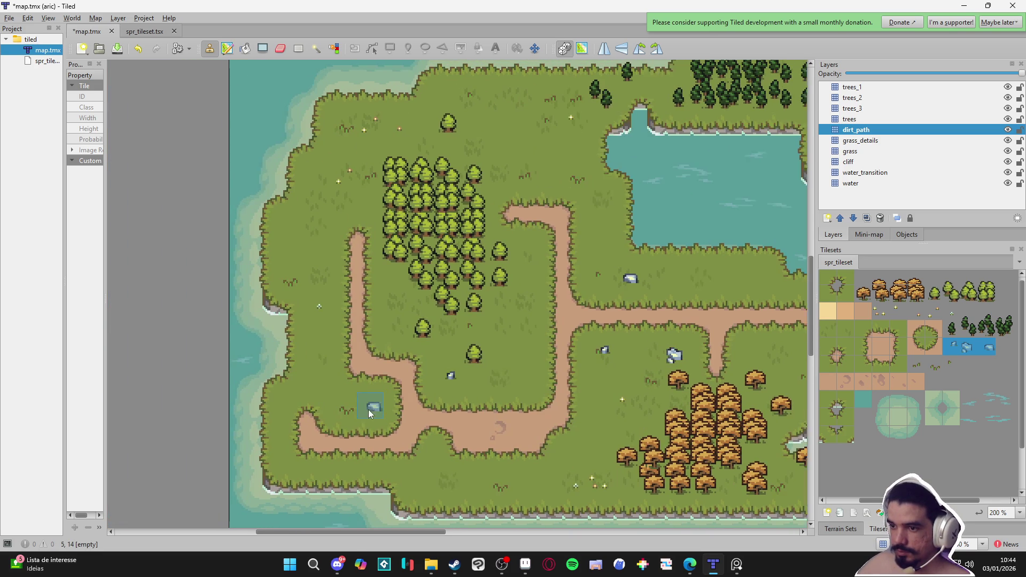
scroll(399, 447, up, 9)
click(325, 357)
scroll(396, 379, right, 15)
scroll(396, 379, down, 7)
click(618, 190)
click(724, 262)
- Stamp another rock on the grass and two more near the bottom shore, then go to Aseprite
scroll(613, 239, left, 4)
scroll(612, 239, down, 4)
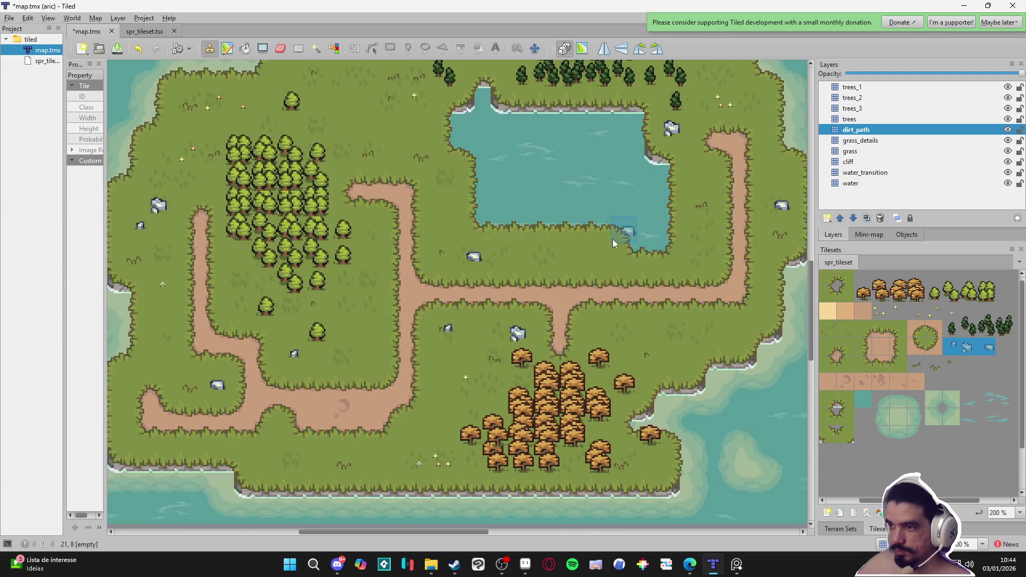
click(601, 245)
scroll(593, 243, down, 3)
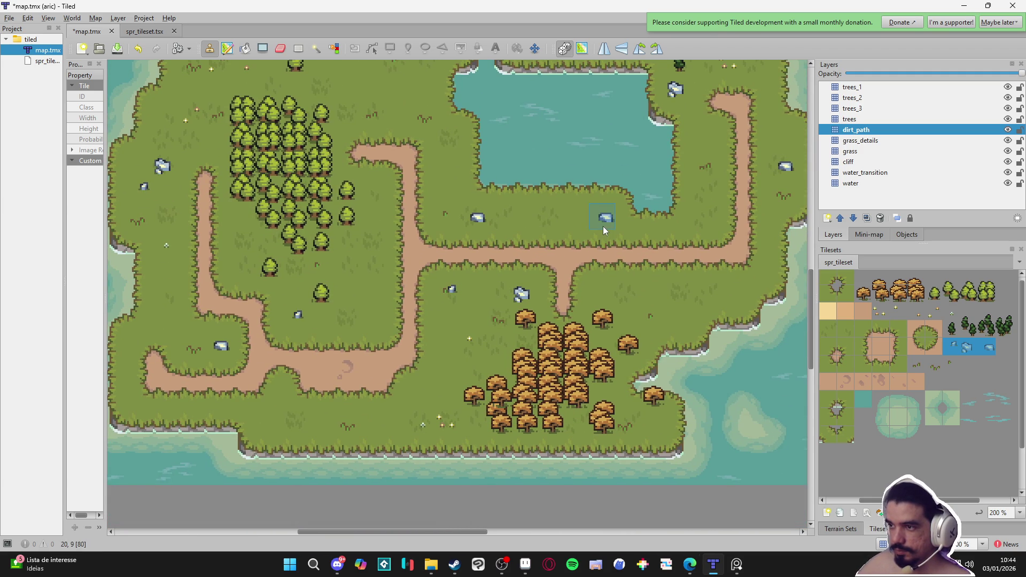
scroll(604, 226, left, 2)
scroll(604, 226, down, 4)
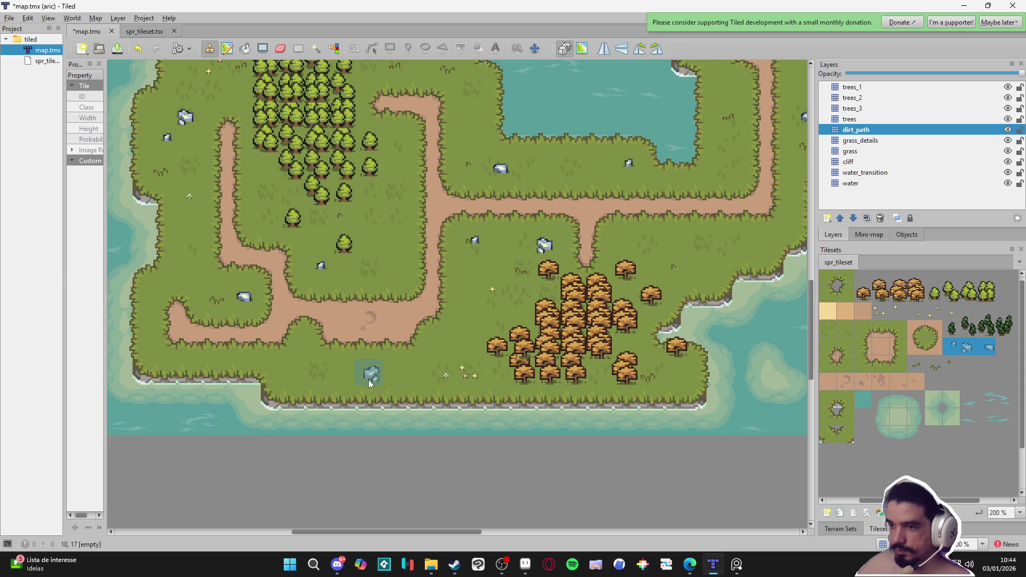
click(345, 377)
scroll(345, 377, left, 3)
click(326, 374)
scroll(453, 360, up, 7)
scroll(449, 401, right, 3)
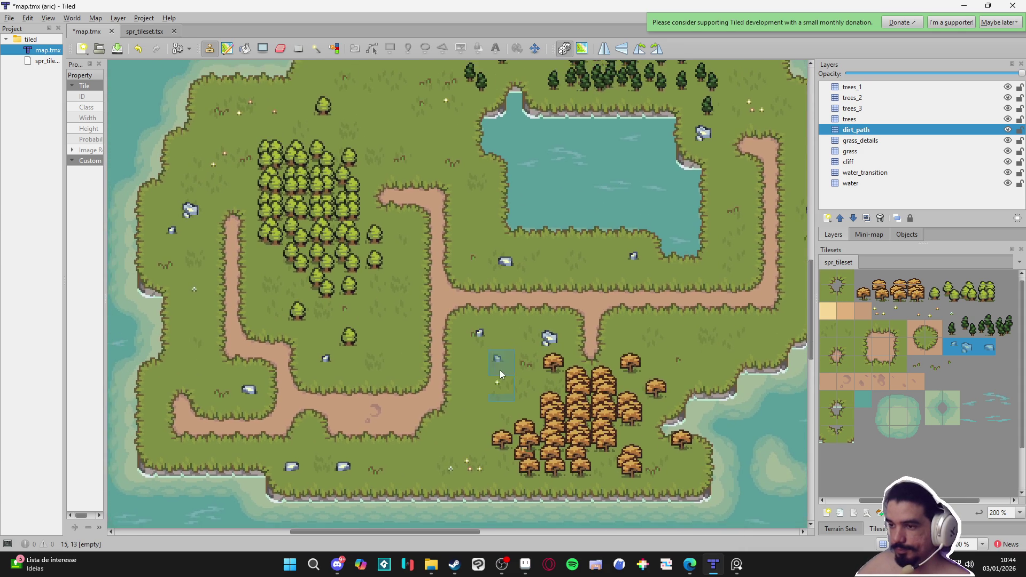
scroll(498, 379, down, 1)
scroll(498, 379, right, 1)
click(525, 564)
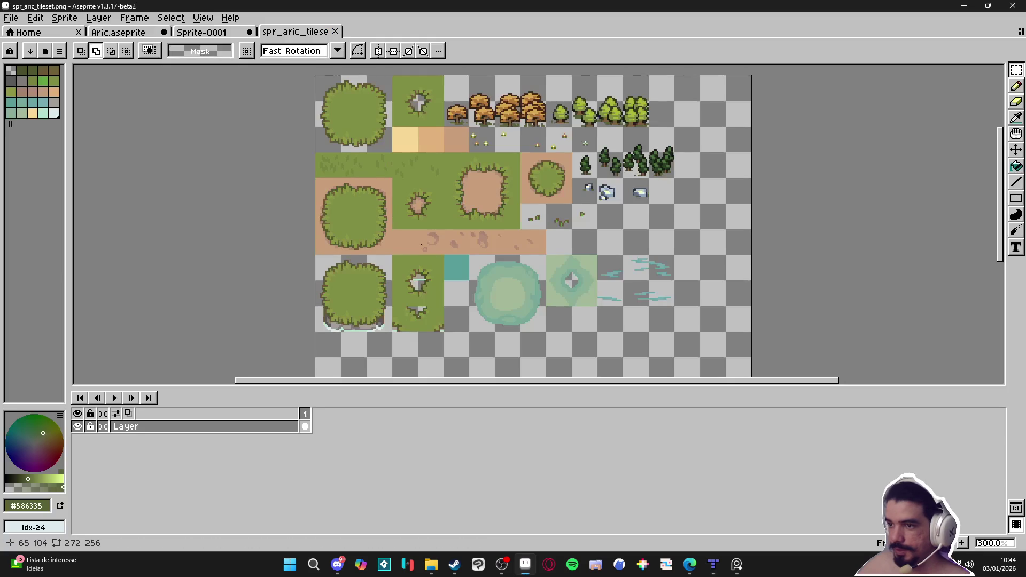
- Compare Sprite-0001 and the Aric.aseprite tilemap, then return to spr_aric_tileset
click(211, 33)
click(125, 33)
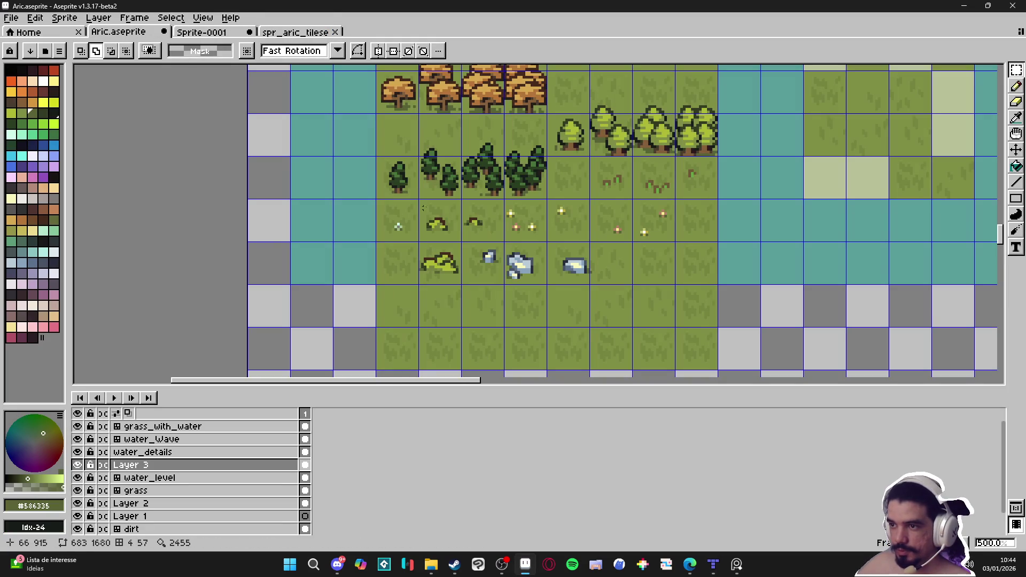
scroll(442, 269, up, 1)
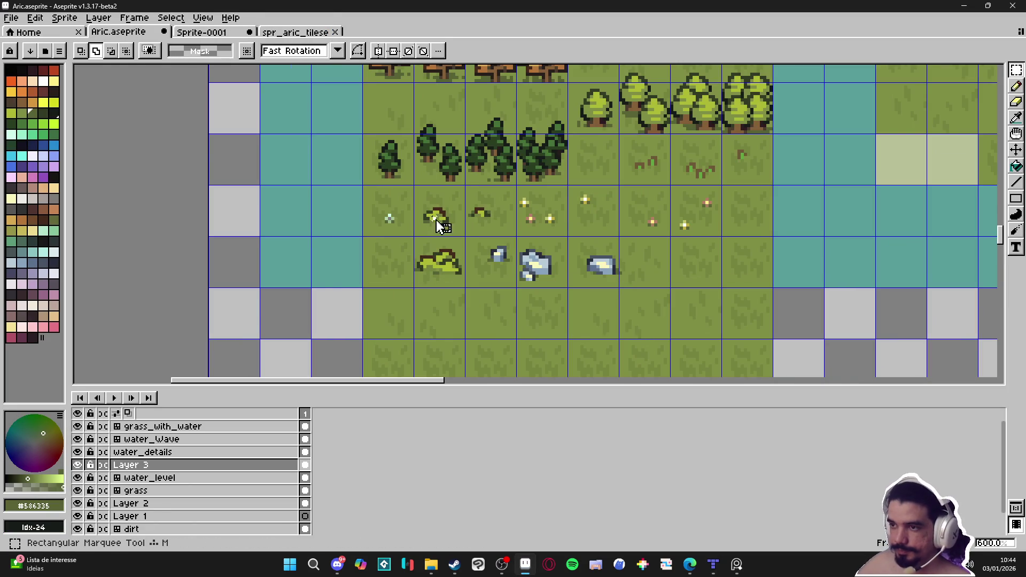
click(295, 32)
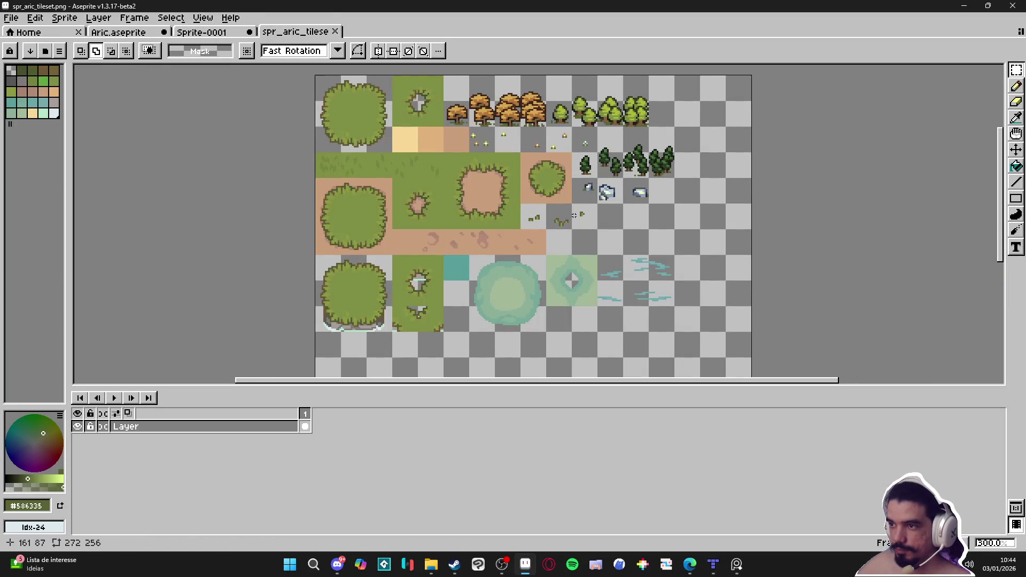
scroll(572, 214, up, 6)
- Move the small bush into its own 32x32 grid cell and save the tileset
mouse_move(572, 215)
mouse_down()
mouse_move(548, 276)
mouse_move(588, 277)
mouse_move(582, 268)
mouse_up()
key(Return)
key(ctrl+s)
scroll(583, 277, down, 4)
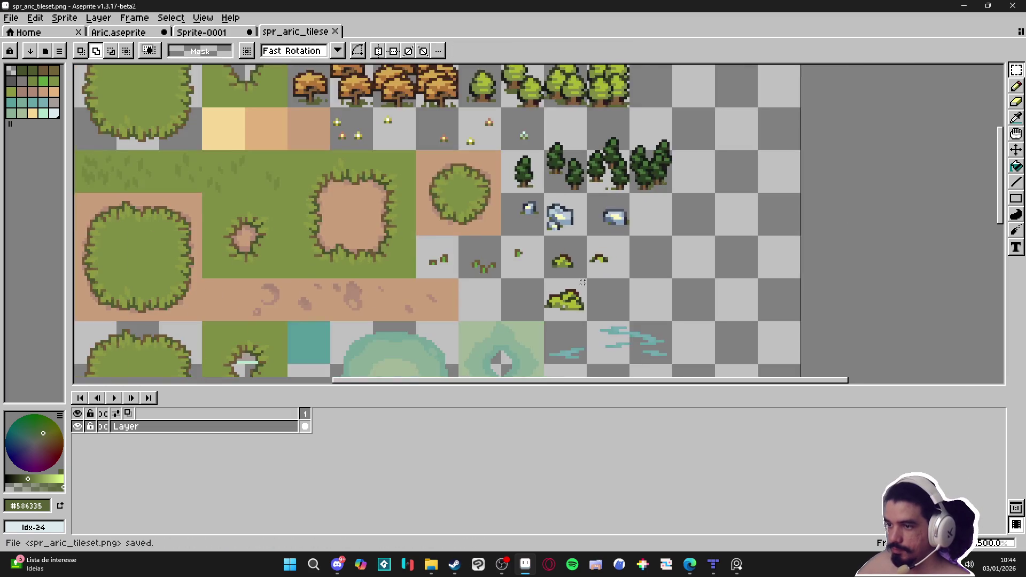
scroll(556, 252, up, 7)
- Fill the bush's empty gap pixel with olive sampled from the bush itself
key(b)
alt+click(553, 257)
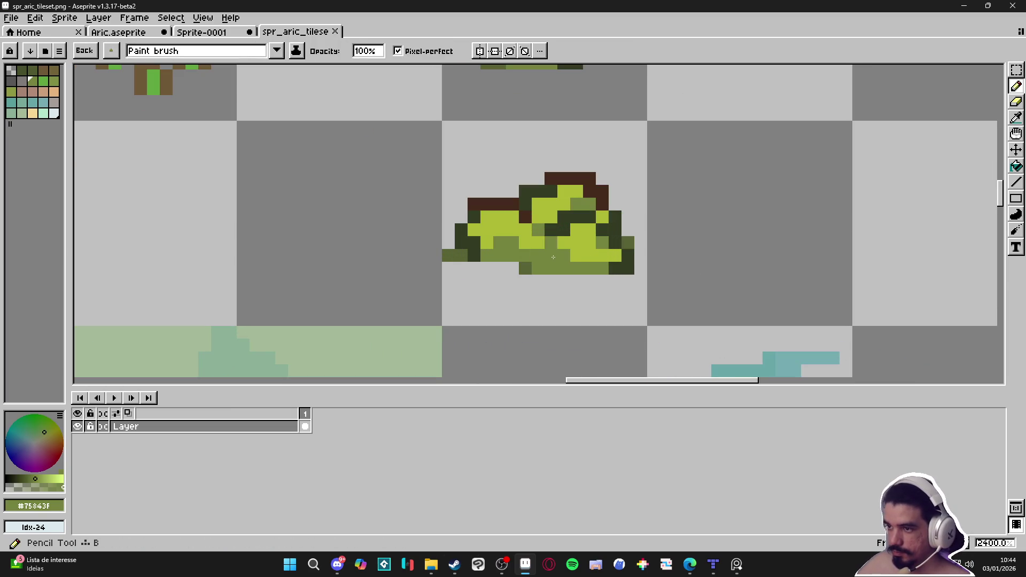
click(539, 261)
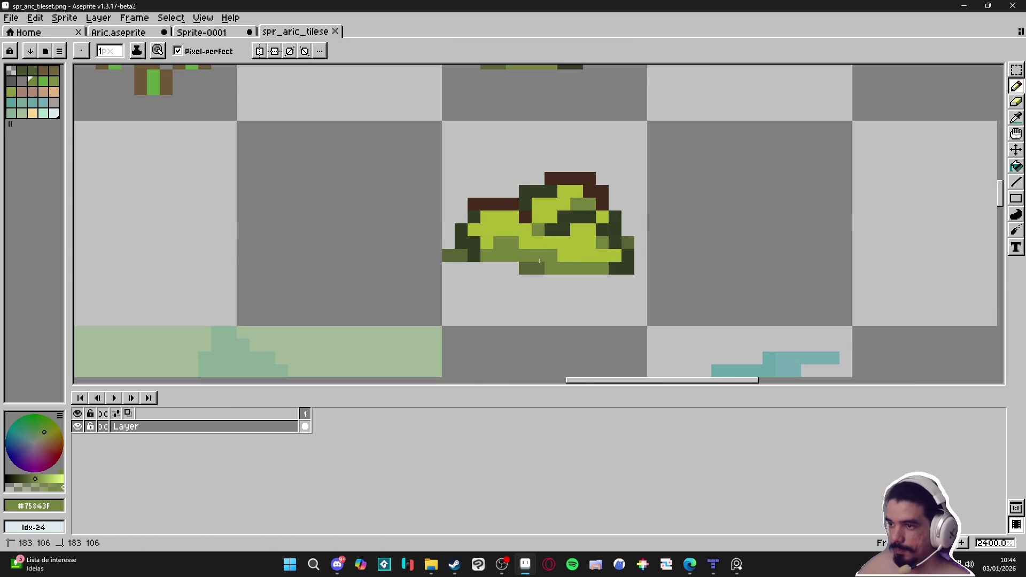
scroll(541, 264, down, 6)
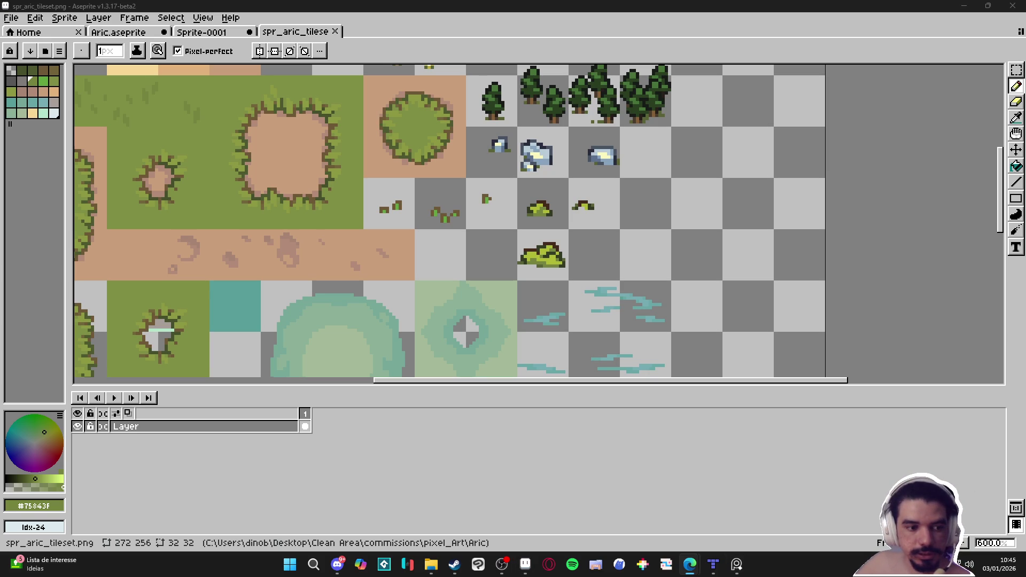
scroll(513, 278, down, 2)
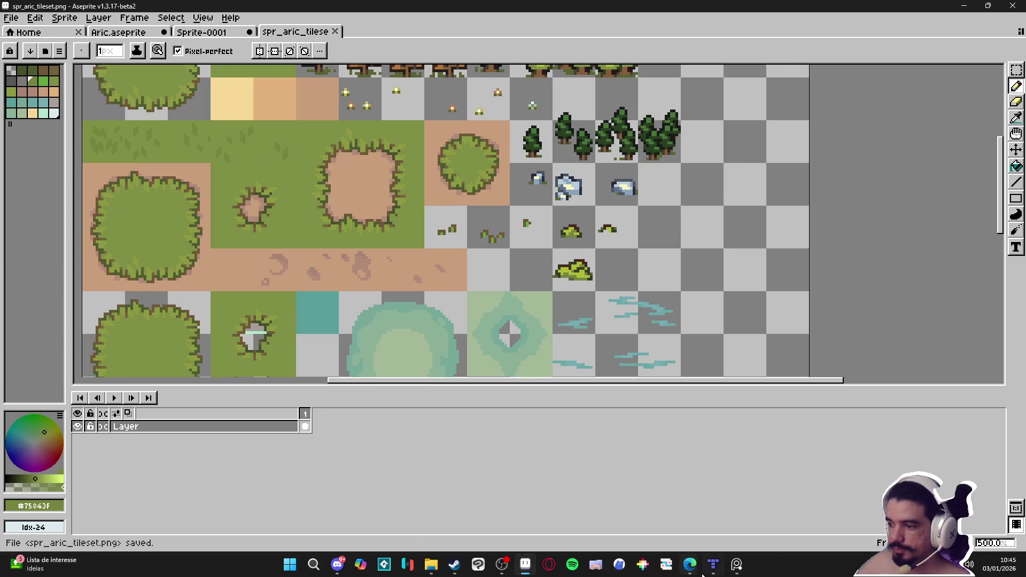
click(713, 564)
- Pick the grass-tuft and bush tiles together and stamp several bushes north of the lower path
scroll(681, 316, up, 2)
scroll(680, 315, right, 1)
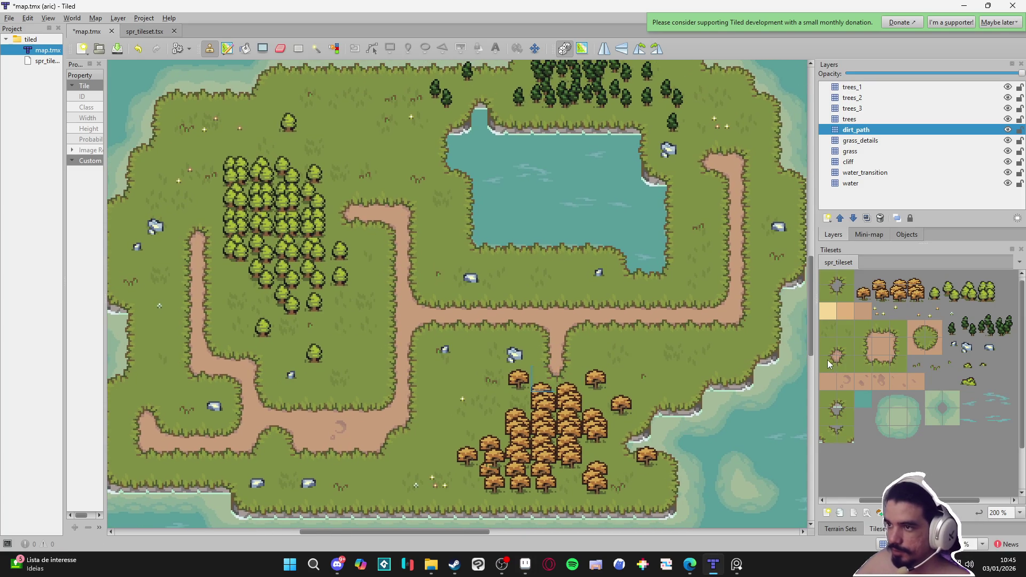
scroll(680, 315, left, 1)
drag(975, 368, 985, 366)
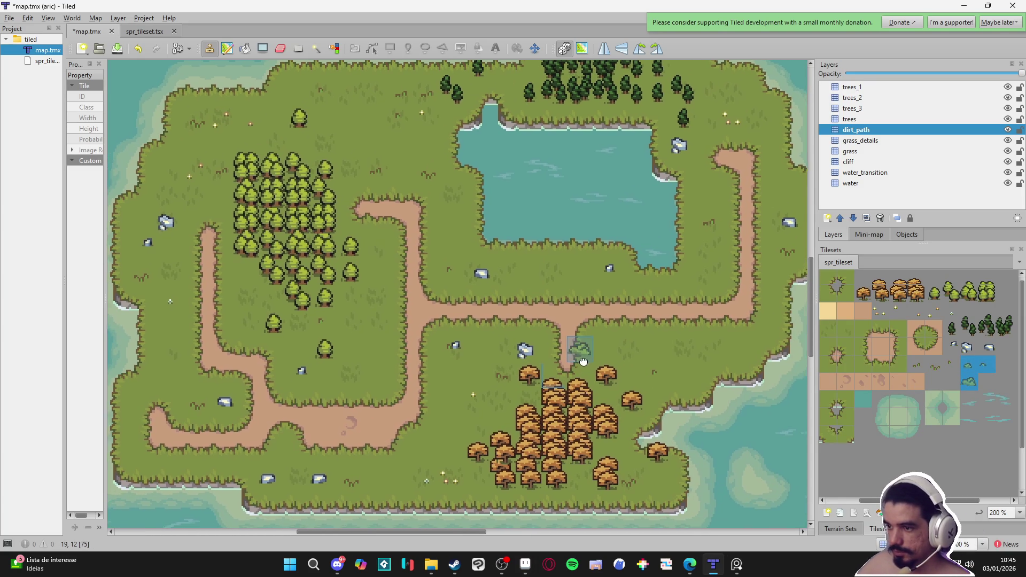
scroll(511, 390, down, 1)
scroll(511, 390, left, 1)
click(406, 463)
click(432, 444)
scroll(382, 401, up, 1)
scroll(382, 401, left, 1)
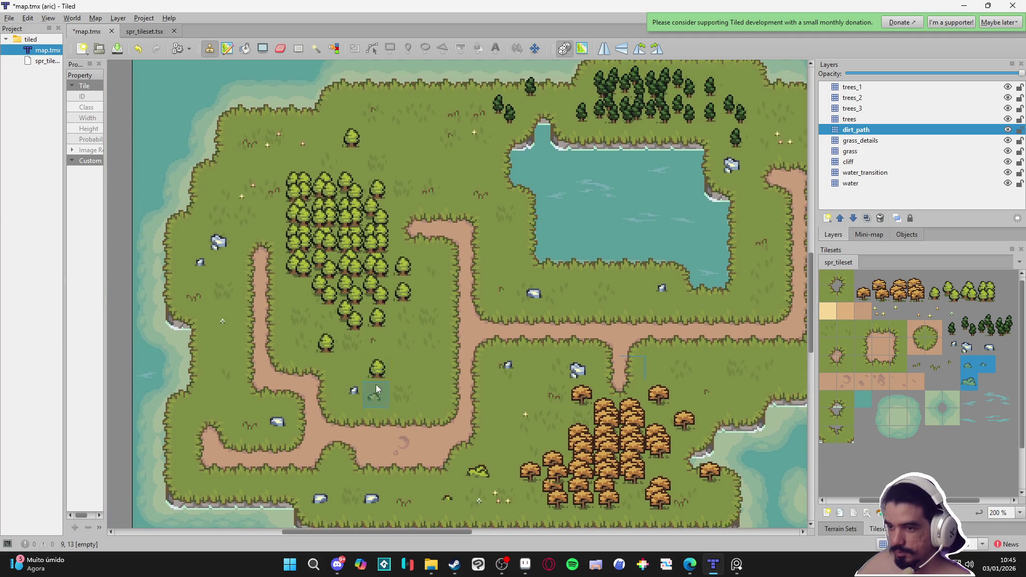
click(422, 389)
click(425, 377)
- Stamp more bushes and grass clumps on the left and upper grass, below the pond and beside the dirt path
scroll(406, 347, left, 1)
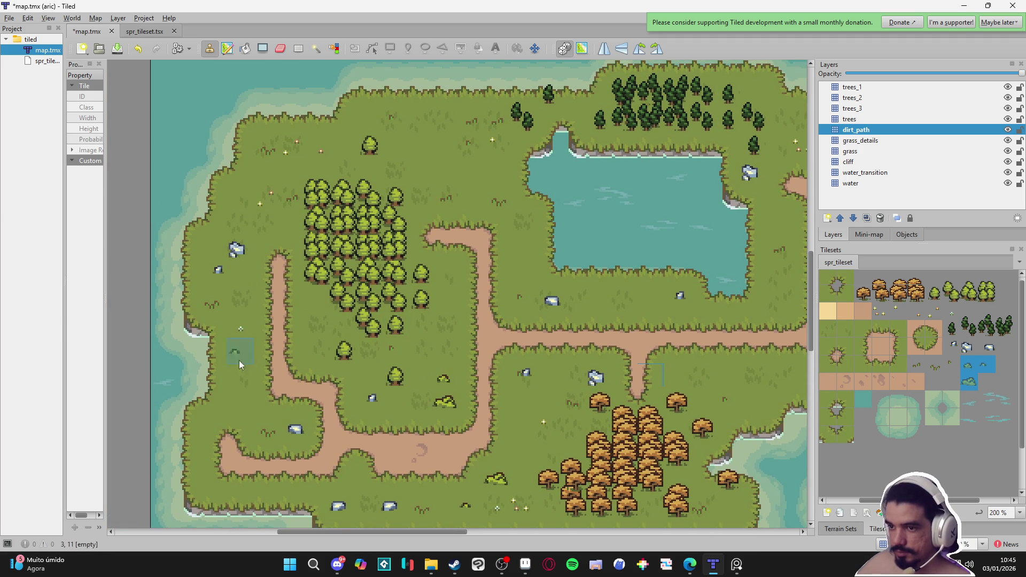
click(235, 399)
scroll(245, 379, up, 1)
scroll(244, 380, right, 1)
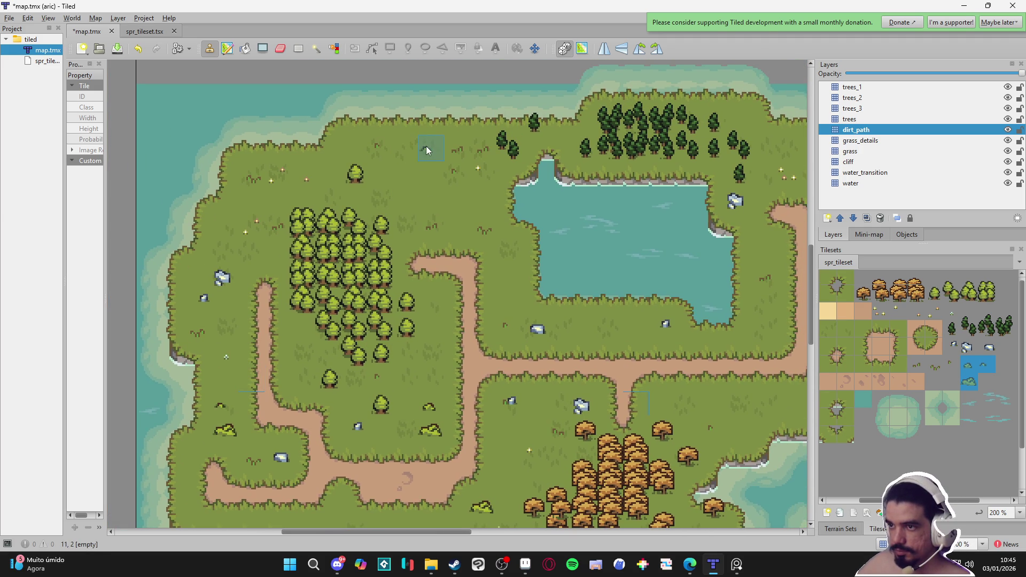
click(484, 227)
scroll(486, 230, right, 1)
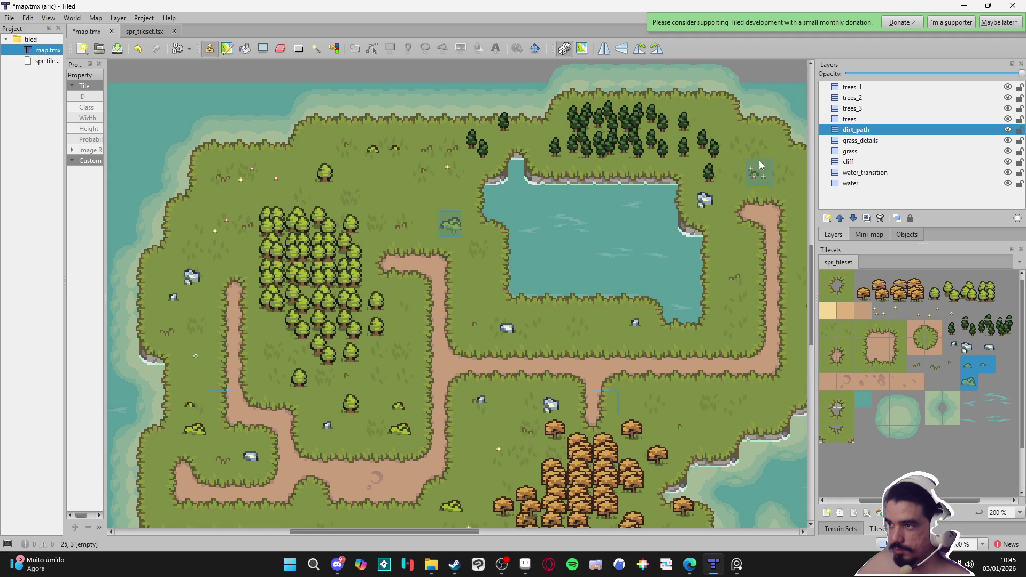
scroll(767, 145, right, 3)
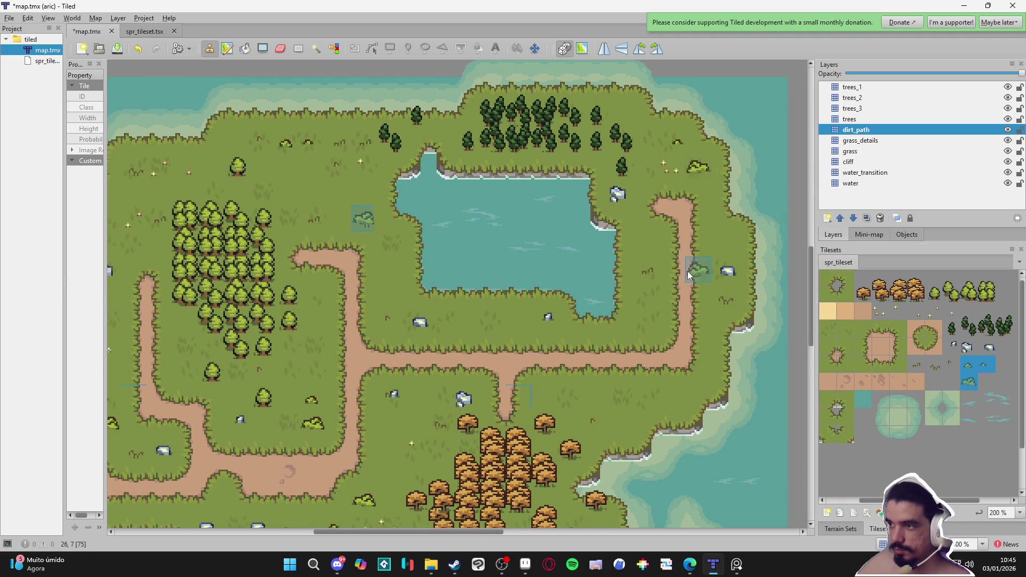
scroll(691, 267, down, 2)
click(508, 265)
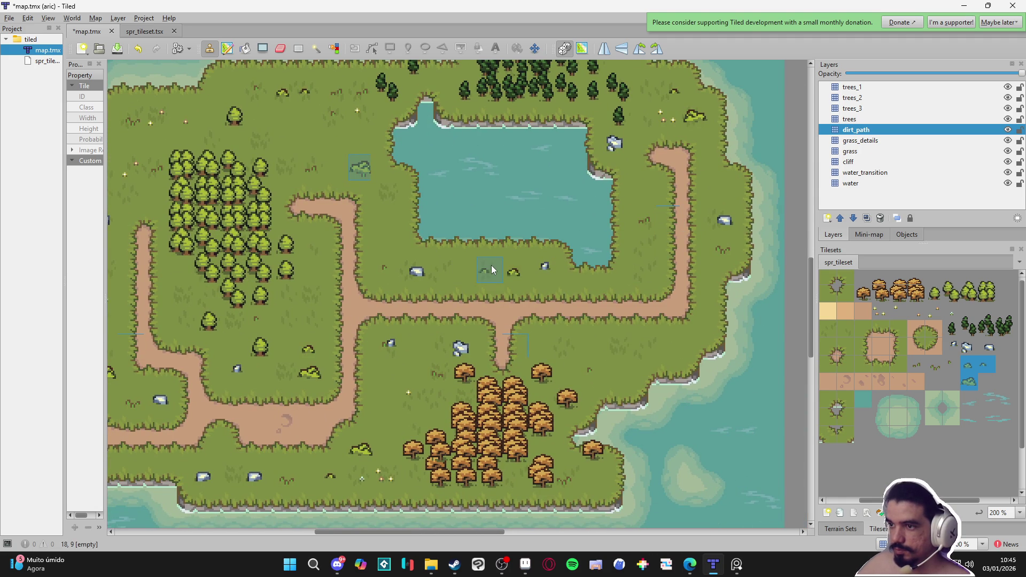
click(616, 343)
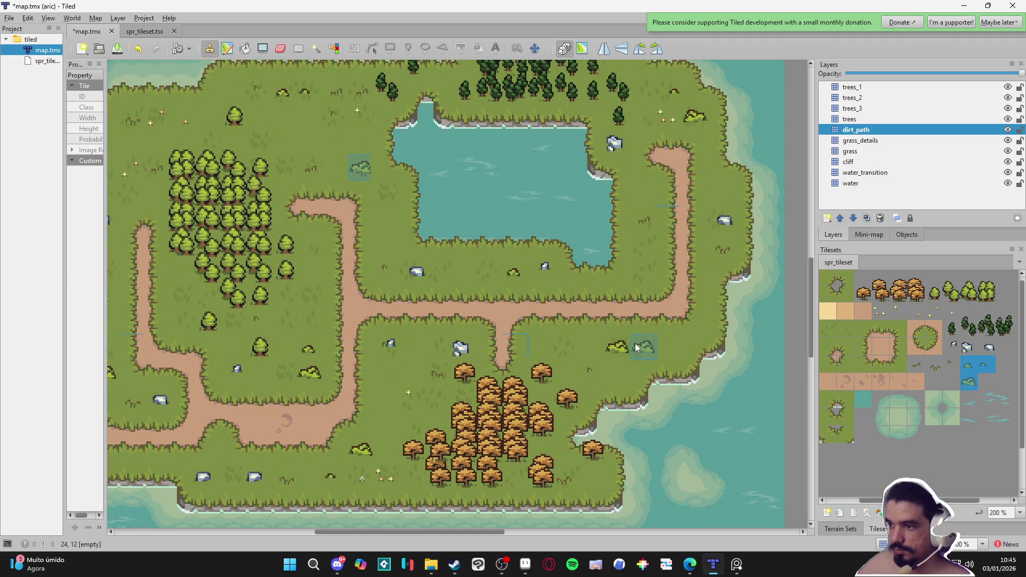
scroll(506, 418, left, 1)
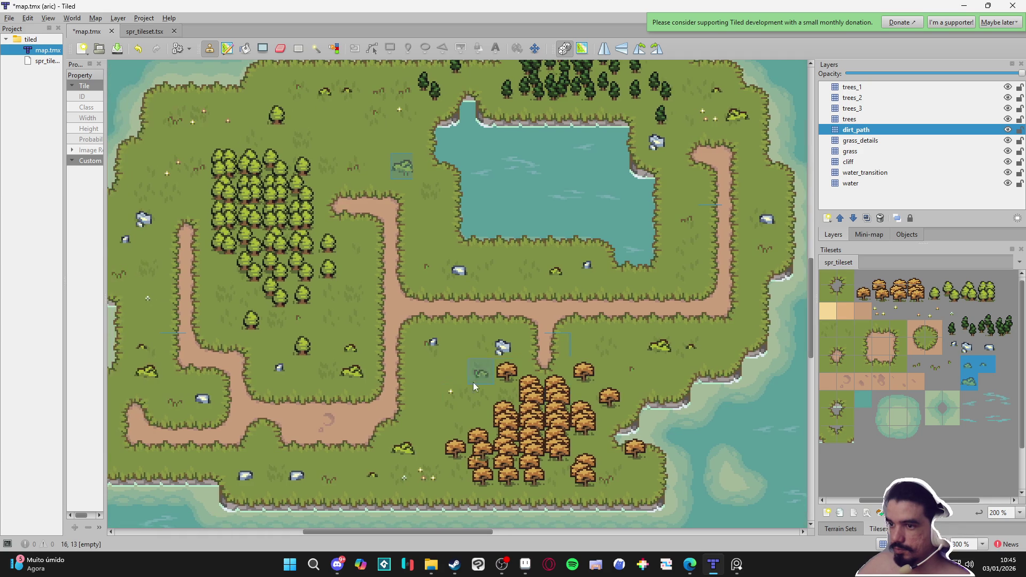
scroll(540, 400, left, 1)
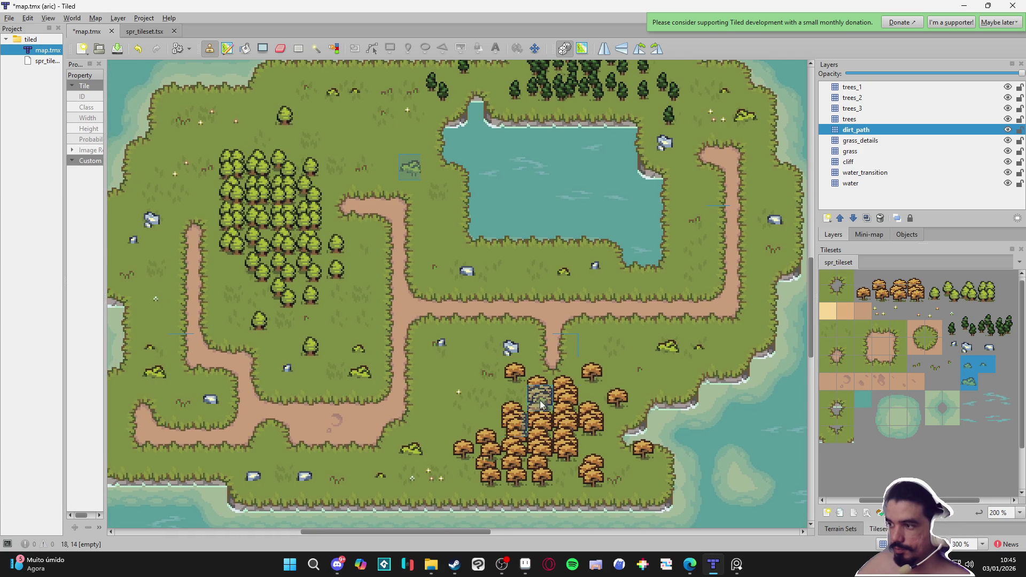
click(877, 120)
click(935, 294)
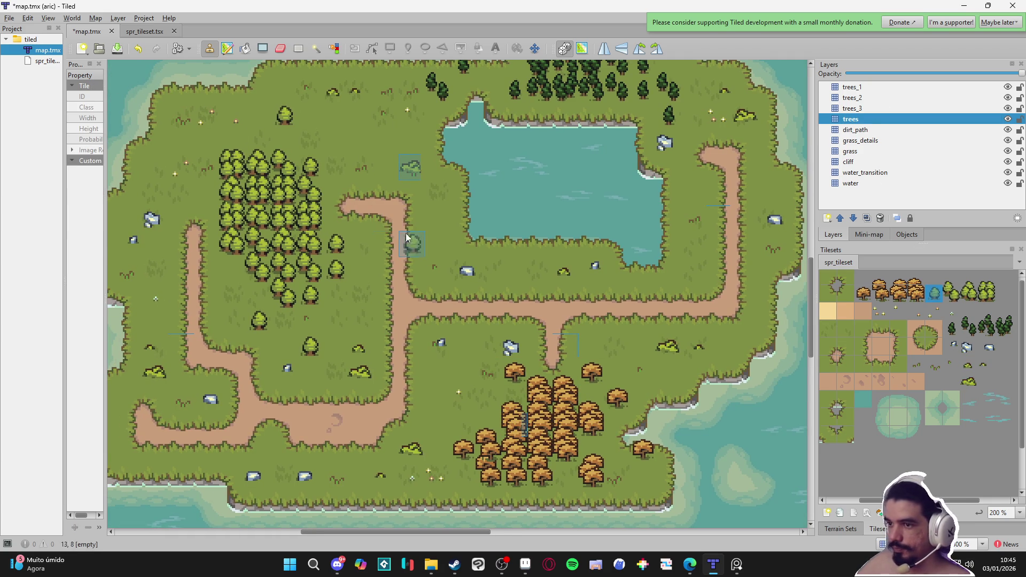
scroll(238, 199, left, 1)
scroll(238, 198, left, 2)
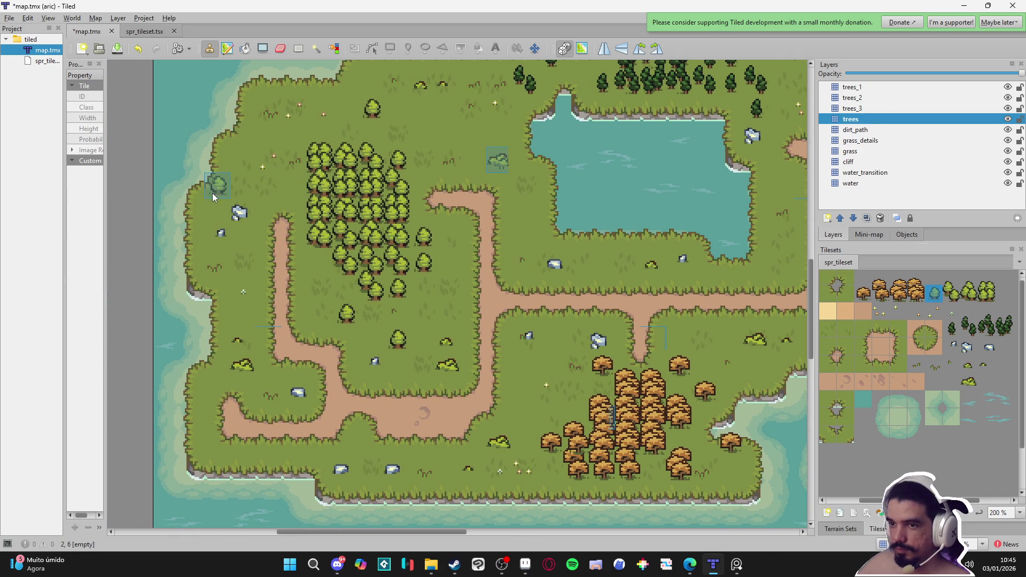
scroll(522, 286, down, 2)
scroll(522, 287, right, 1)
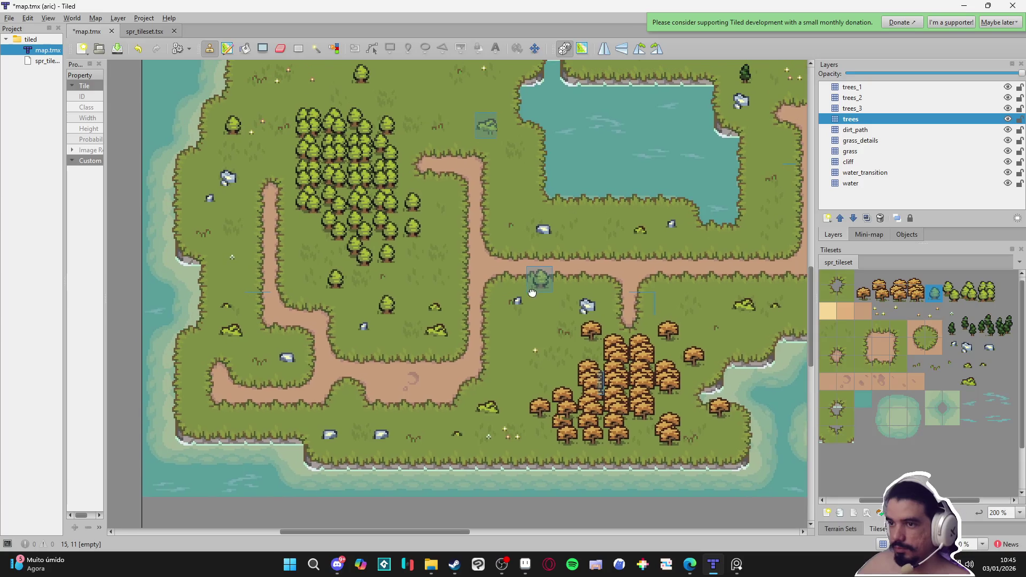
click(955, 334)
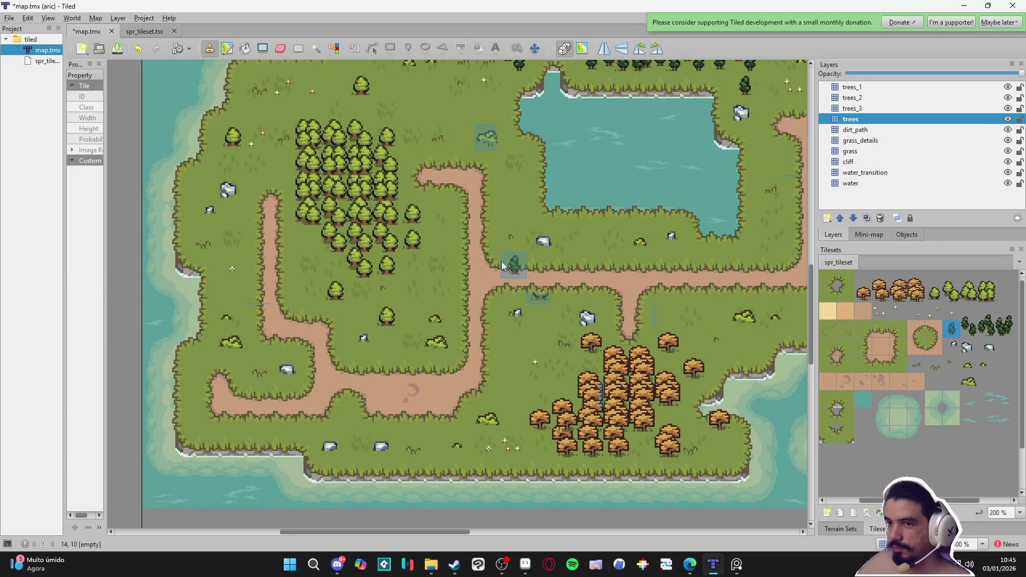
scroll(501, 262, up, 3)
scroll(649, 243, right, 2)
scroll(701, 300, right, 1)
click(704, 309)
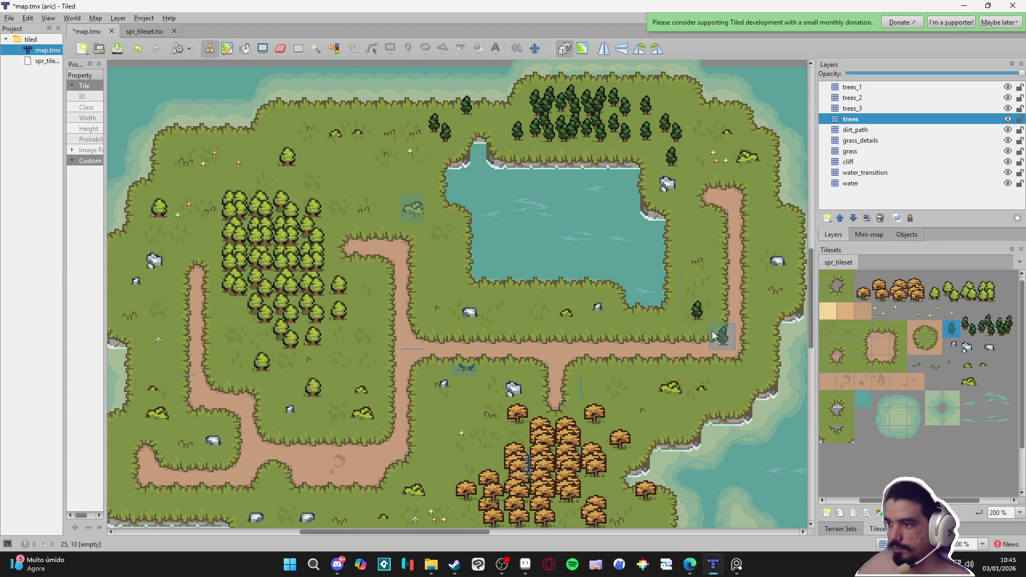
scroll(673, 406, down, 2)
scroll(673, 406, left, 1)
scroll(595, 342, up, 1)
scroll(595, 342, right, 1)
key(ctrl+s)
scroll(558, 338, down, 2)
scroll(579, 333, up, 2)
drag(576, 336, 577, 317)
scroll(564, 314, down, 1)
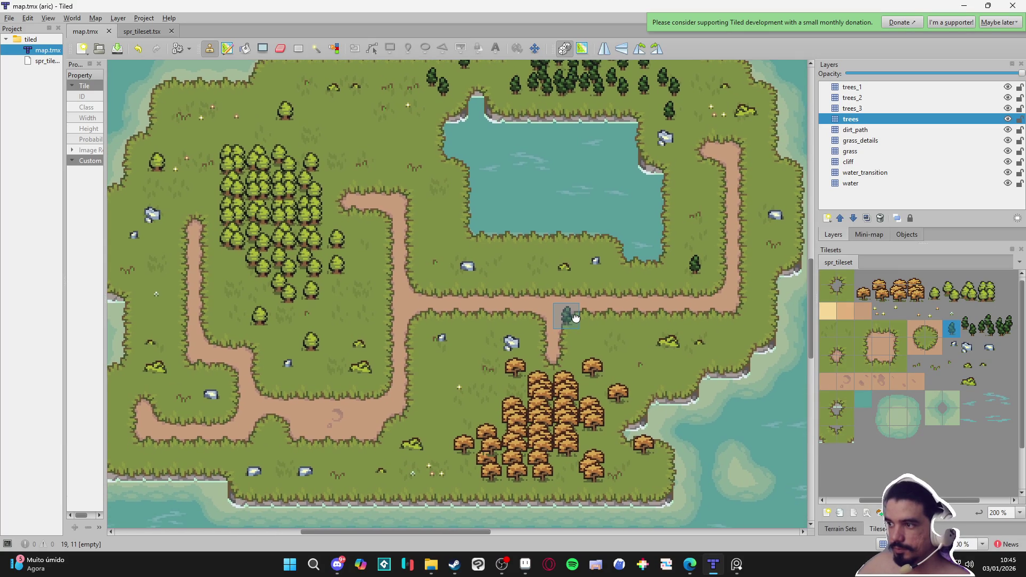
scroll(565, 315, up, 1)
drag(546, 302, 556, 305)
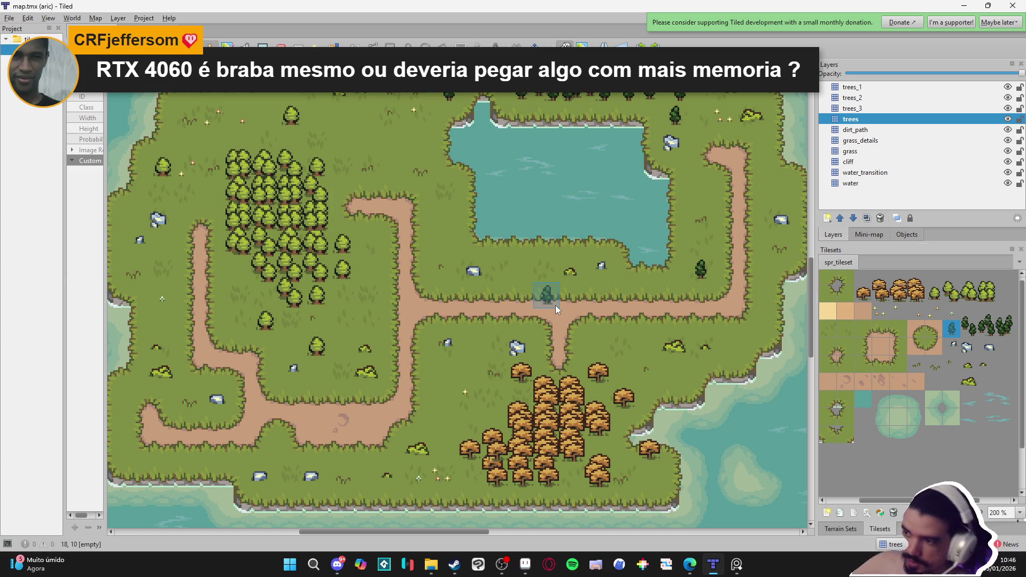
click(463, 570)
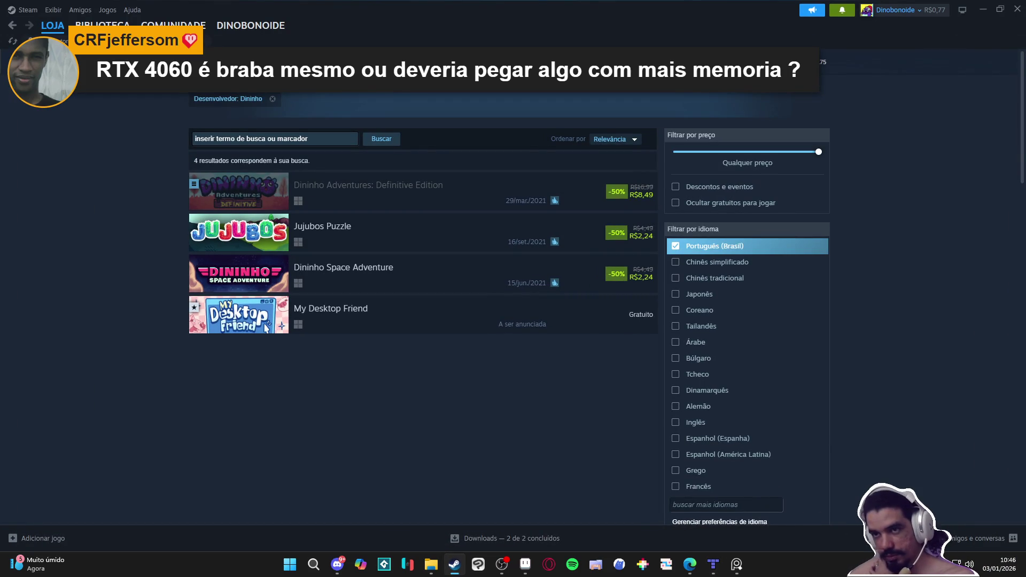
click(102, 25)
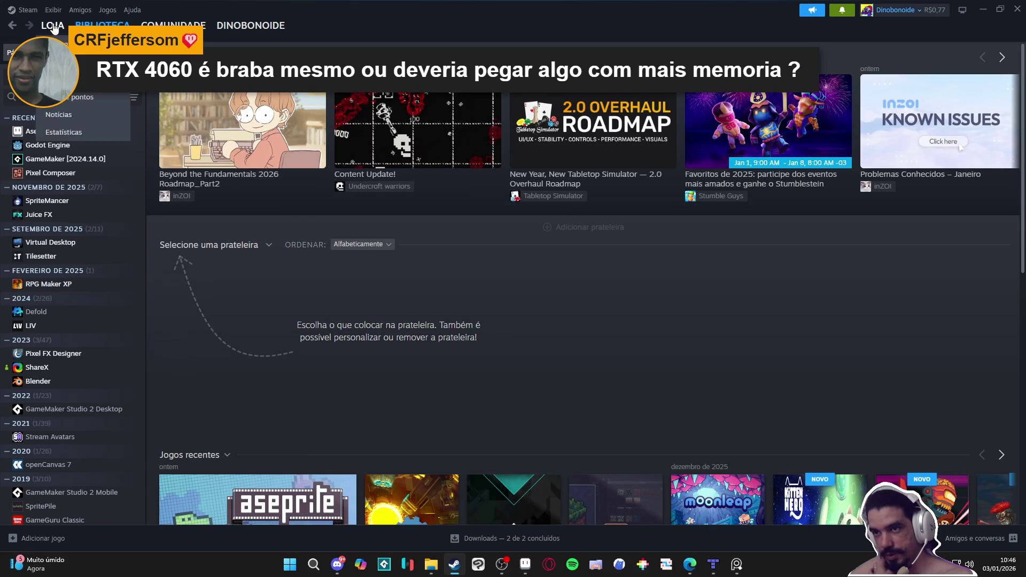
click(53, 27)
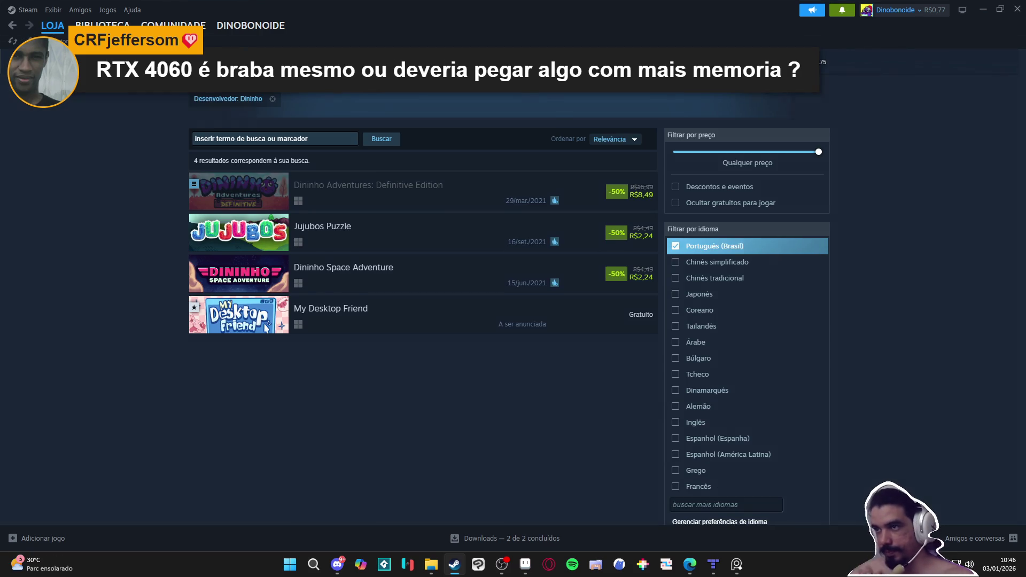
click(628, 81)
text(inzoi)
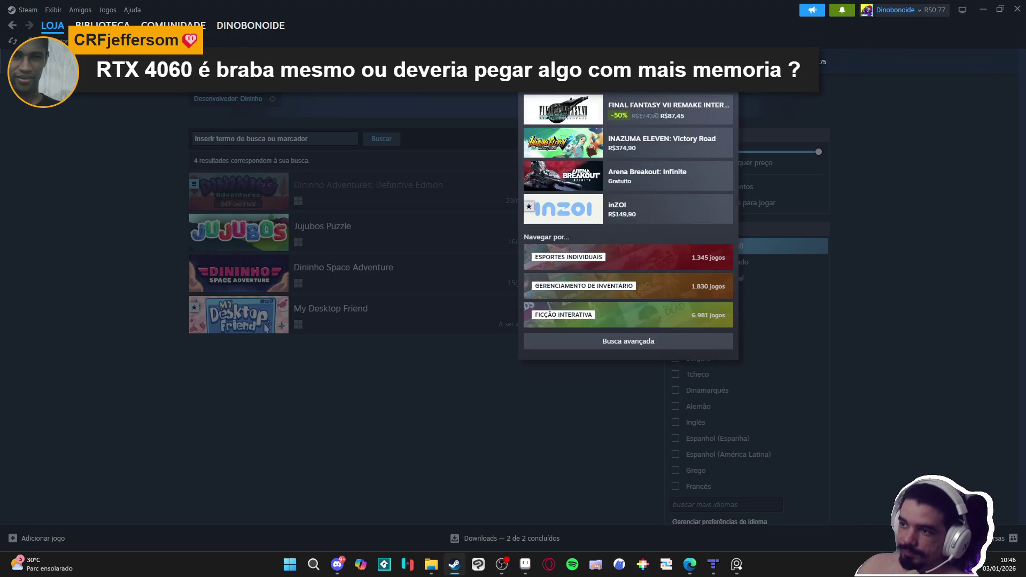
click(630, 118)
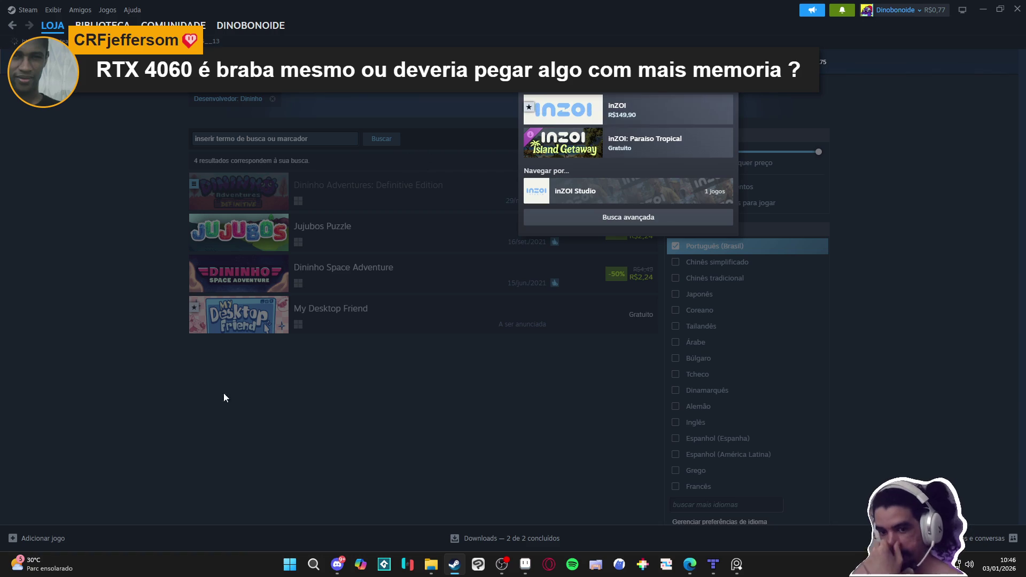
scroll(197, 351, down, 5)
scroll(196, 351, down, 20)
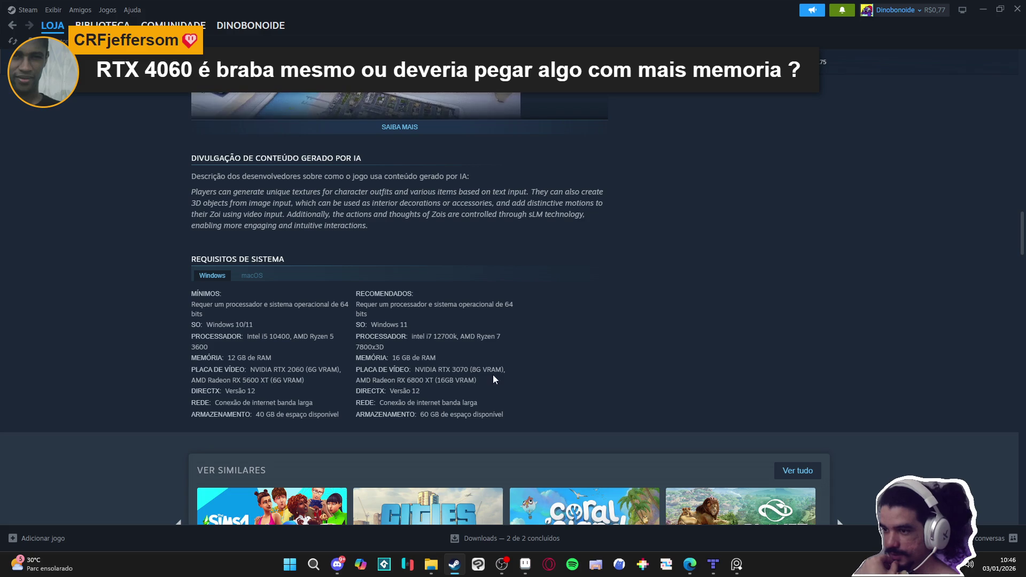
scroll(512, 377, up, 5)
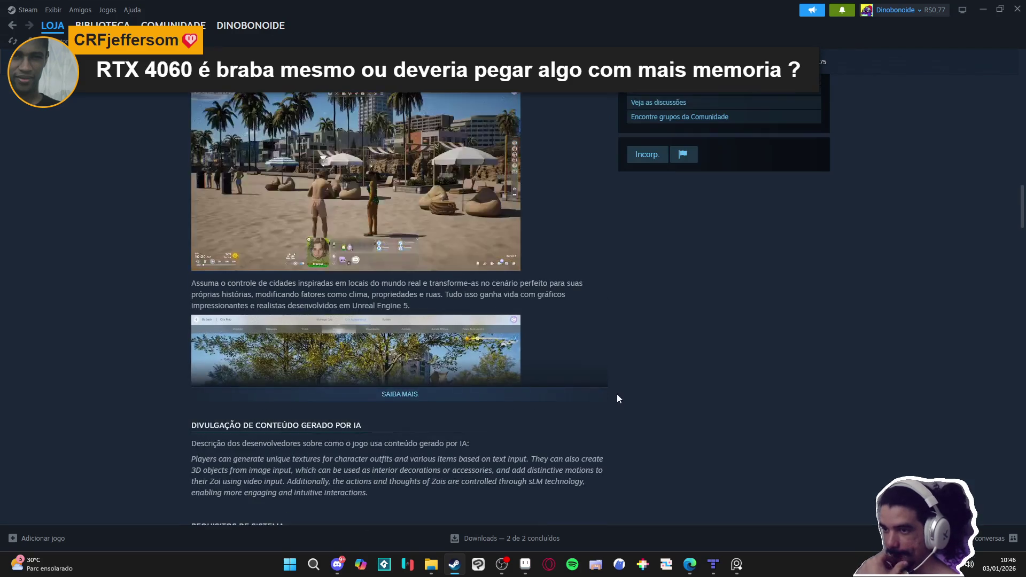
scroll(617, 400, up, 7)
scroll(614, 427, down, 5)
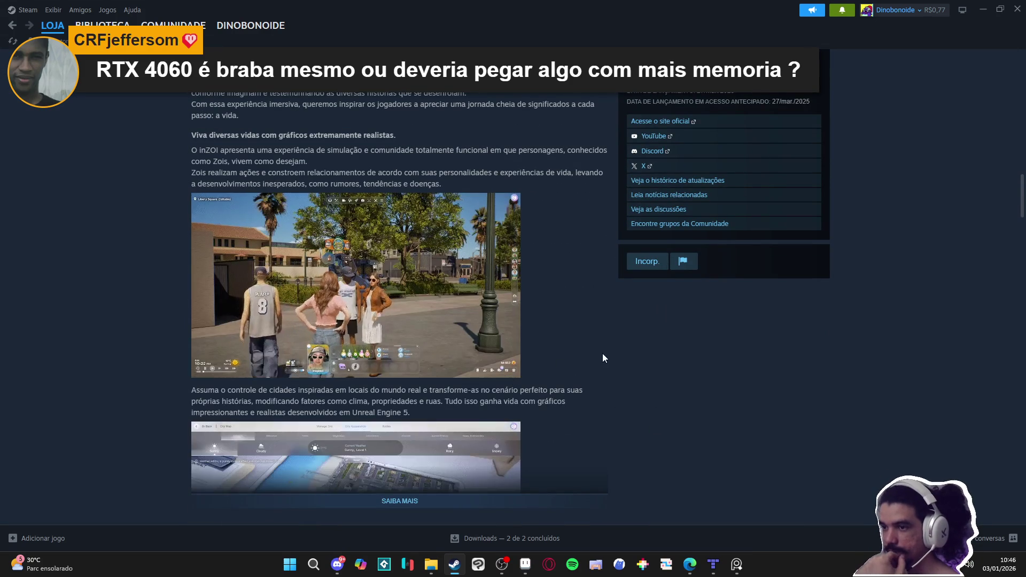
scroll(620, 349, up, 2)
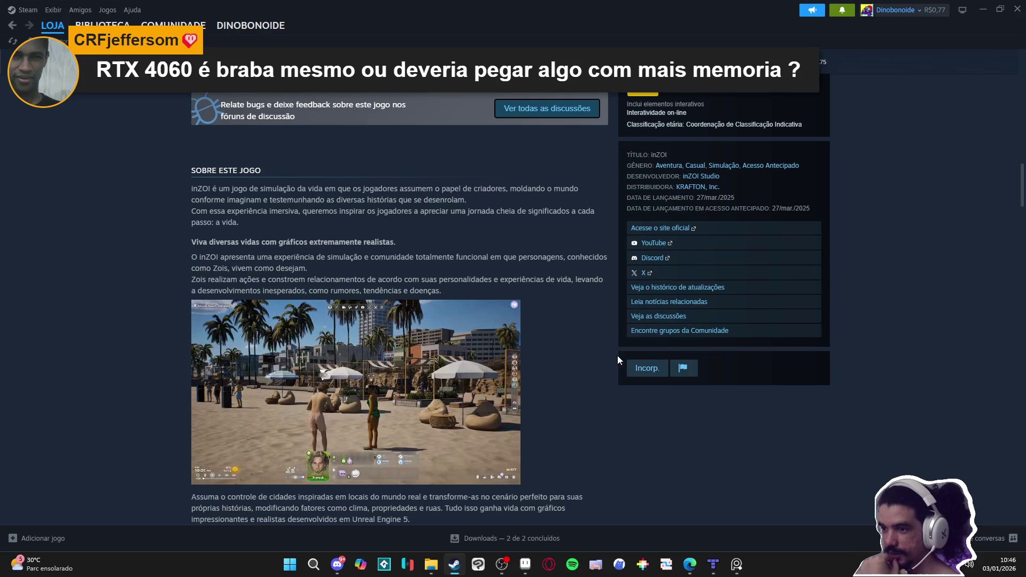
mouse_move(508, 412)
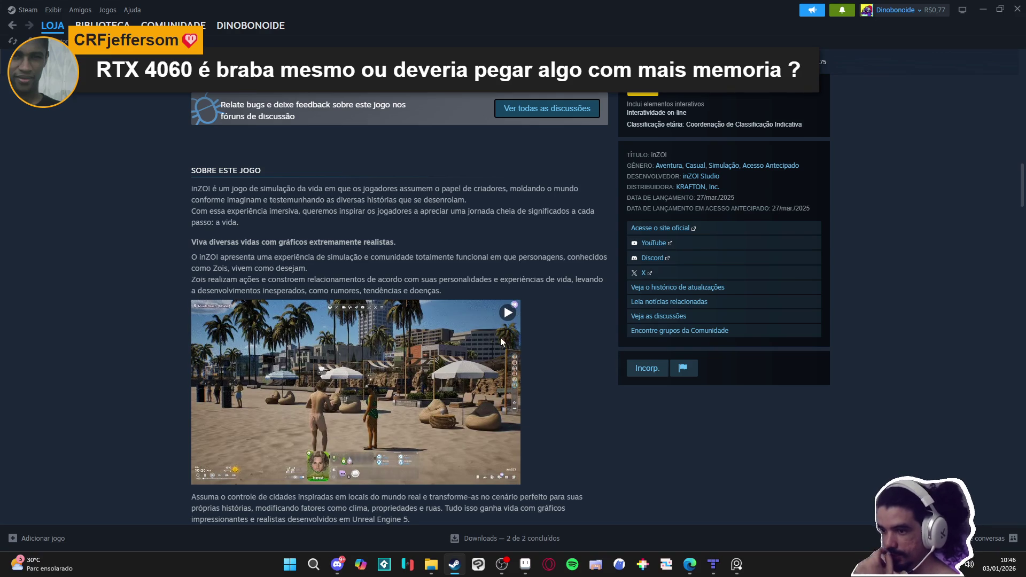
click(508, 315)
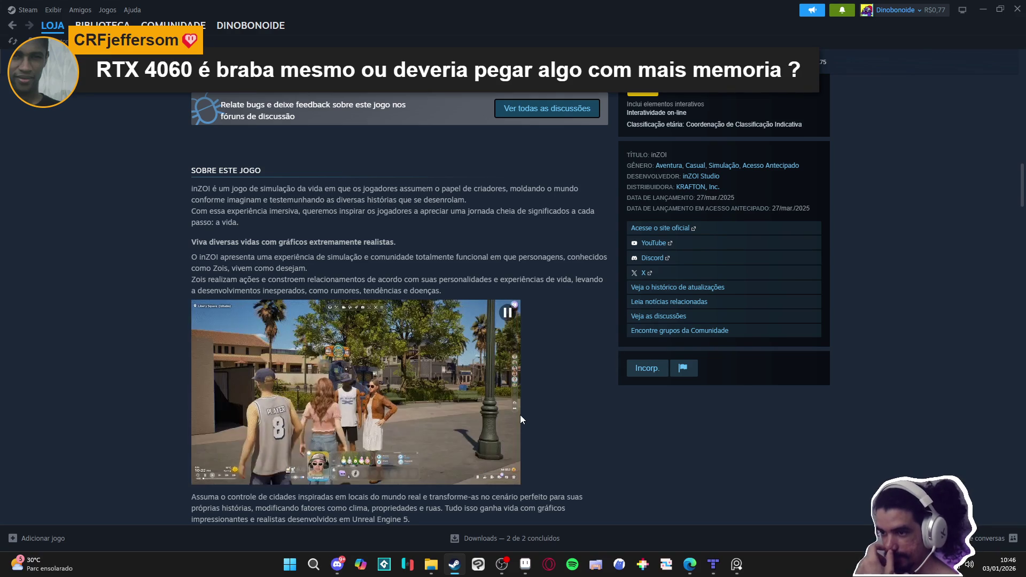
scroll(526, 411, up, 15)
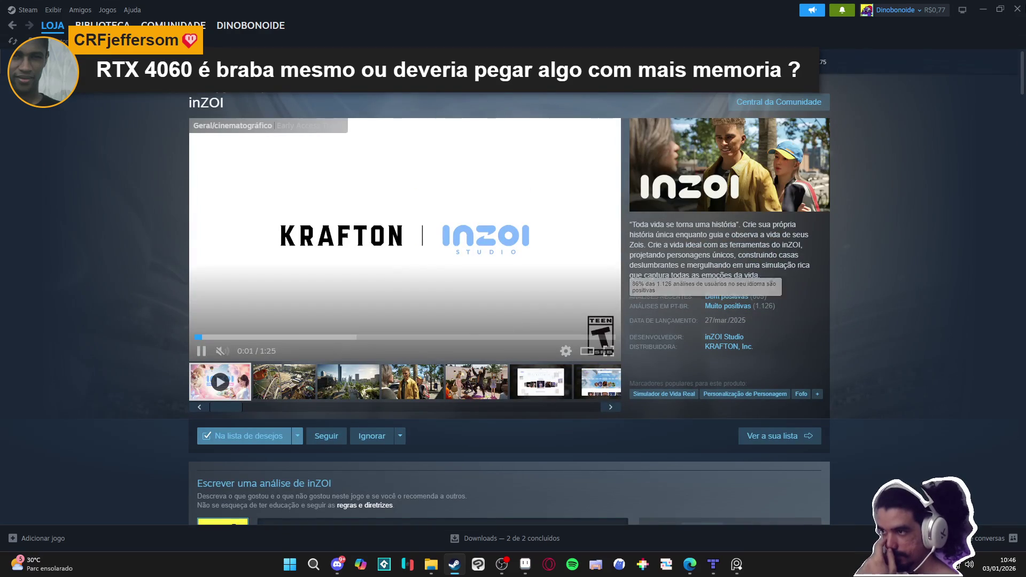
key(alt+Tab)
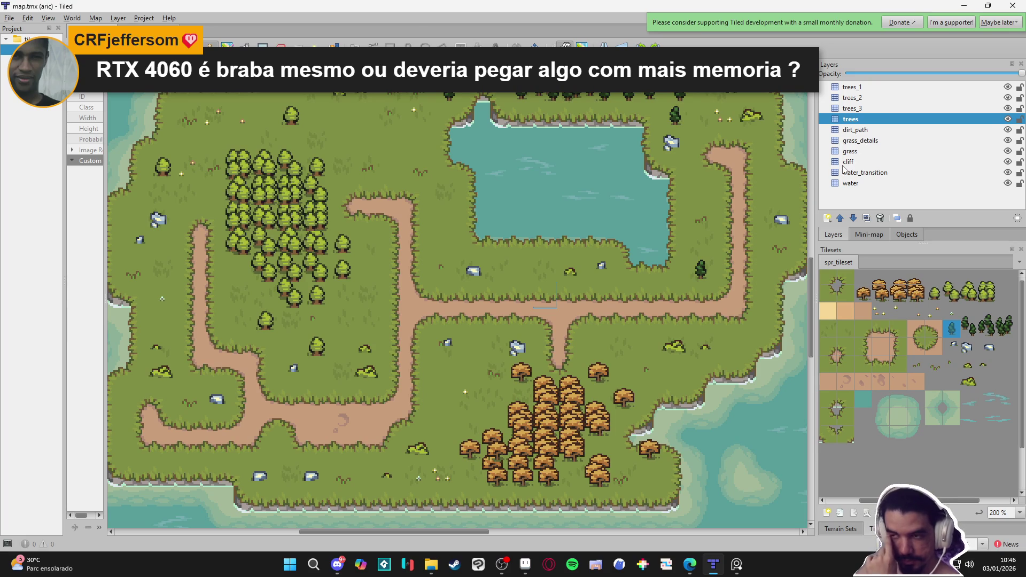
- Snip a screenshot of the whole visible island map view with Win+Shift+S
scroll(672, 294, up, 2)
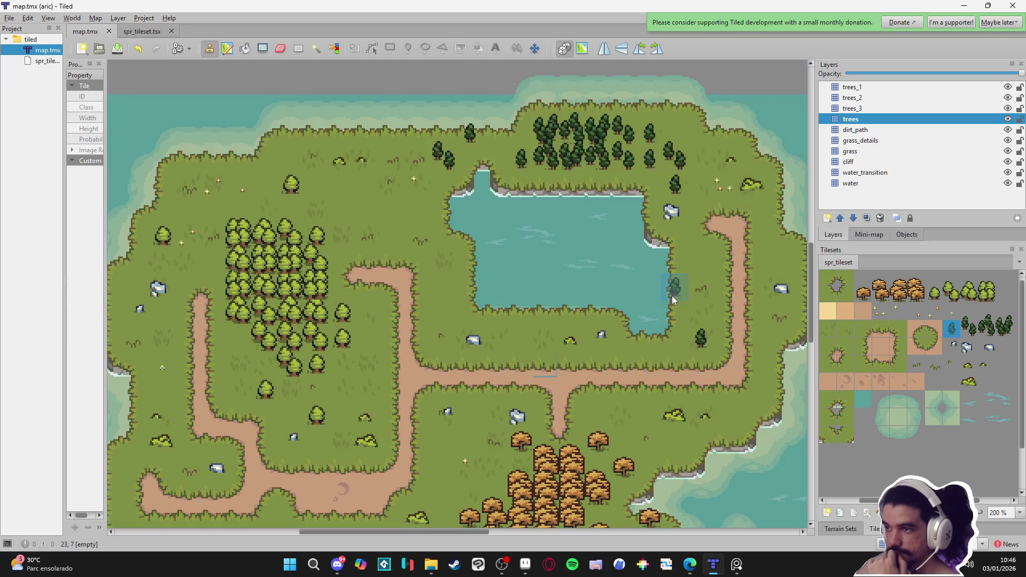
scroll(671, 310, down, 2)
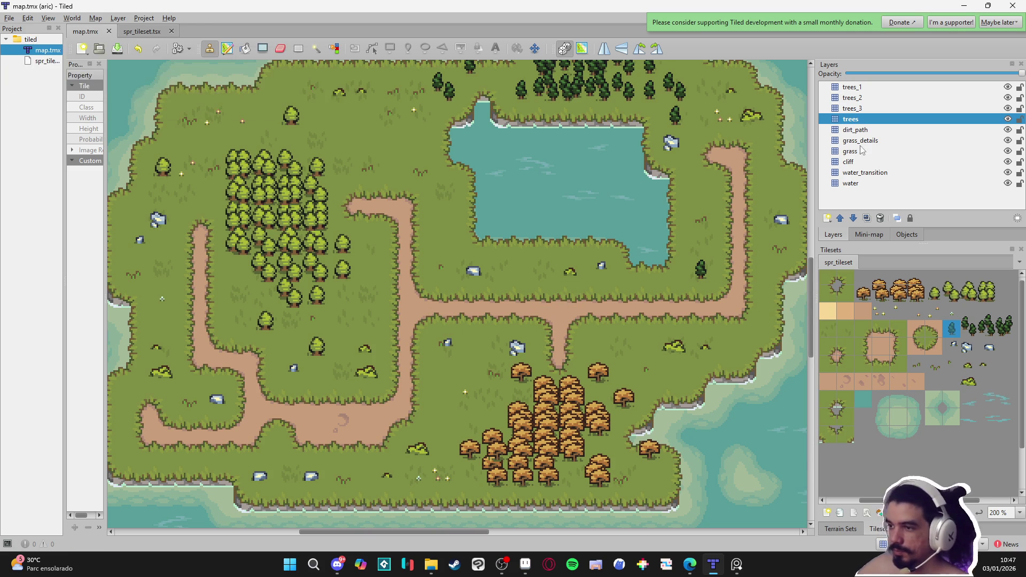
key(super+shift+s)
mouse_move(108, 61)
mouse_down()
mouse_move(205, 136)
mouse_move(808, 507)
mouse_move(803, 527)
mouse_up()
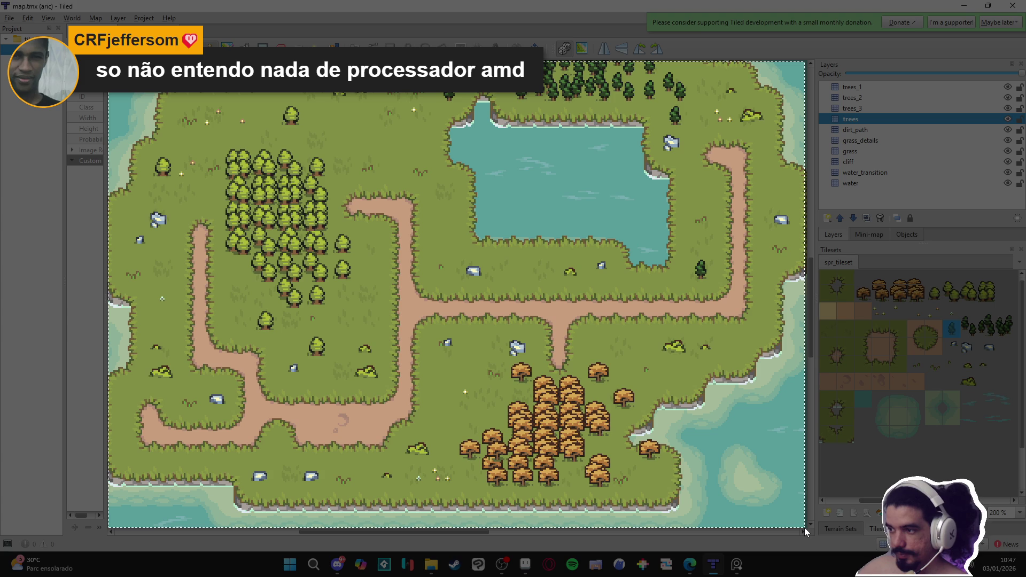
drag(804, 528, 806, 527)
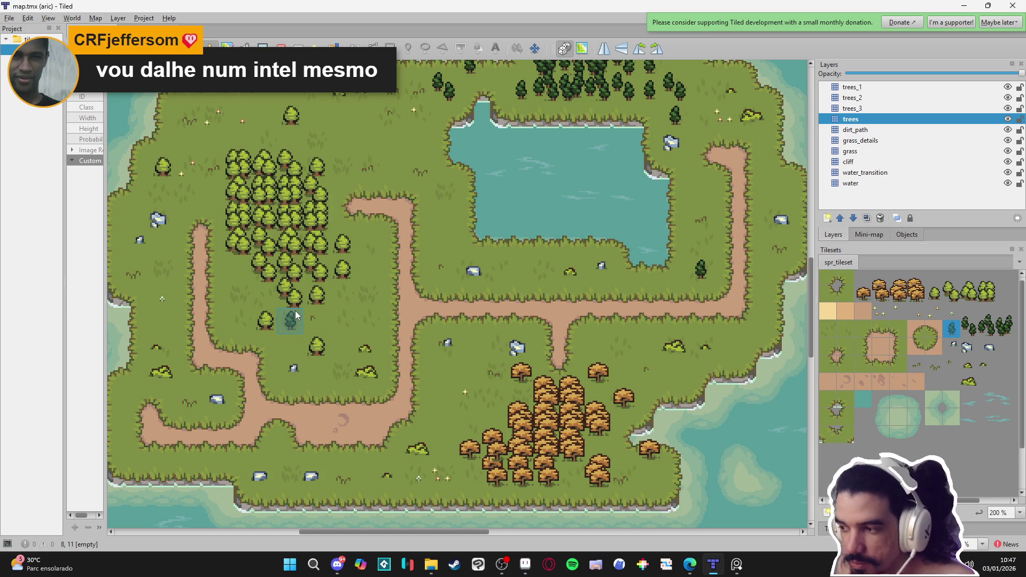
- Stamp a tree tile on the grass, then minimize Tiled so Aseprite's tileset shows in front
click(314, 303)
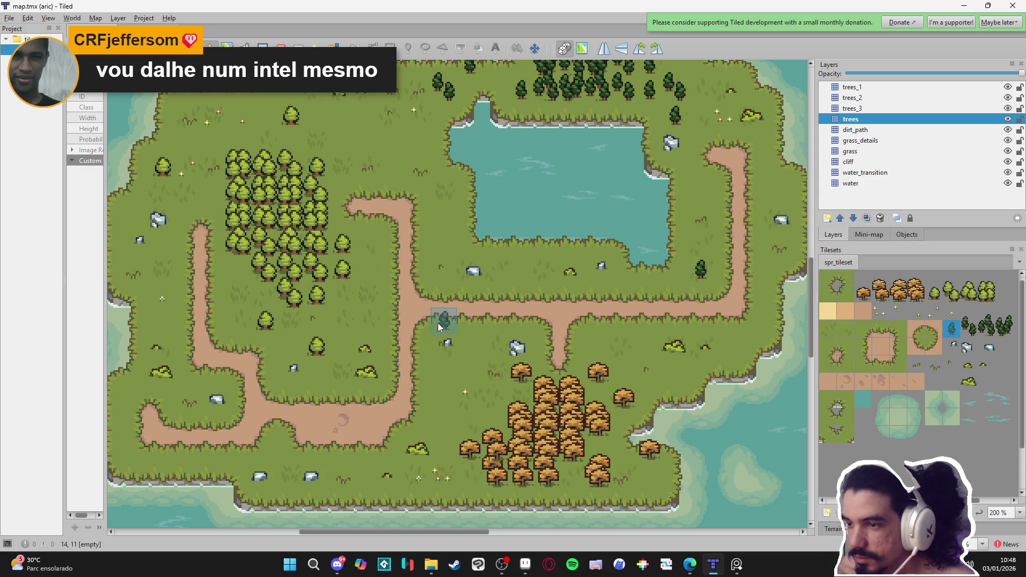
key(alt+Tab)
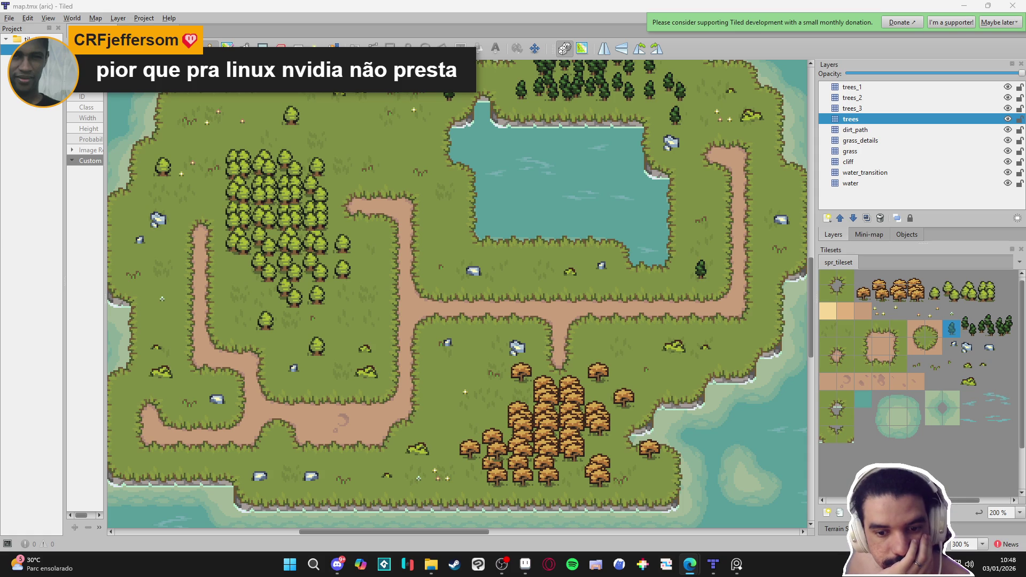
click(551, 7)
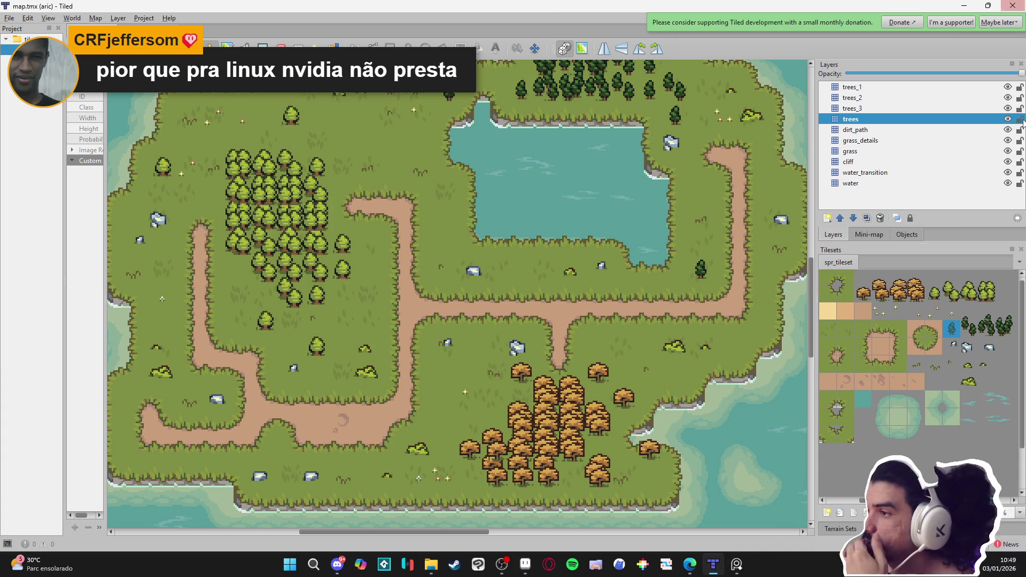
click(965, 5)
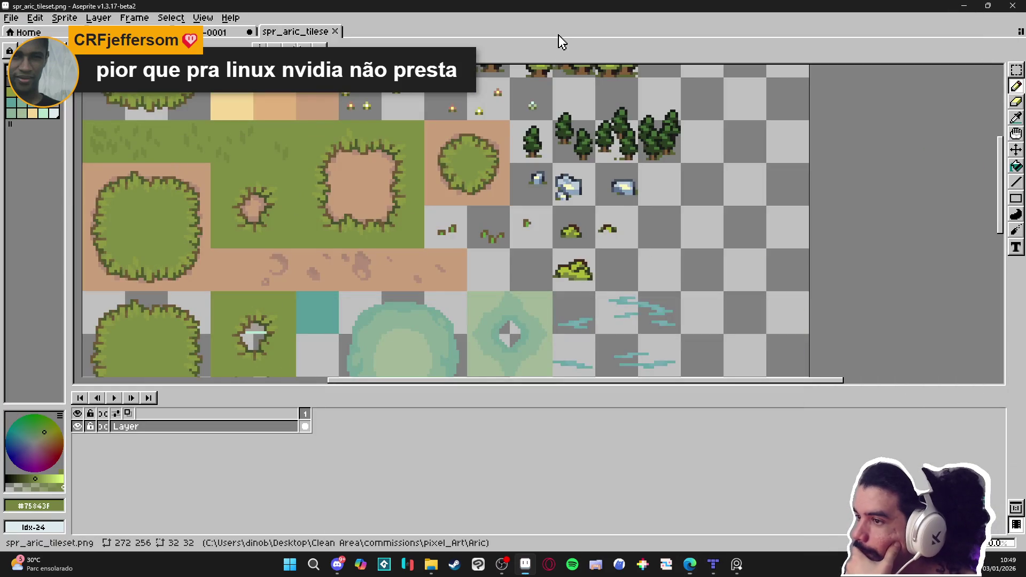
- Switch to Aric.aseprite, close the ozzy folder window and return to Aseprite
scroll(519, 320, up, 2)
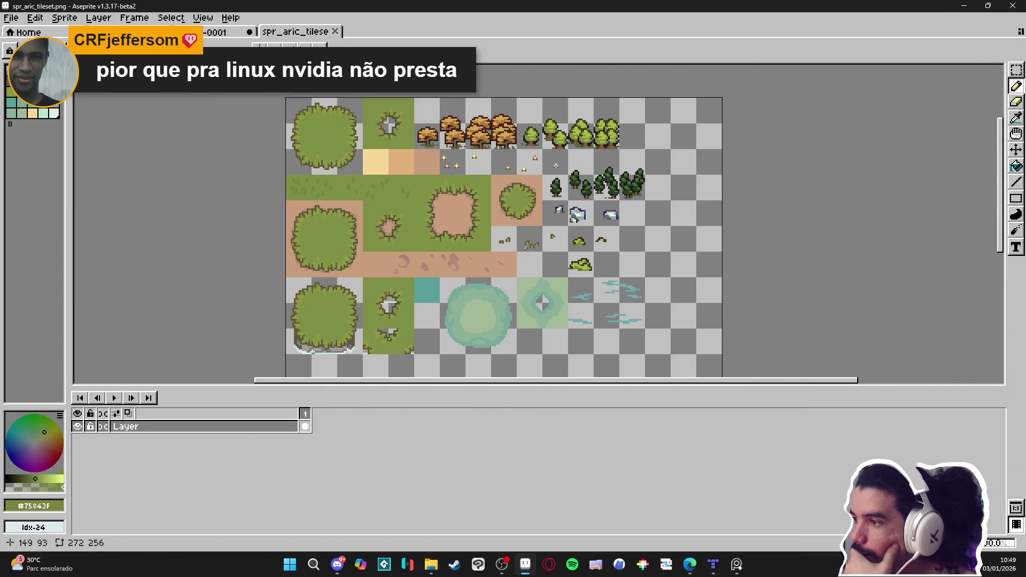
click(182, 33)
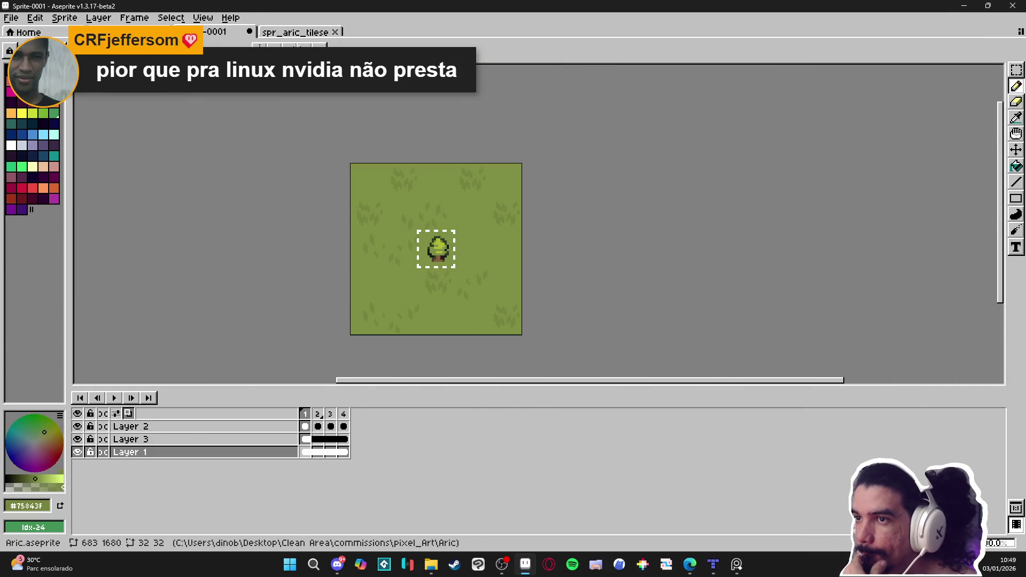
scroll(884, 91, down, 3)
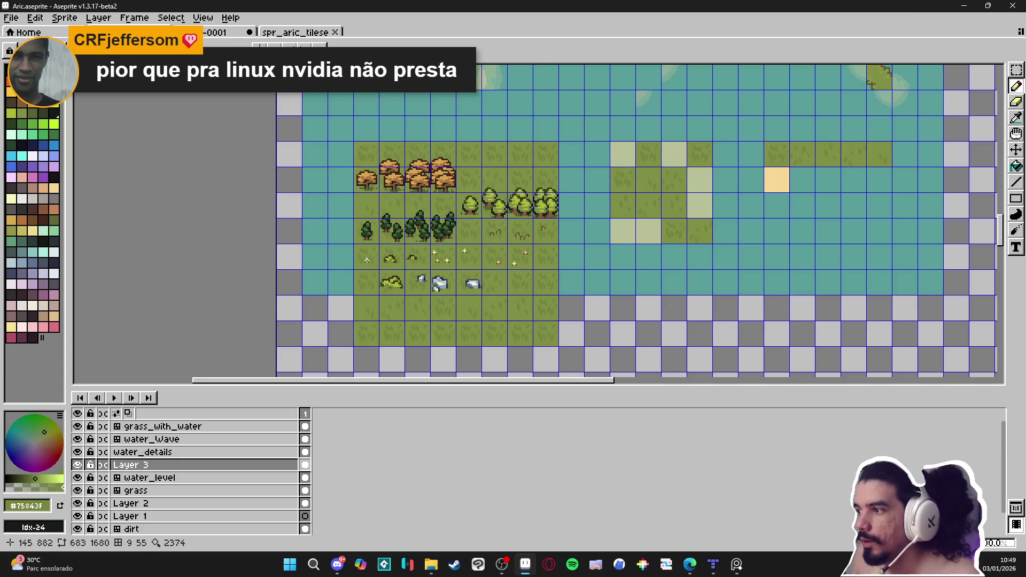
scroll(884, 92, down, 2)
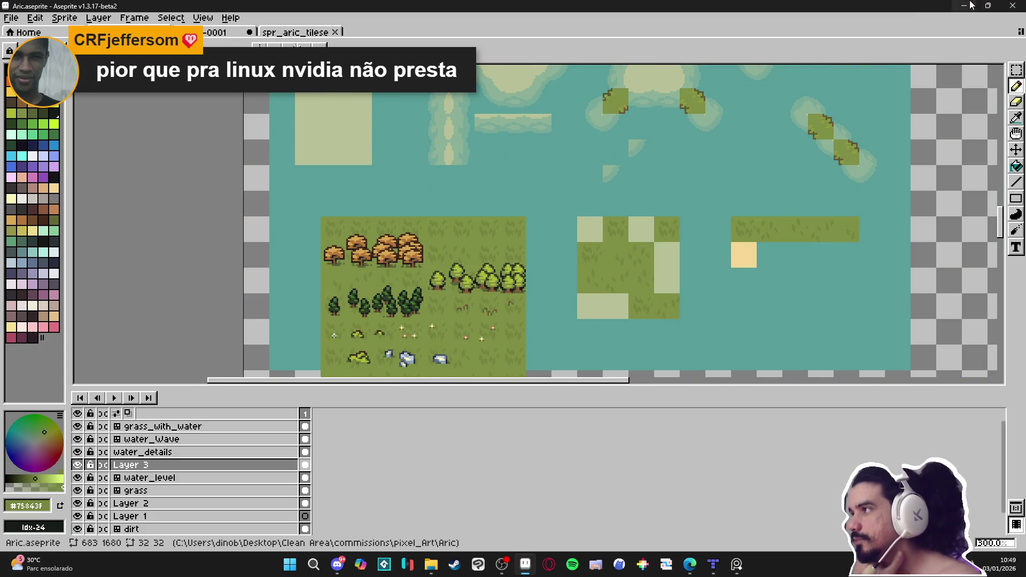
key(alt+Tab)
click(1012, 8)
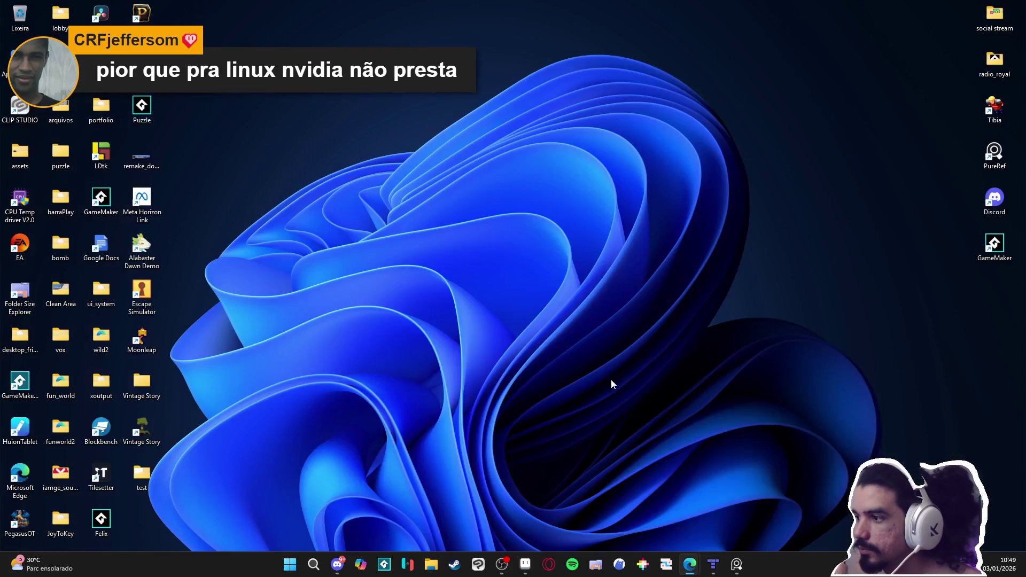
click(526, 566)
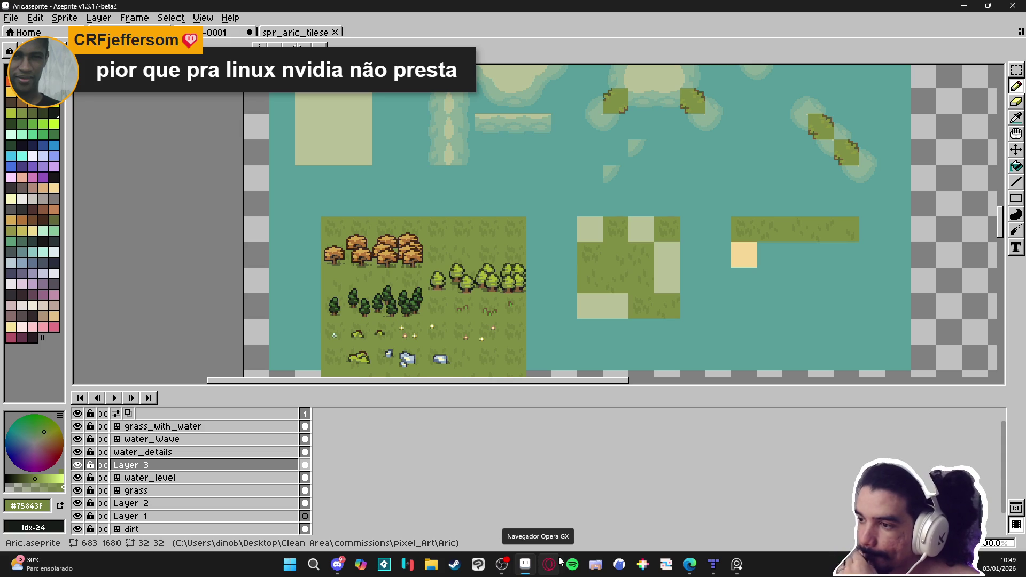
drag(586, 301, 531, 267)
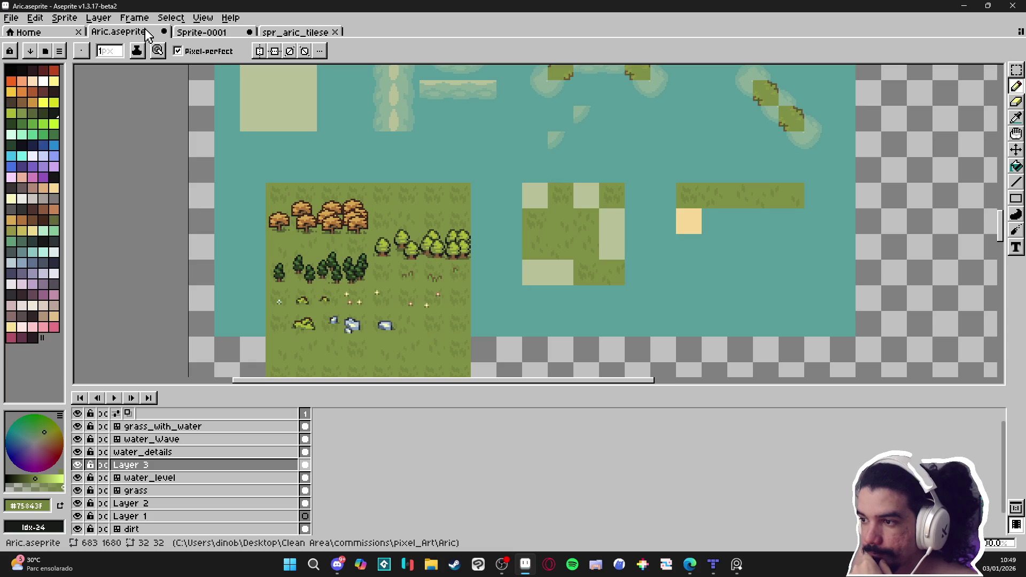
- Dock Aric.aseprite beside Sprite-0001 and pan spr_aric_tileset.png to show its full left column
mouse_move(128, 31)
mouse_down()
mouse_move(115, 126)
mouse_move(134, 214)
mouse_move(210, 229)
mouse_move(206, 242)
mouse_up()
scroll(205, 242, down, 5)
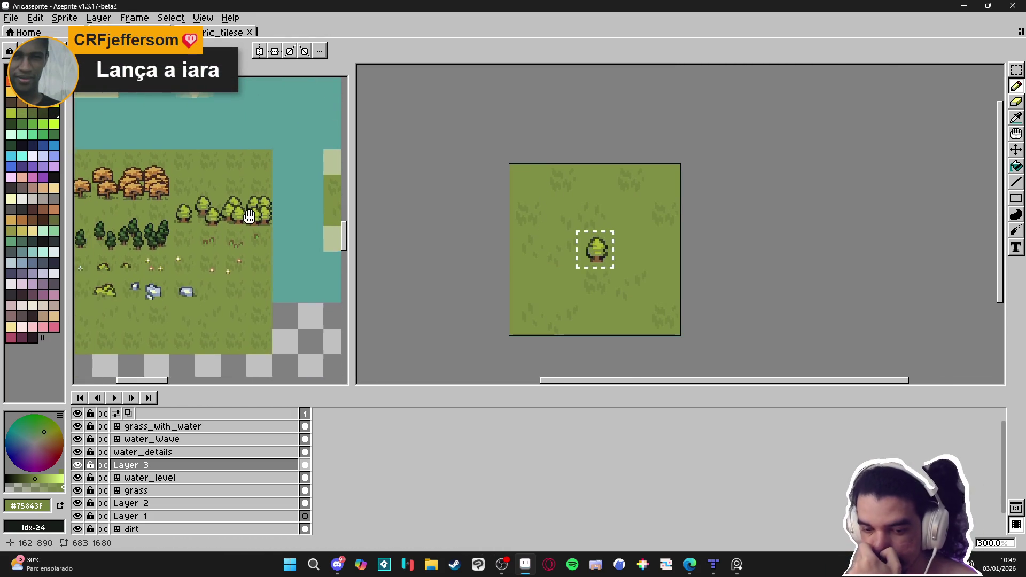
scroll(220, 220, up, 3)
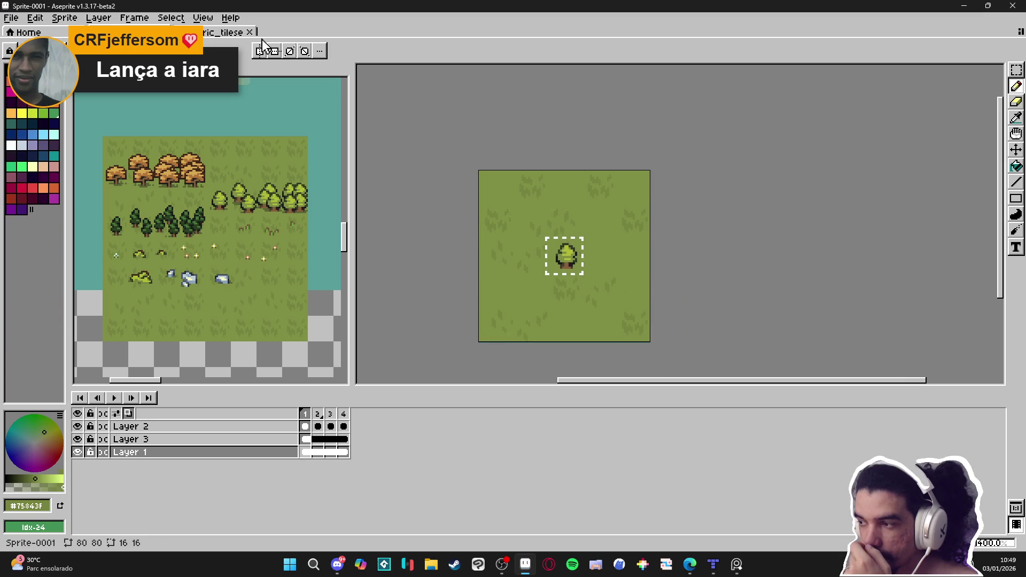
click(203, 42)
drag(508, 178, 543, 182)
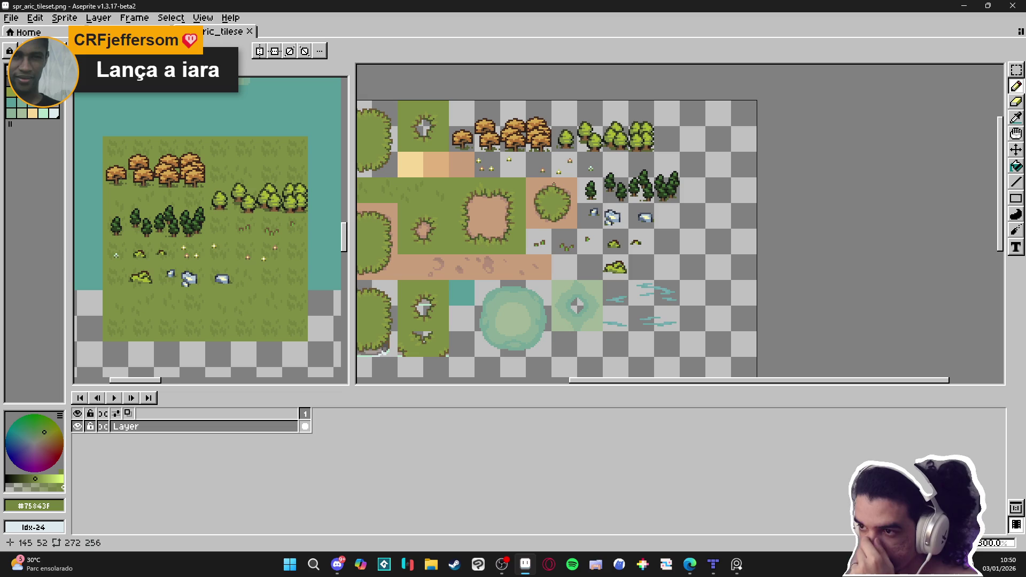
drag(553, 201, 609, 198)
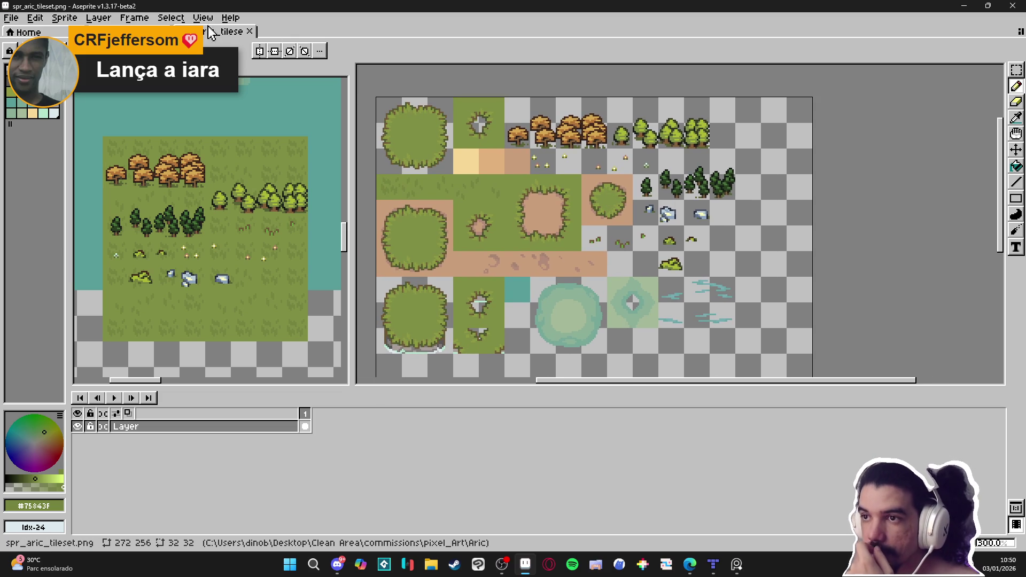
click(11, 17)
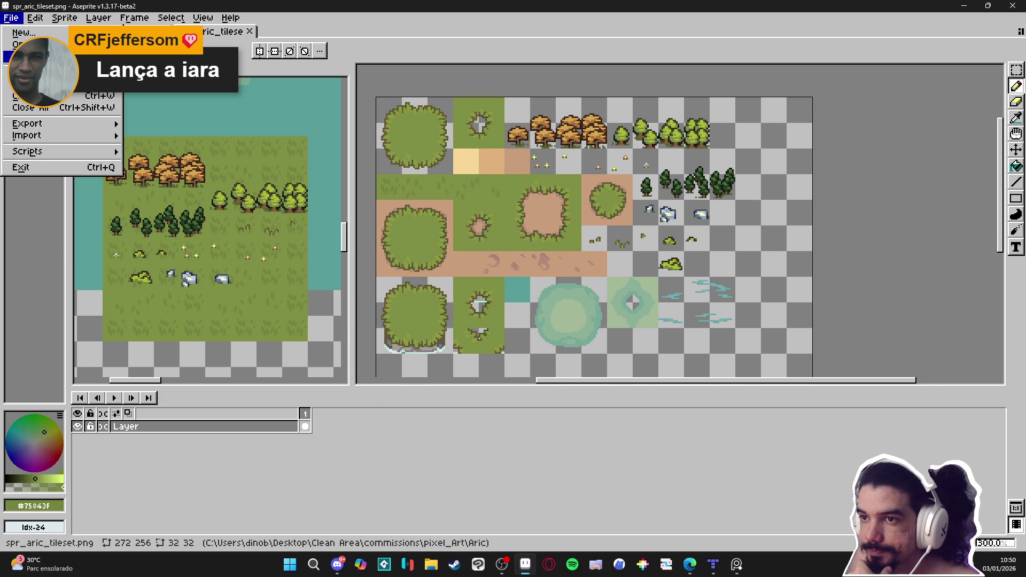
- Browse RPGENEROUS › vfx › character_spells › yara › resonant_arrow and open 'yara - resonant spear'
mouse_move(13, 56)
click(488, 50)
click(431, 563)
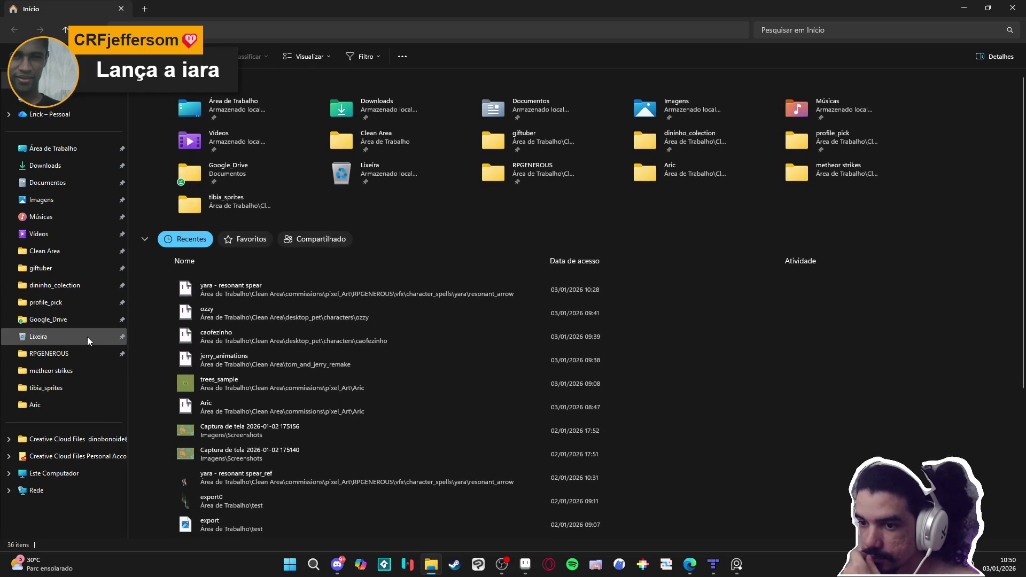
click(89, 355)
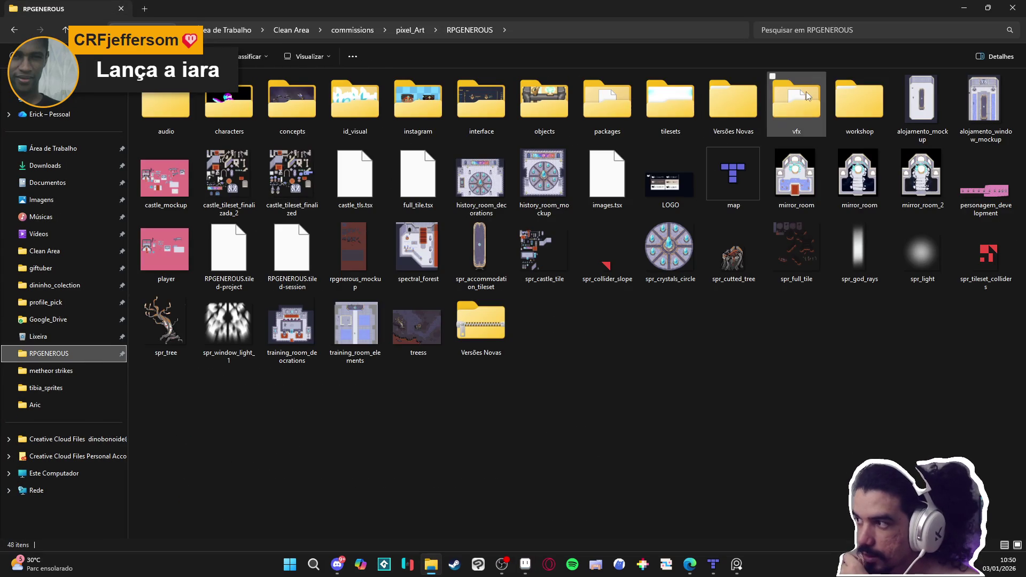
double_click(796, 102)
double_click(255, 108)
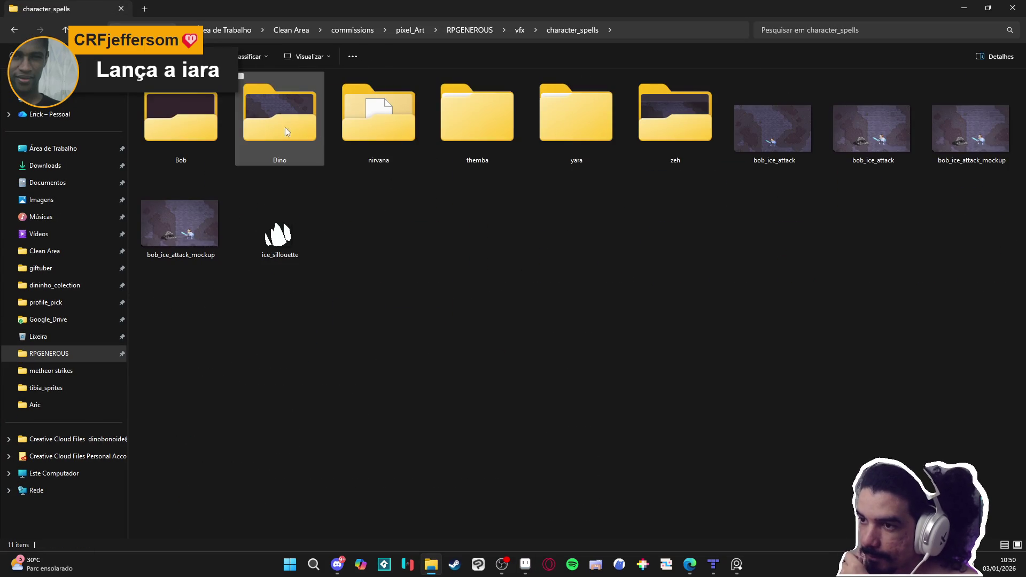
click(584, 135)
double_click(582, 134)
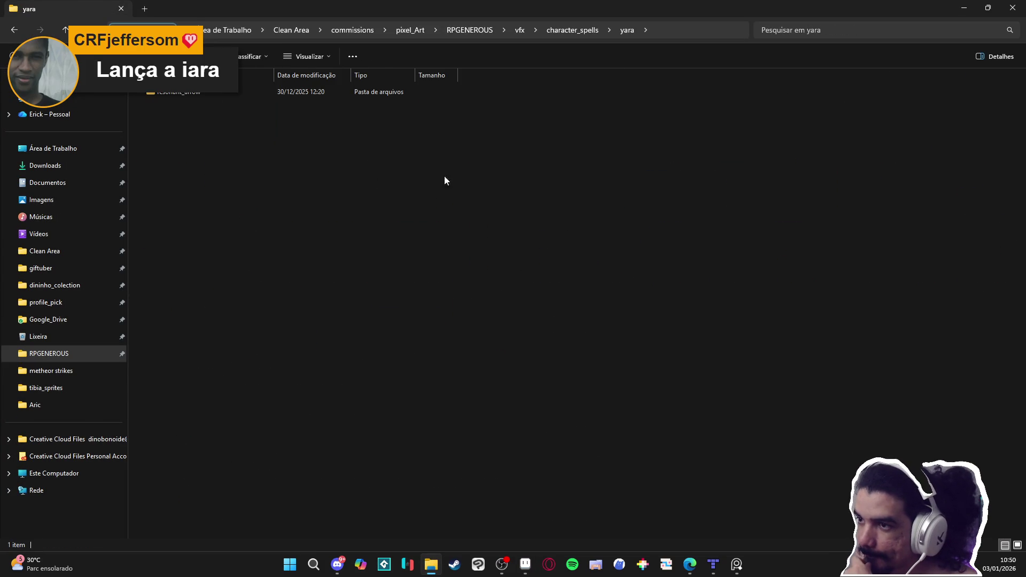
double_click(248, 99)
double_click(296, 112)
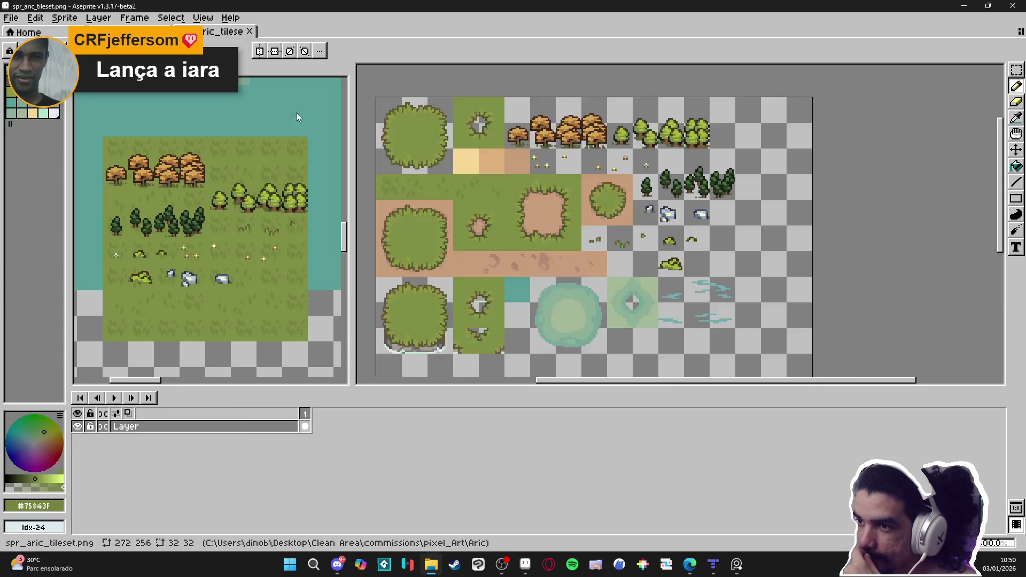
scroll(625, 197, up, 2)
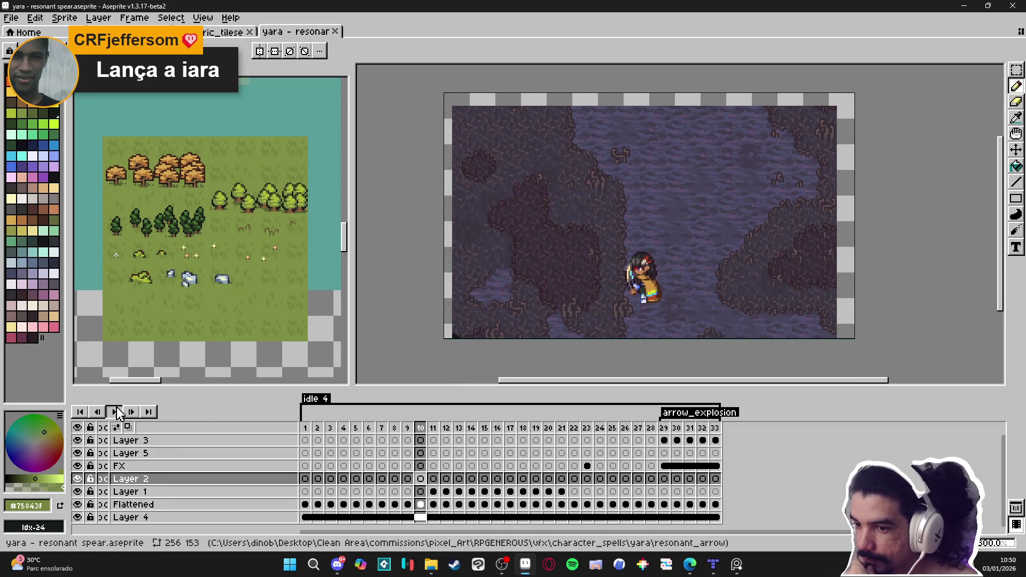
- Play the spear animation, select the line tool, and compare frames 20 to 23
click(114, 412)
click(115, 411)
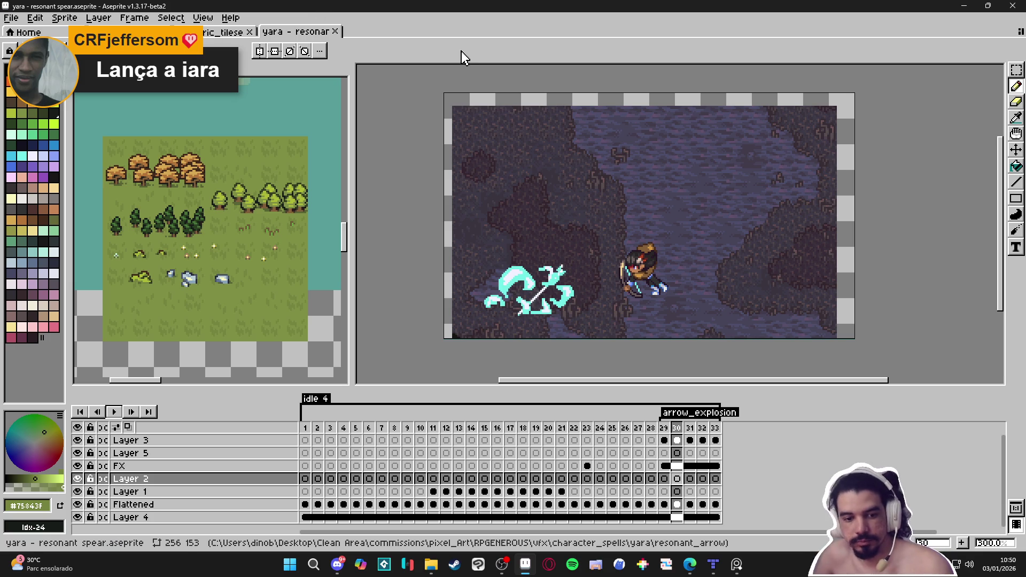
click(1016, 182)
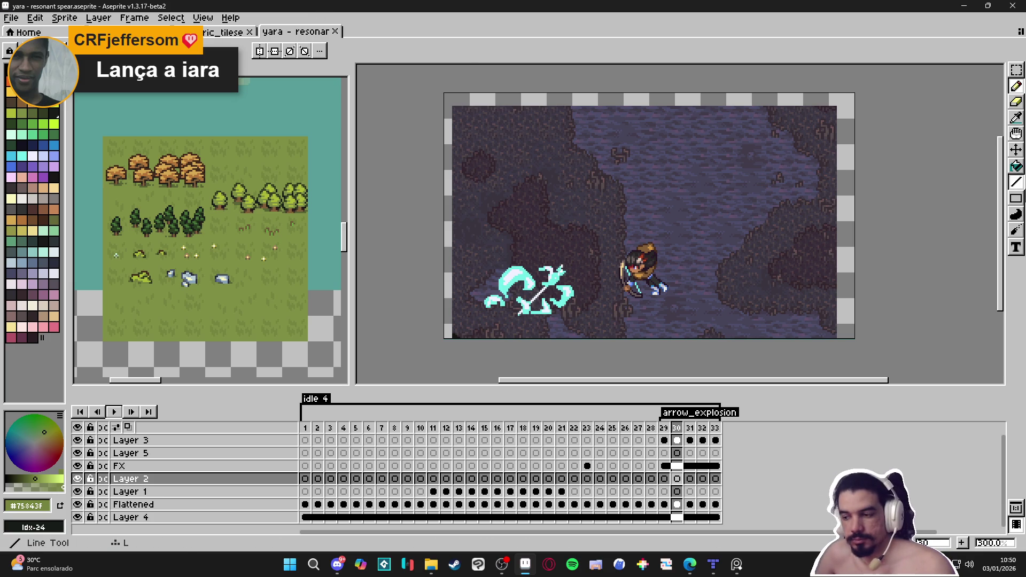
click(664, 428)
key(Left)
key(Left)
key(Left)
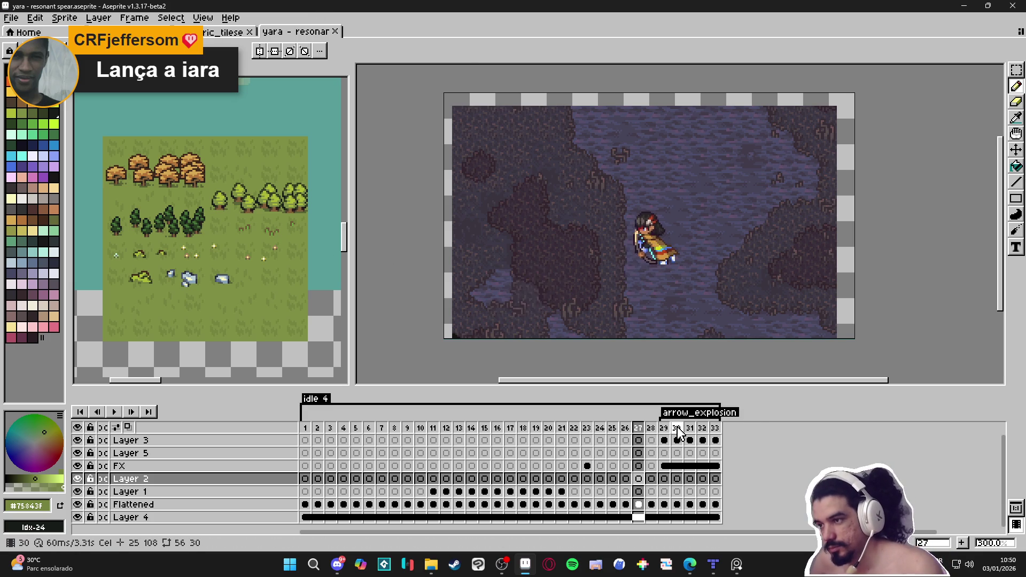
key(Left)
key(Left)
key(Right)
key(Right)
key(Left)
key(Right)
key(Right)
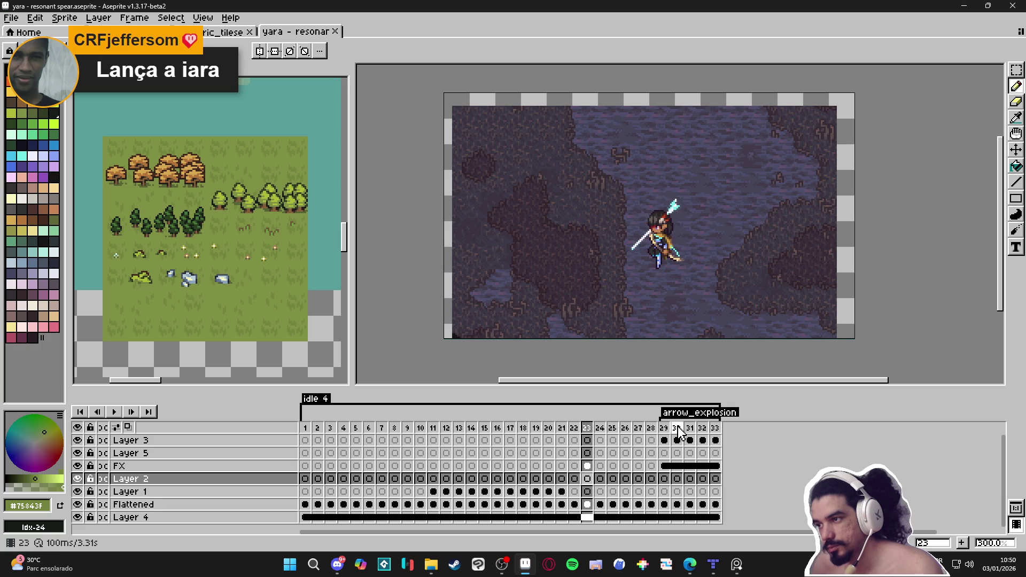
key(Right)
key(Left)
key(Left)
key(Left)
key(Right)
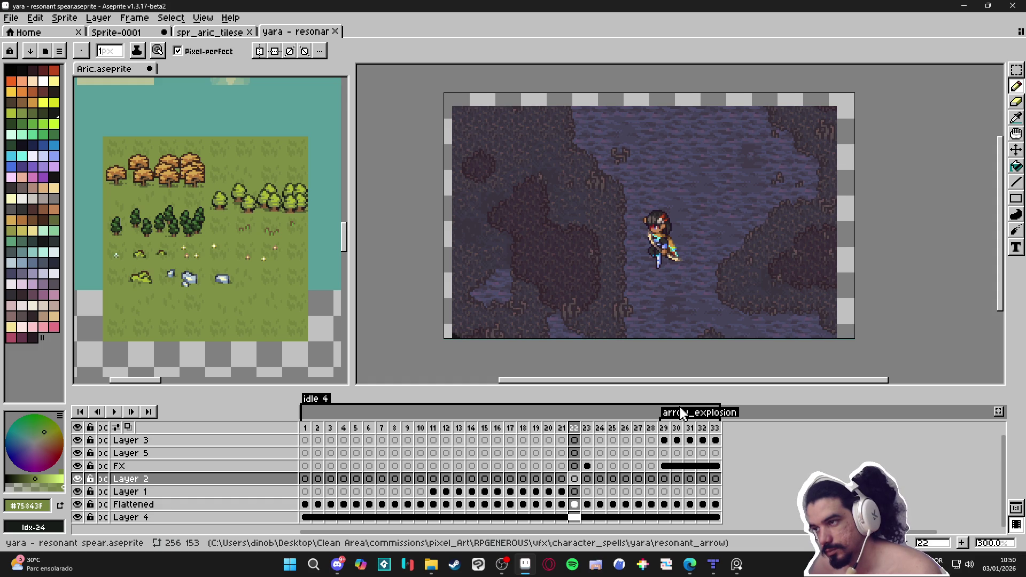
- Settle on frame 23, create a new tag there and start naming it spear_spawn
key(Return)
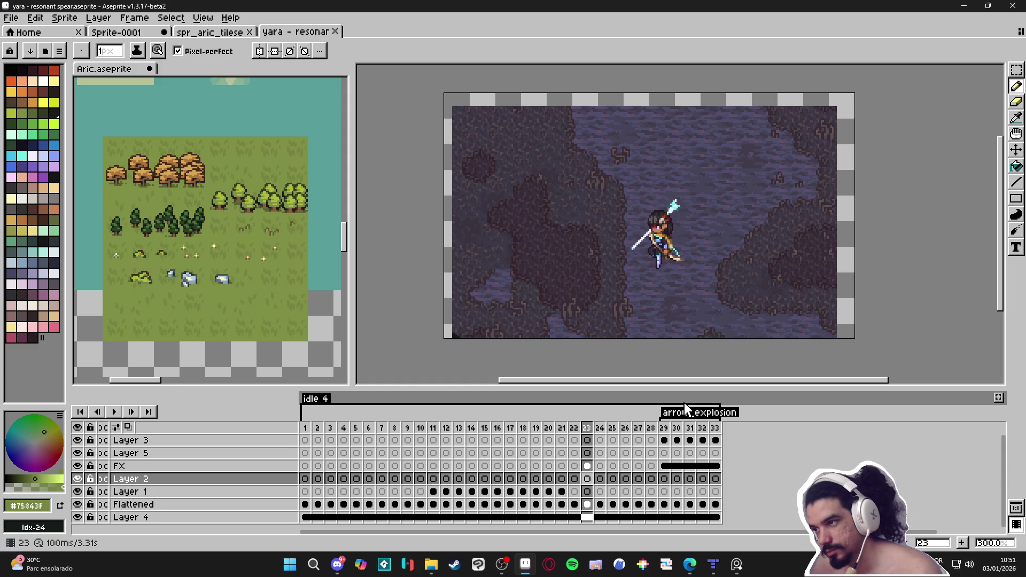
key(Right)
key(Left)
key(Left)
key(Left)
key(Right)
key(Left)
key(Right)
right_click(591, 434)
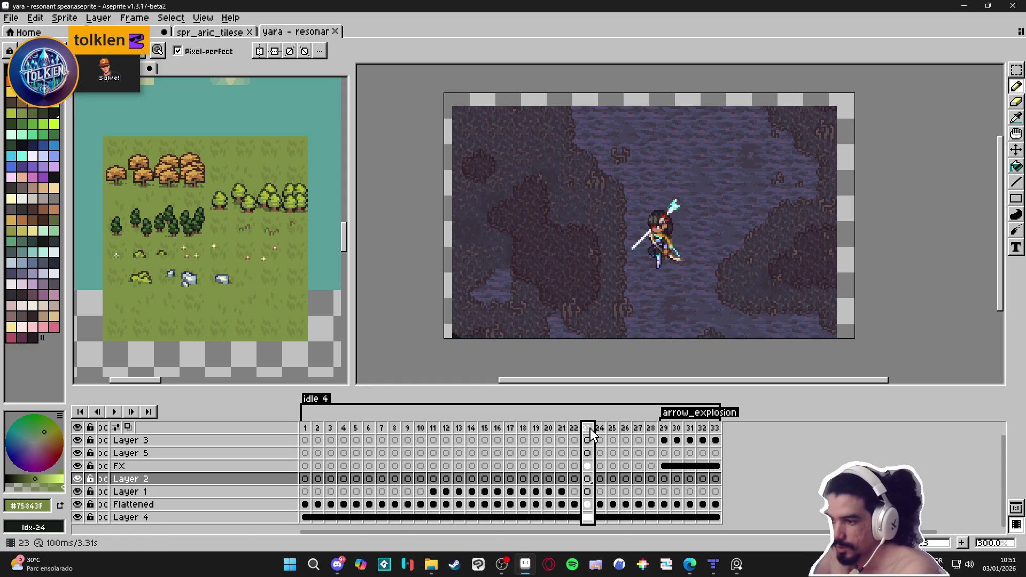
click(651, 477)
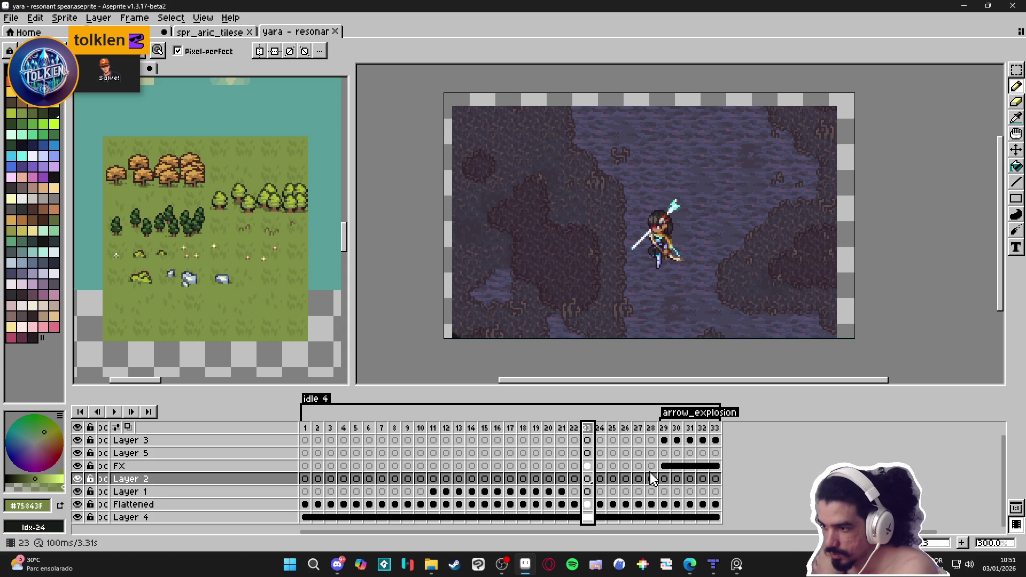
text(dp)
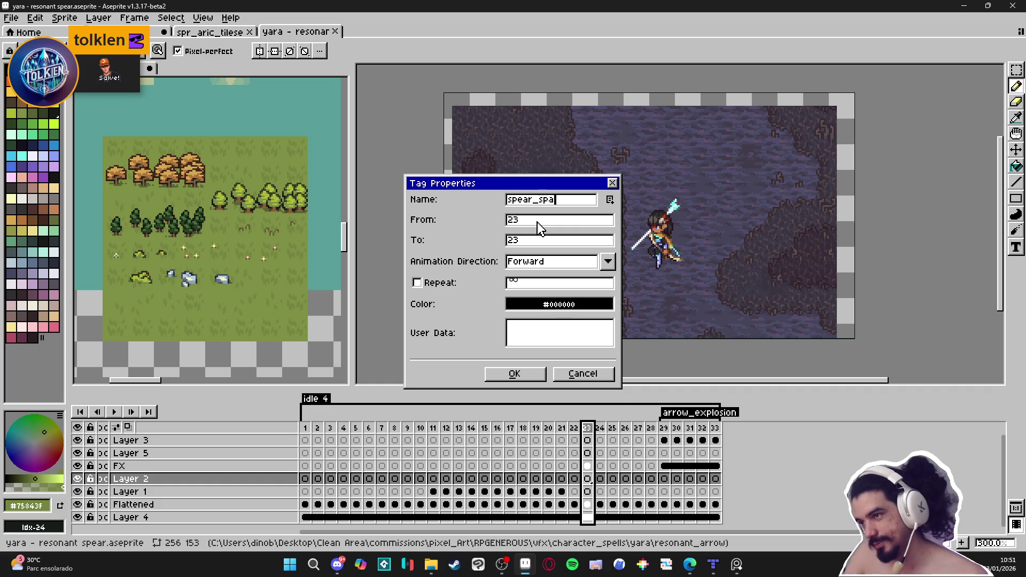
- Finish naming the tag spear_spawn and open a floating Preview of the animation
text(wn)
key(Return)
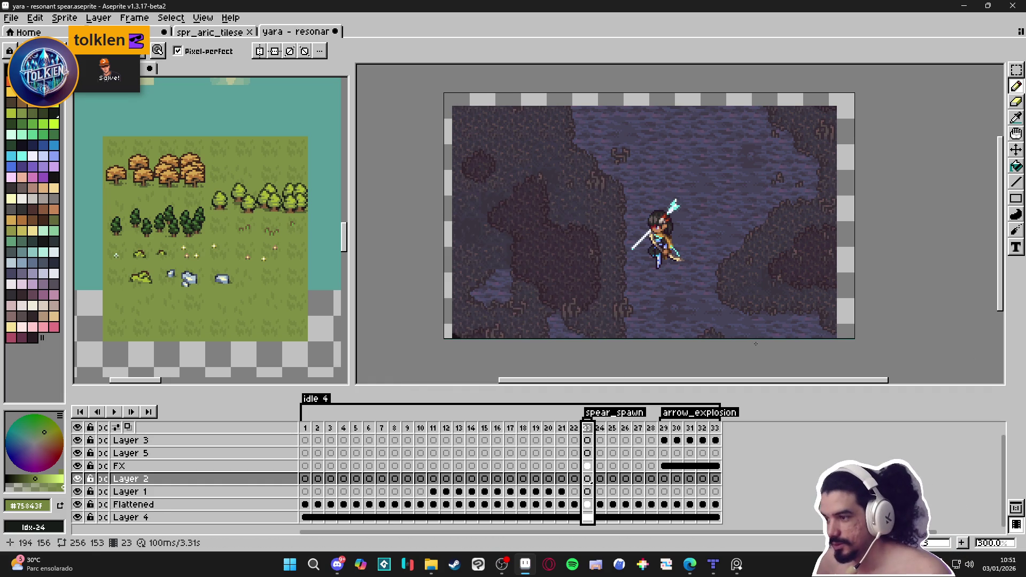
click(343, 427)
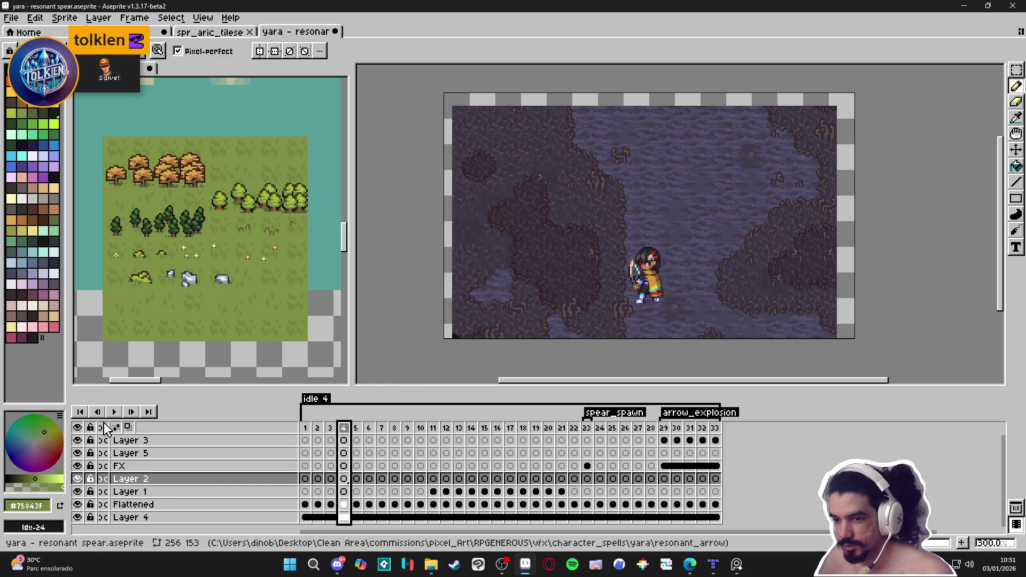
key(F7)
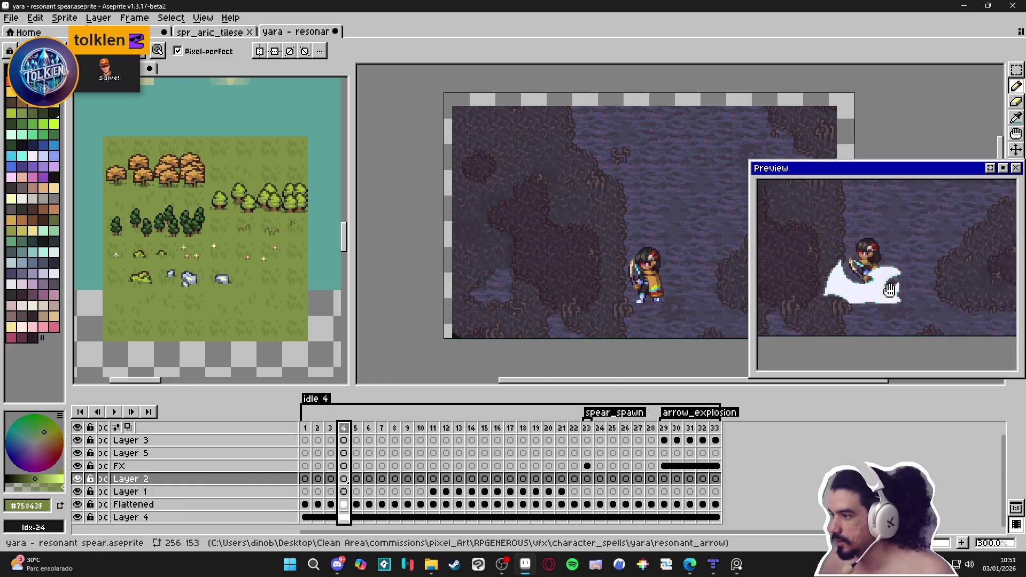
- Centre the character in the preview and canvas, then select the FX layer on frame 23
scroll(929, 332, up, 2)
drag(941, 333, 995, 339)
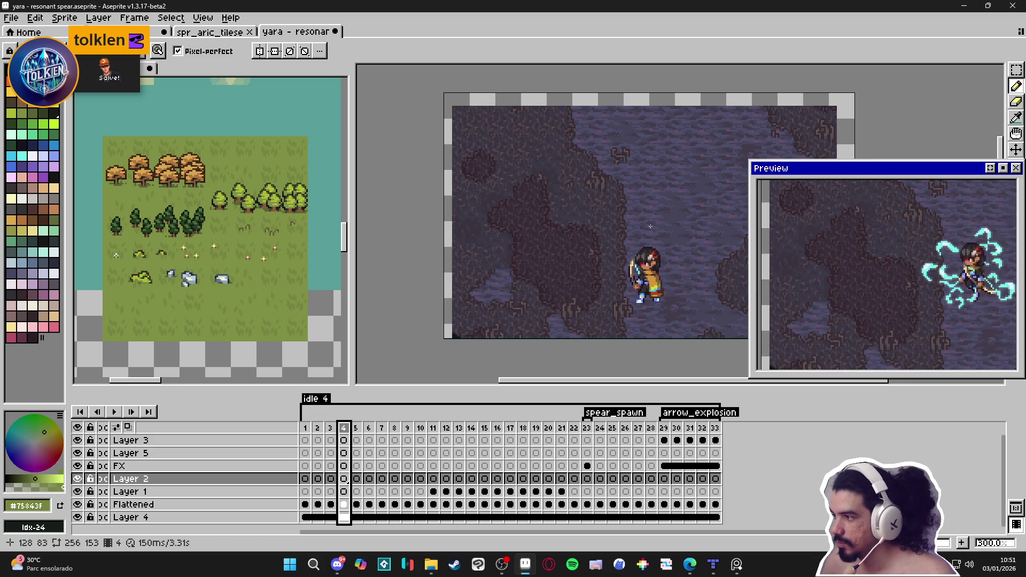
mouse_move(652, 225)
mouse_down()
mouse_move(590, 216)
mouse_move(498, 230)
mouse_up()
scroll(497, 230, up, 1)
click(588, 429)
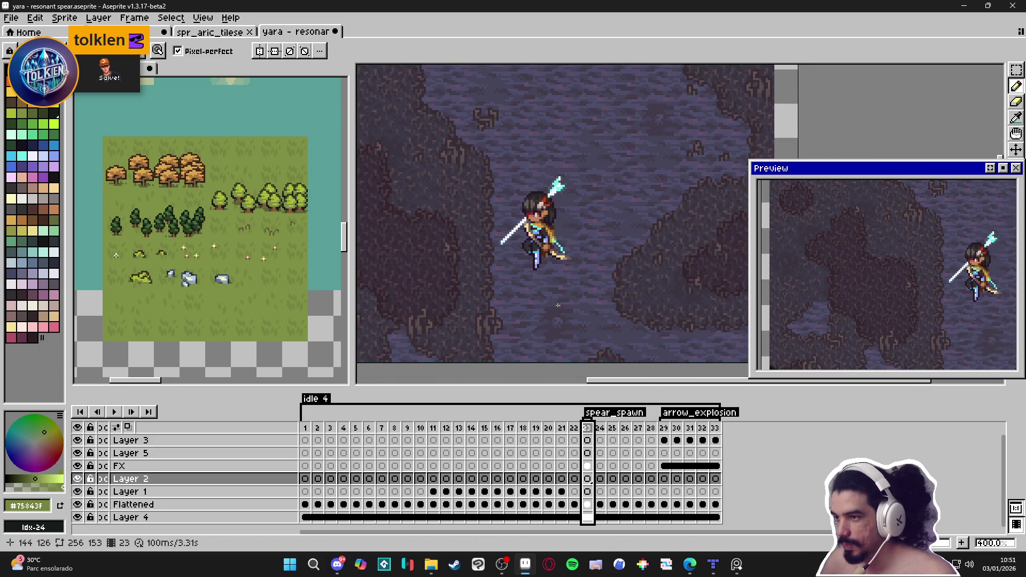
key(e)
click(588, 466)
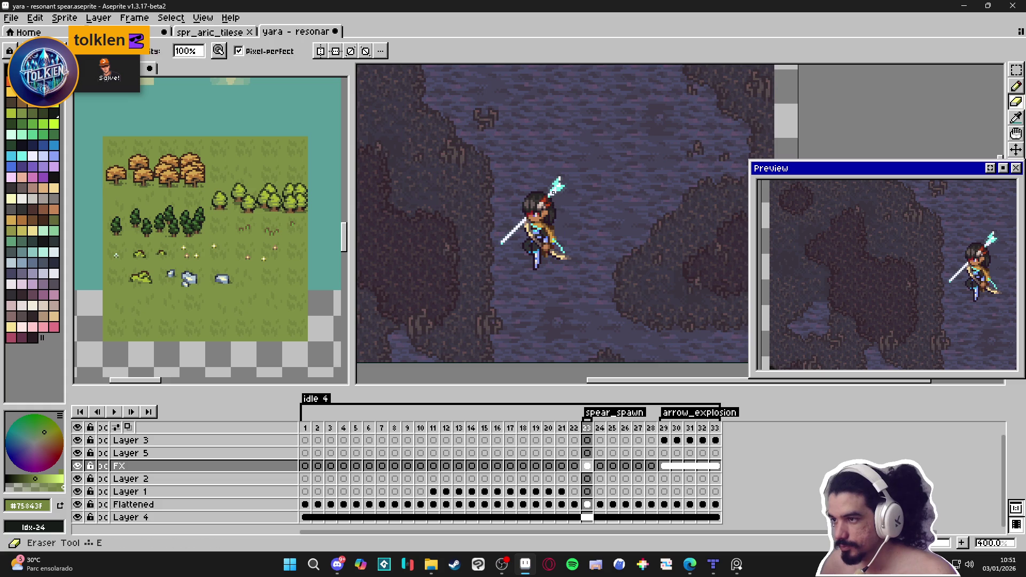
key(v)
scroll(556, 195, up, 2)
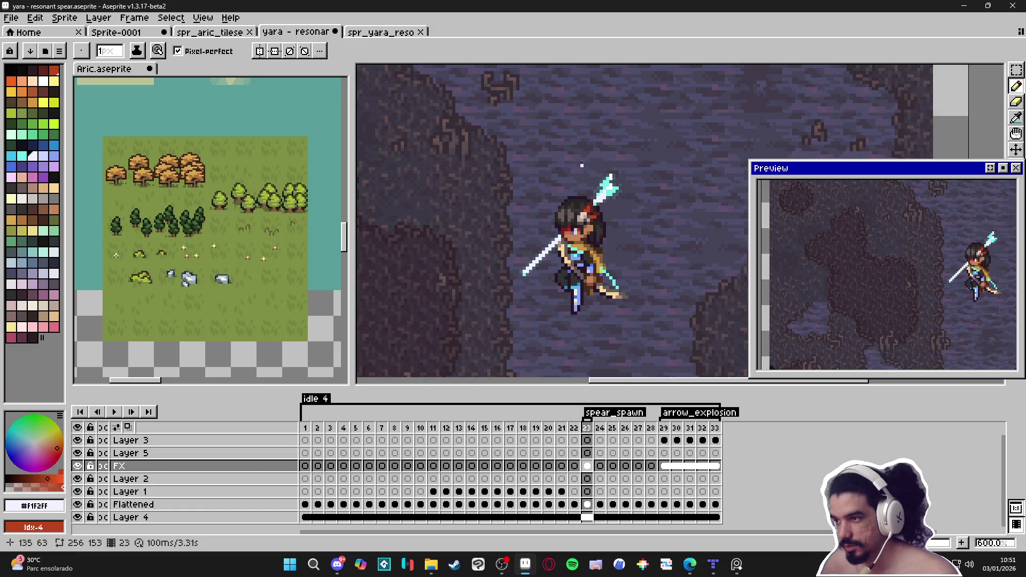
click(376, 33)
- Resize the arrow sprite's canvas to 164 × 105 px, expanded evenly around the arrow
scroll(527, 257, up, 1)
scroll(580, 235, down, 2)
scroll(580, 235, up, 1)
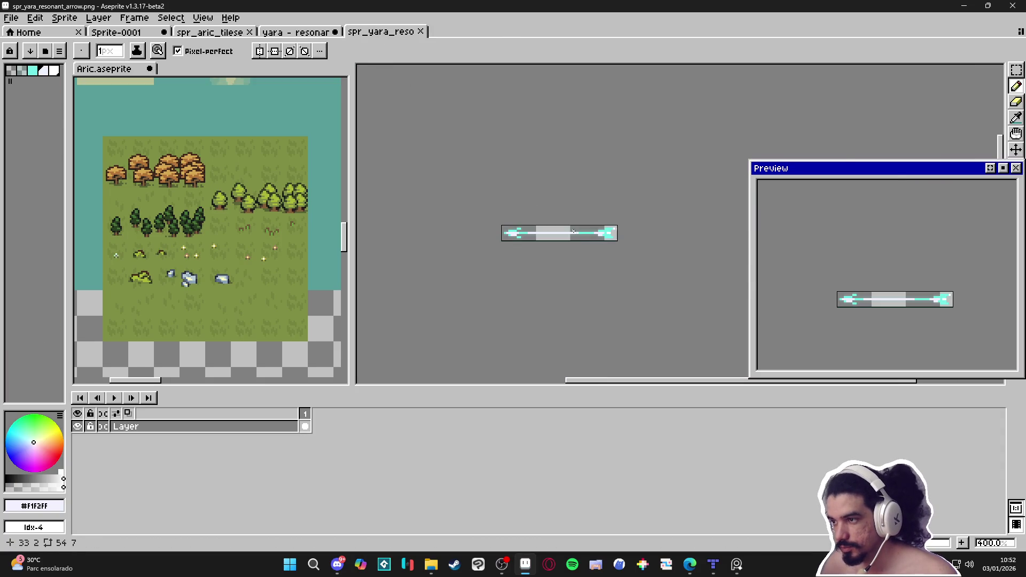
key(ctrl+alt+c)
drag(575, 225, 579, 161)
mouse_move(618, 226)
mouse_down()
mouse_move(770, 227)
mouse_move(736, 228)
mouse_up()
drag(606, 162, 606, 121)
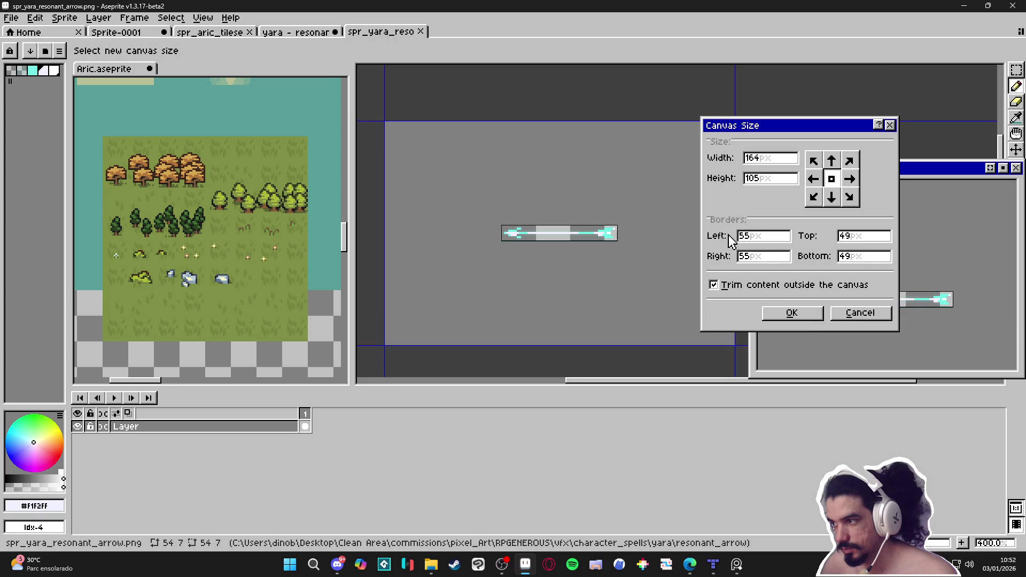
click(791, 313)
drag(525, 215, 602, 255)
- Dock the yara sprite in an enlarged side view playing all frames, ignoring tags
click(295, 31)
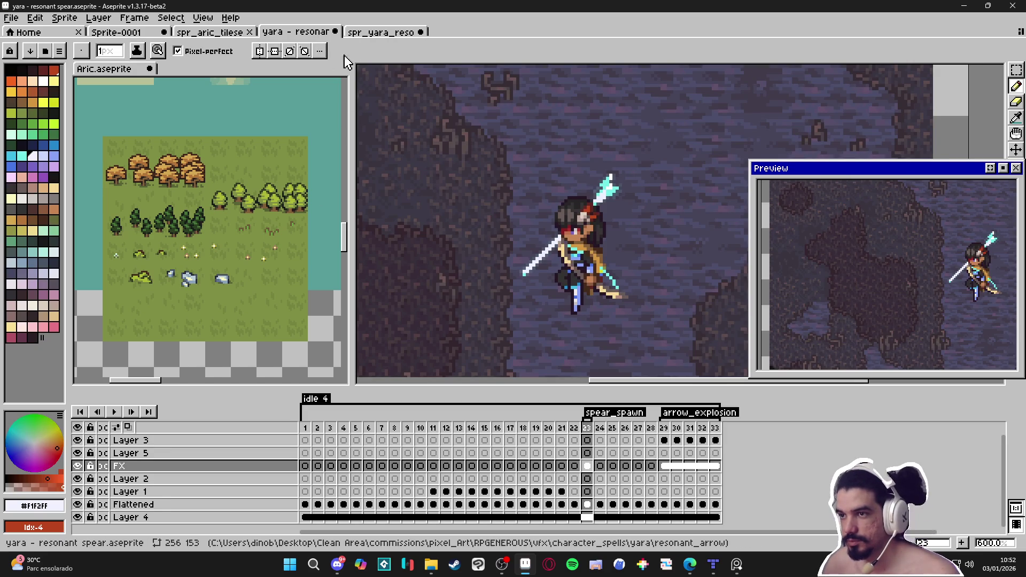
mouse_move(321, 33)
mouse_down()
mouse_move(210, 379)
mouse_move(209, 369)
mouse_up()
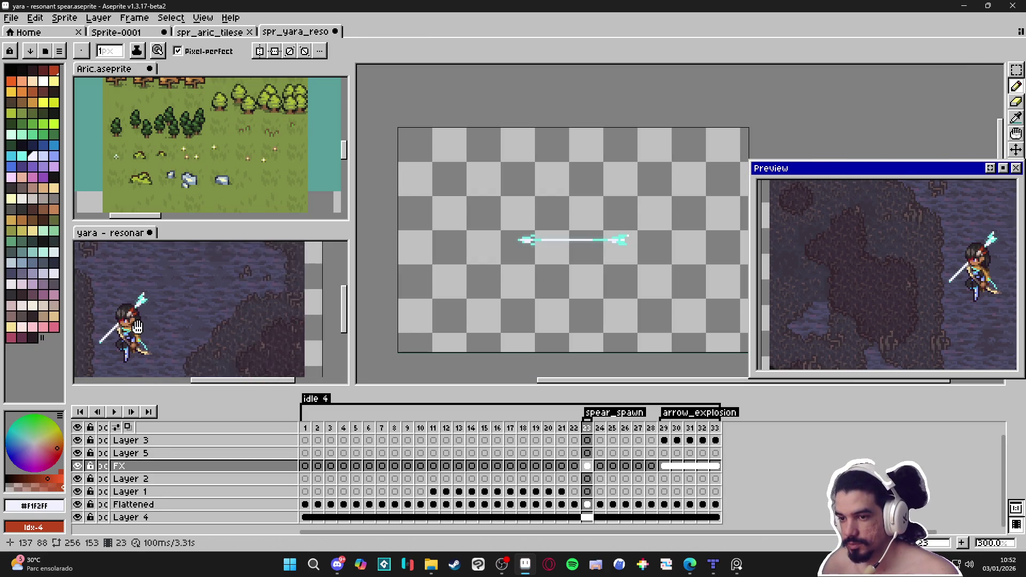
drag(233, 223, 238, 205)
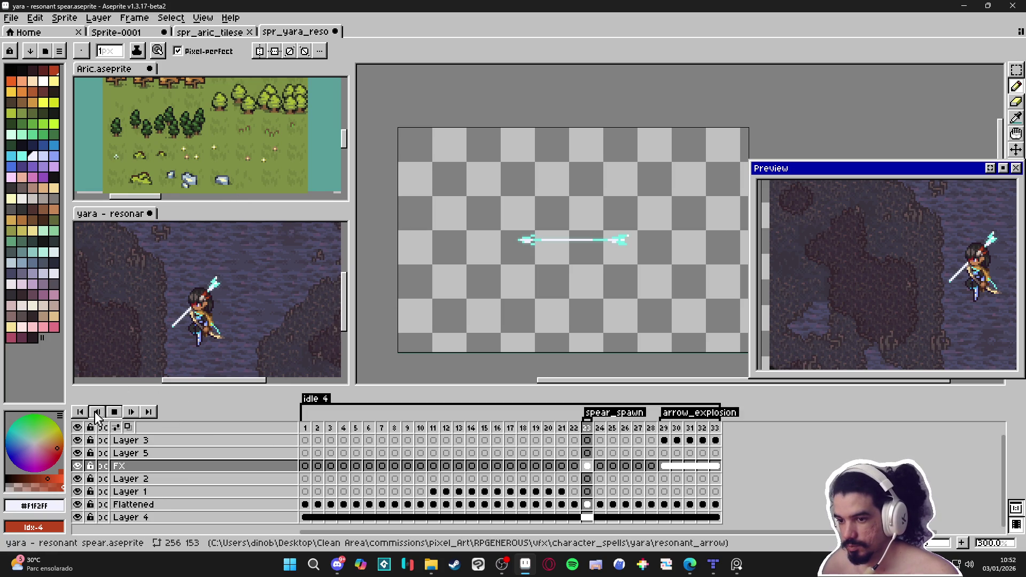
right_click(118, 413)
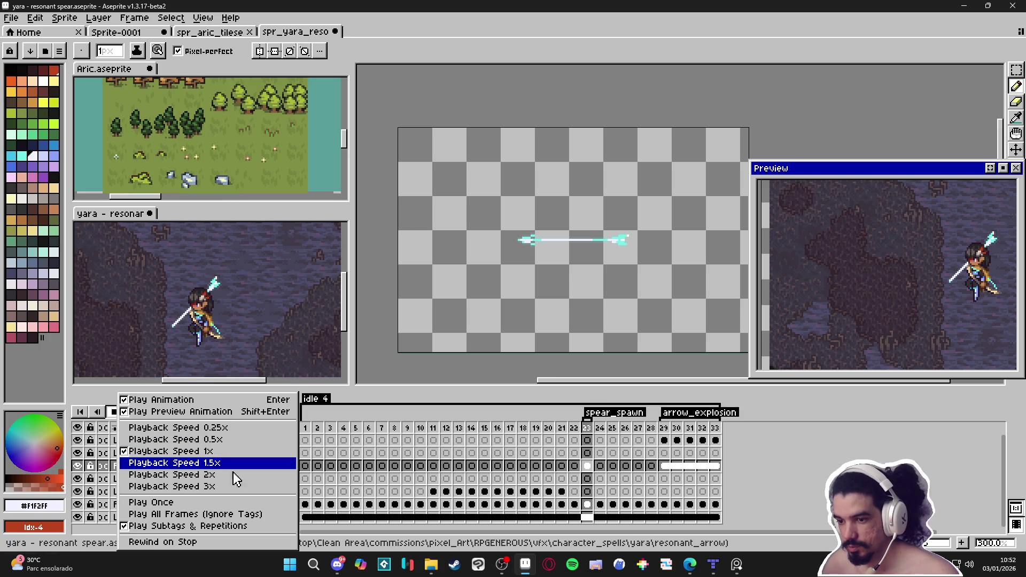
click(196, 516)
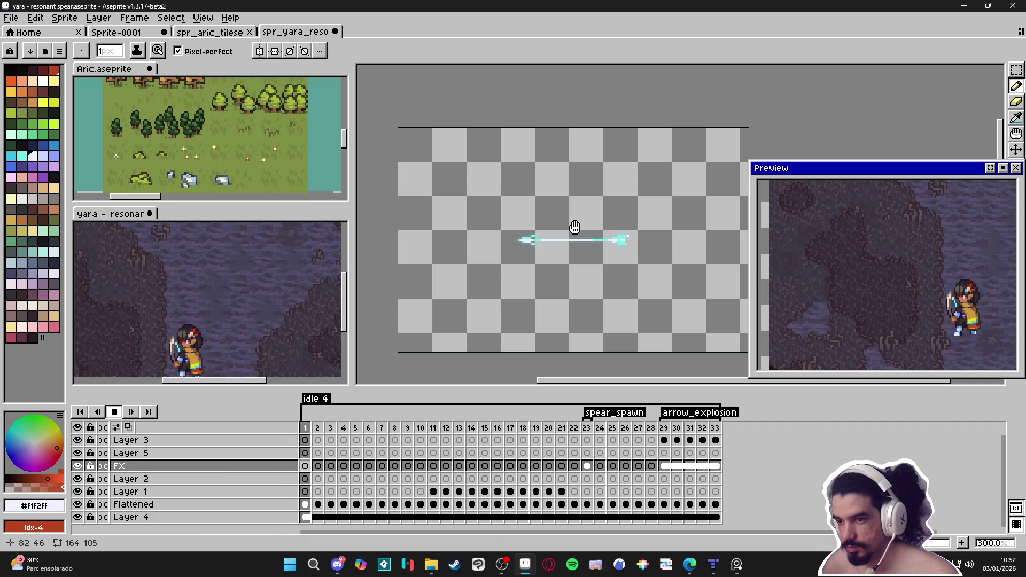
drag(161, 324, 244, 292)
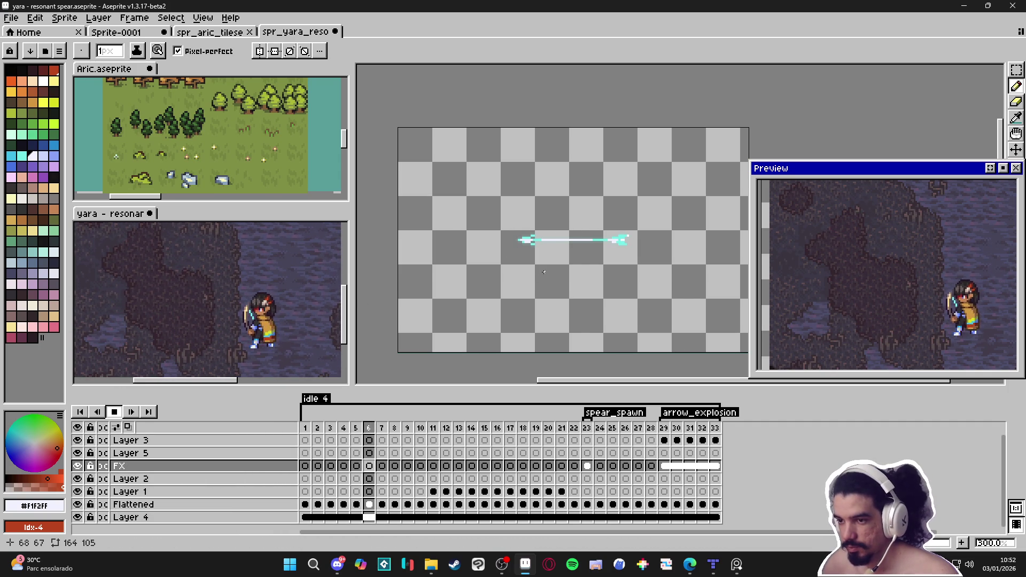
key(ctrl+Tab)
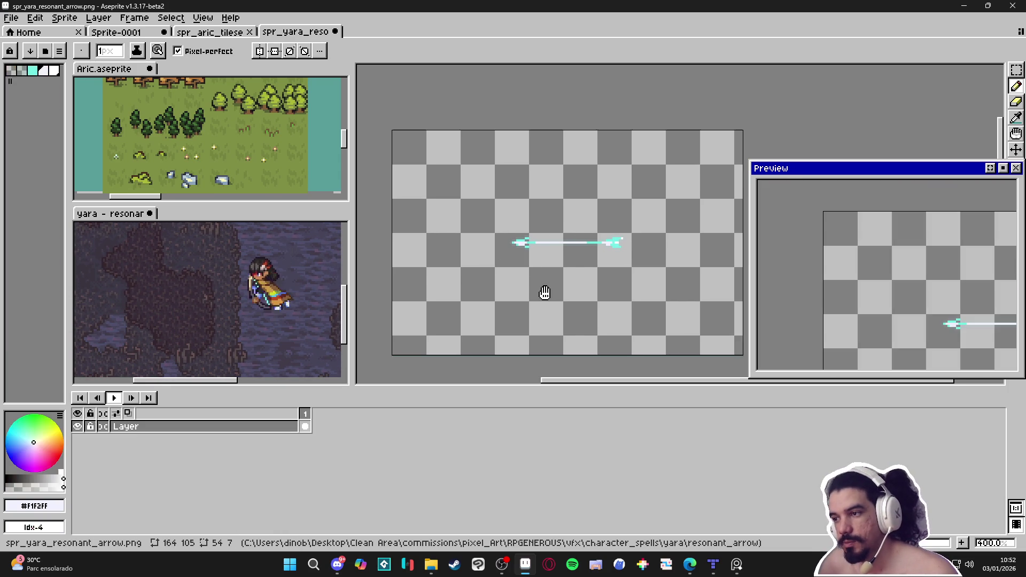
- Eyedrop the dark background colour #423b4b from the yara scene
click(284, 295)
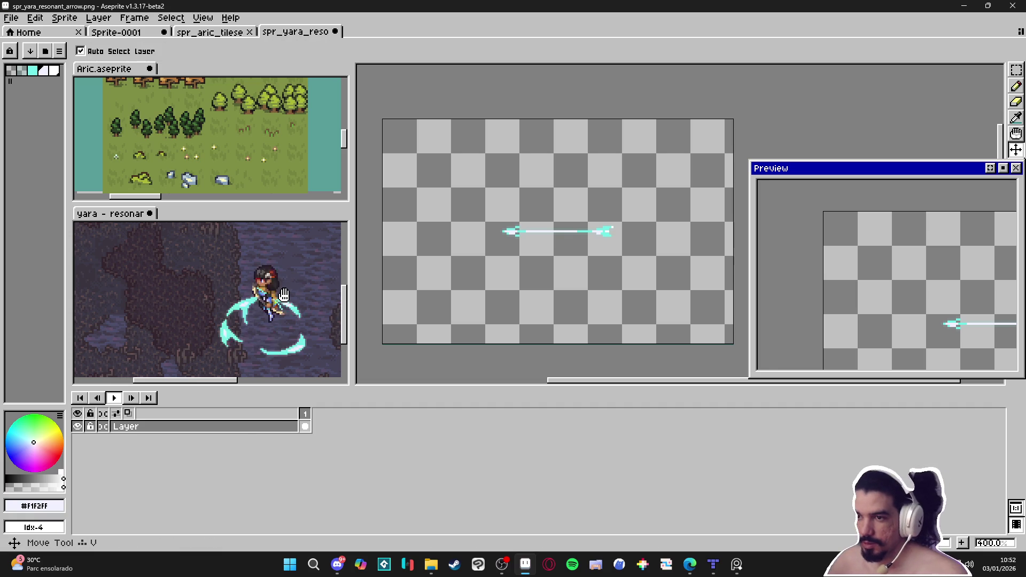
scroll(284, 295, up, 3)
key(b)
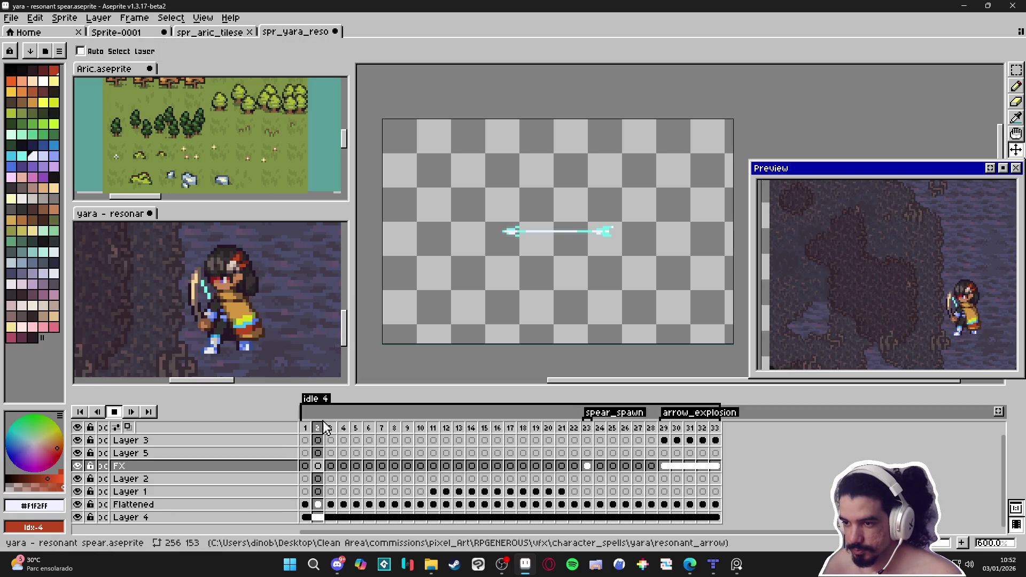
alt+click(201, 319)
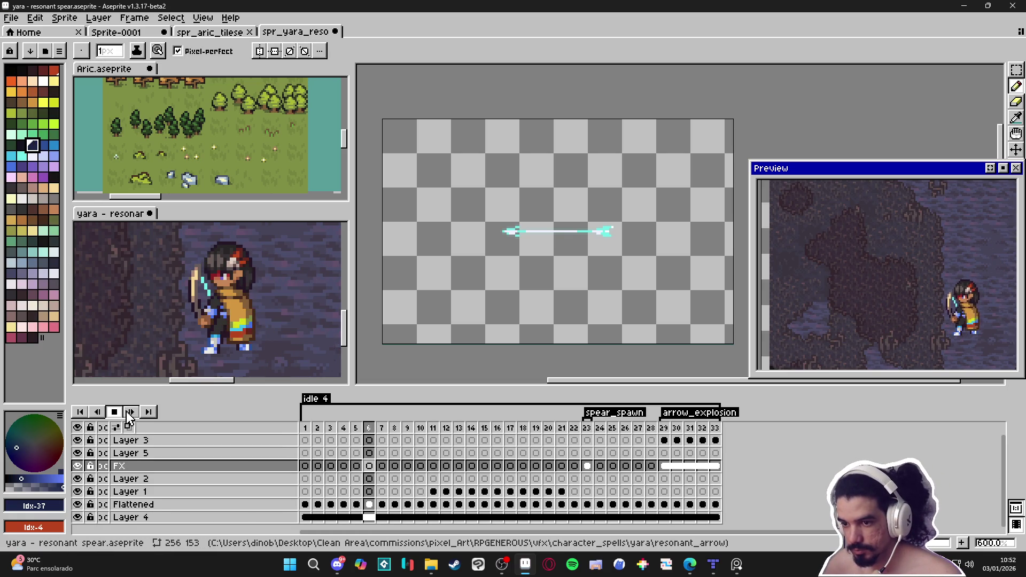
key(Return)
alt+click(262, 342)
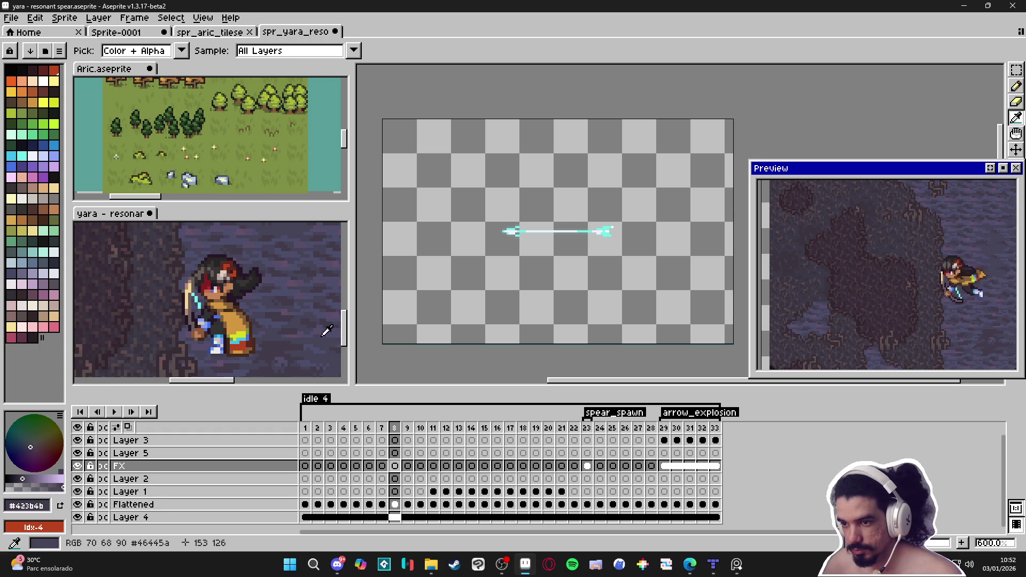
key(v)
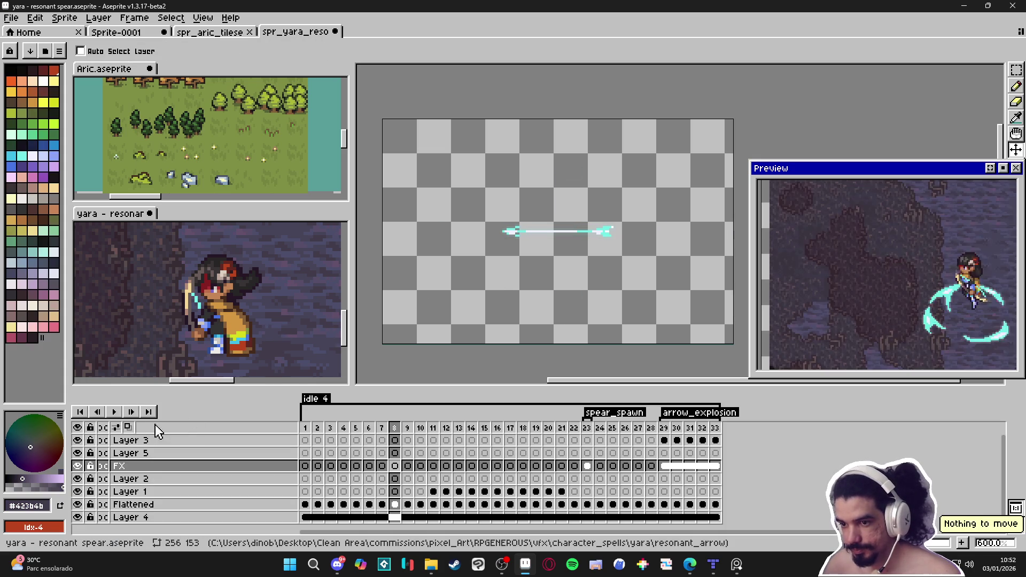
- Add a new layer beneath the arrow layer and bucket-fill it with the dark purple #423b4b
click(591, 290)
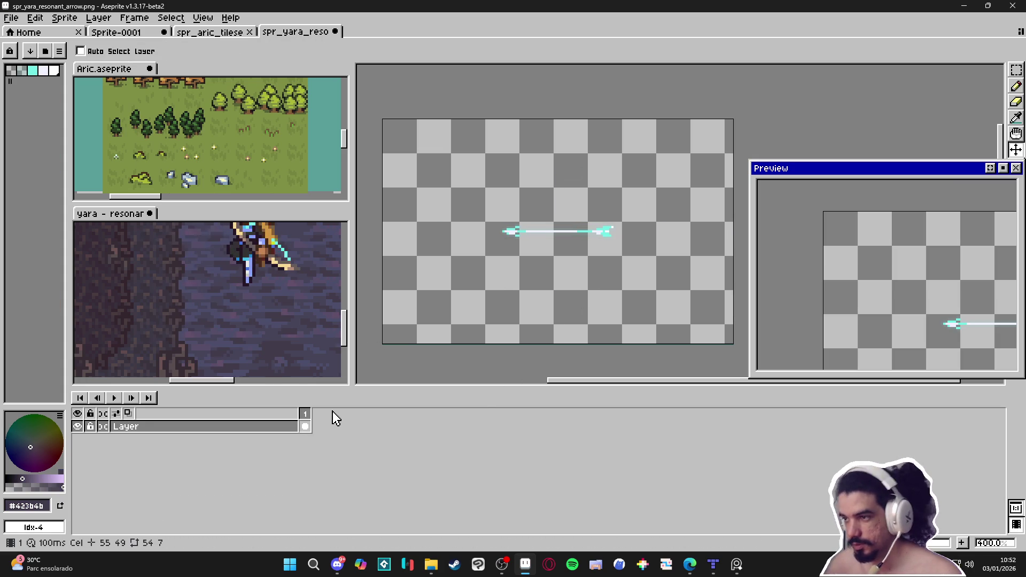
key(shift+n)
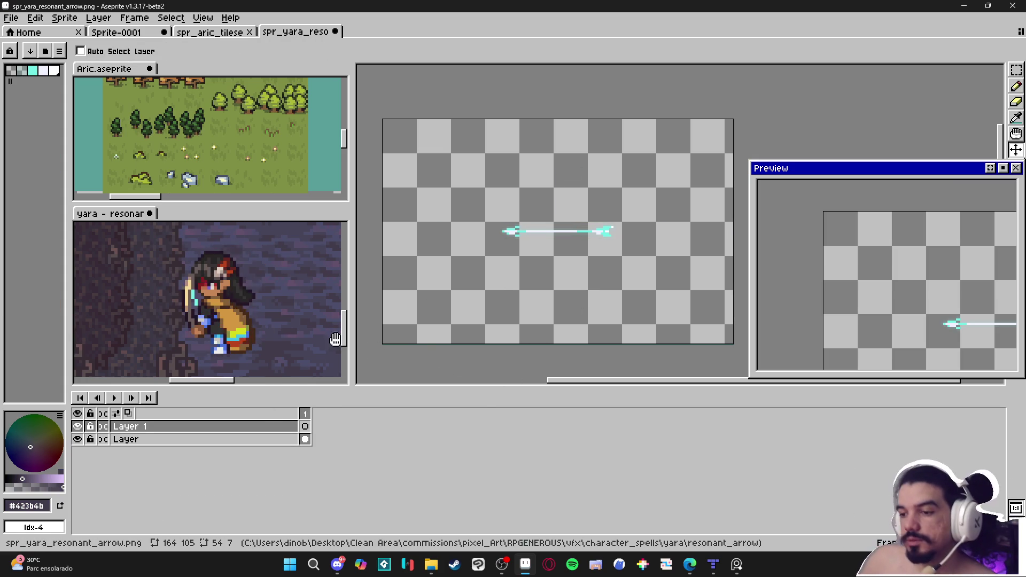
drag(293, 427, 294, 444)
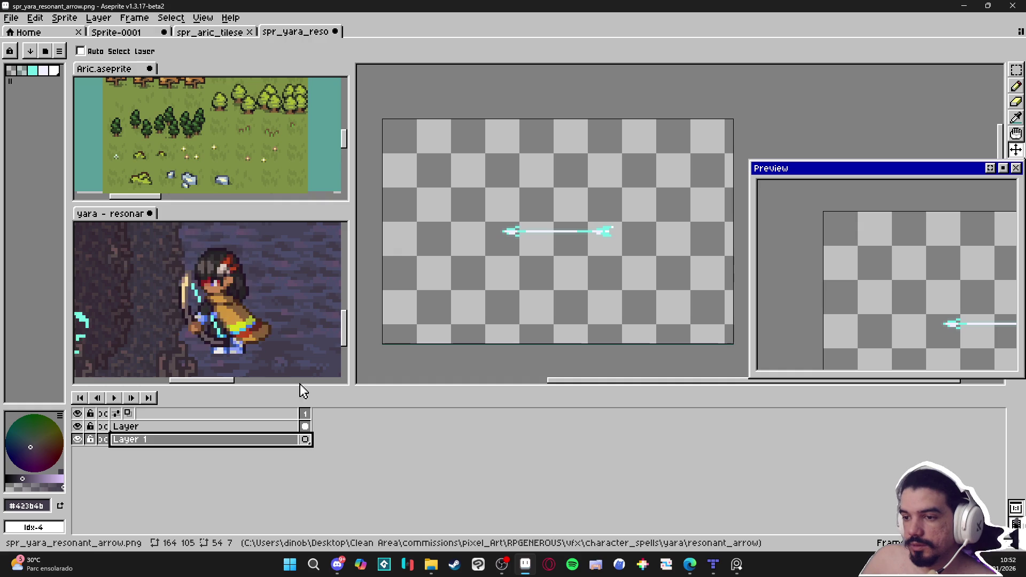
click(267, 299)
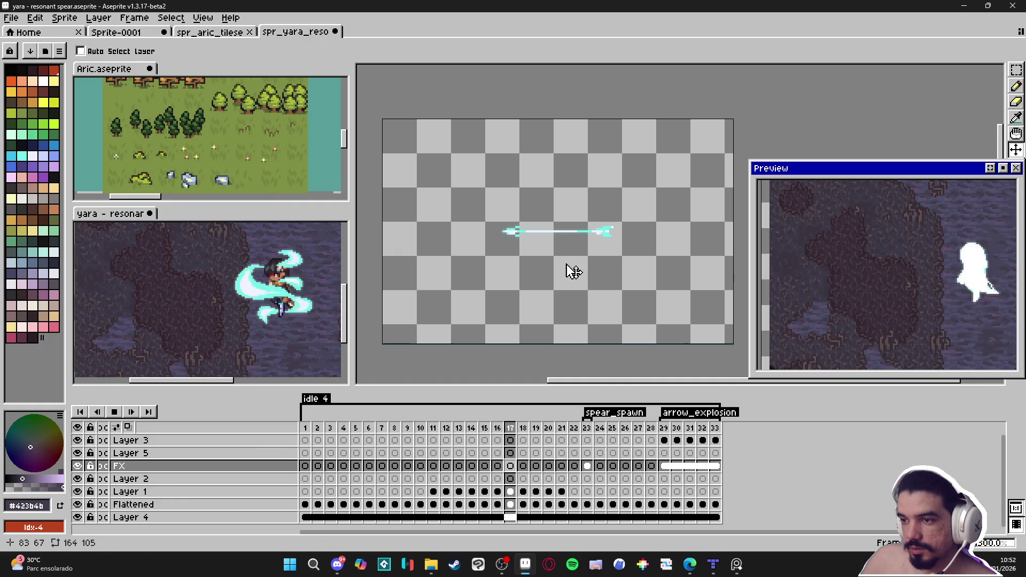
drag(543, 273, 546, 283)
key(g)
click(490, 291)
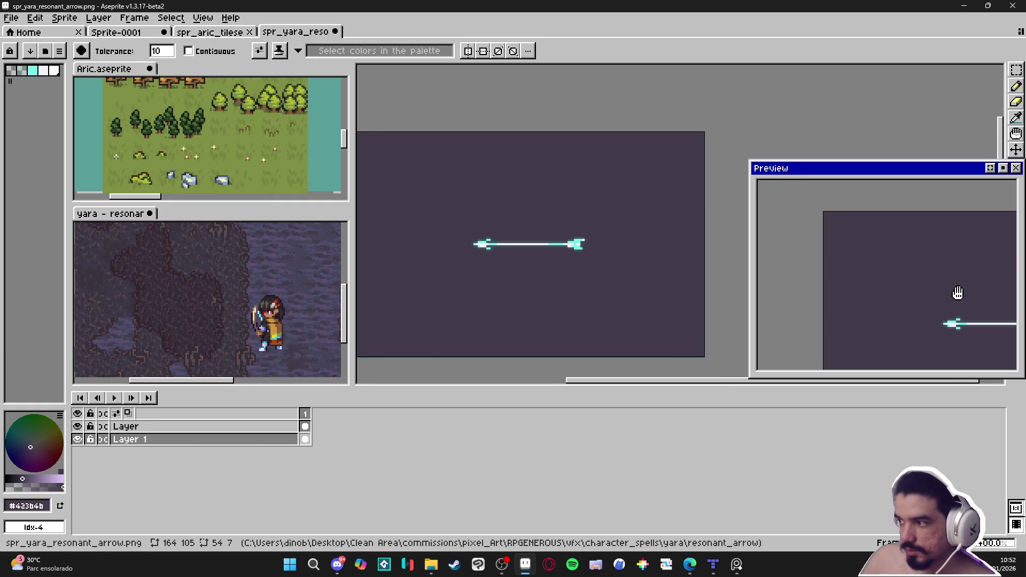
scroll(868, 269, down, 2)
drag(868, 269, 878, 276)
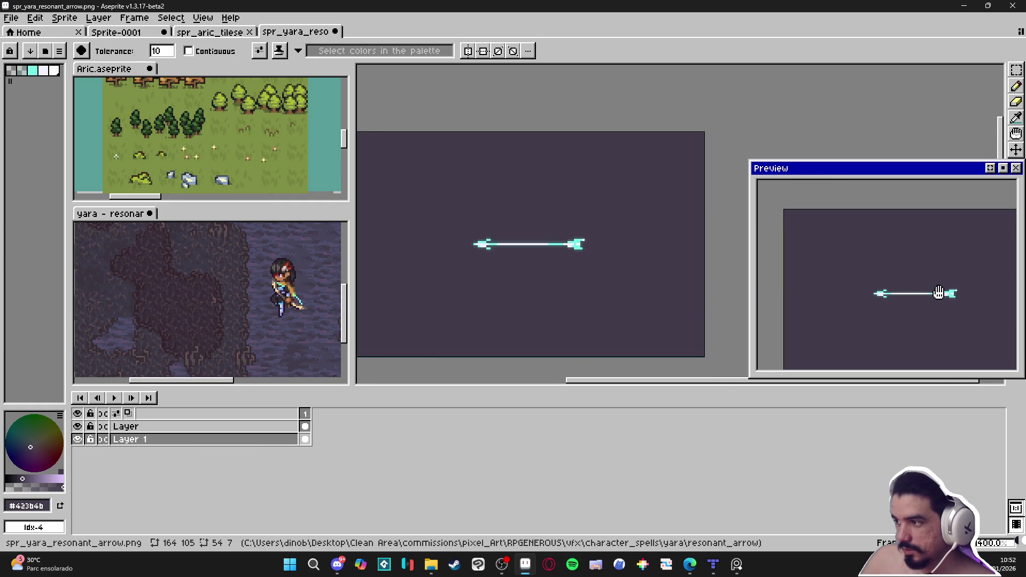
scroll(587, 262, up, 1)
key(v)
key(Up)
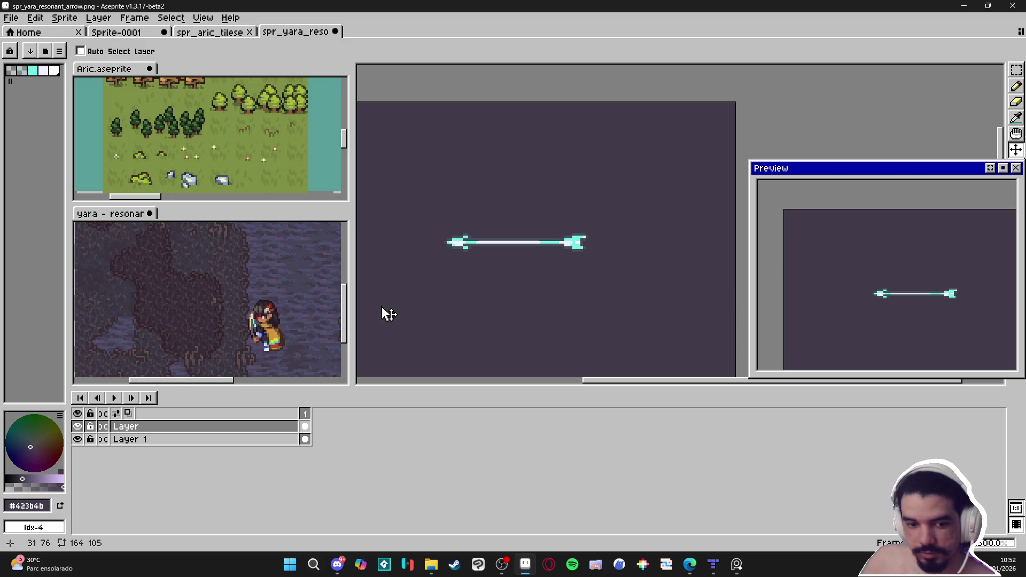
- Lower the arrow layer's opacity to 13% in Layer Properties
click(256, 428)
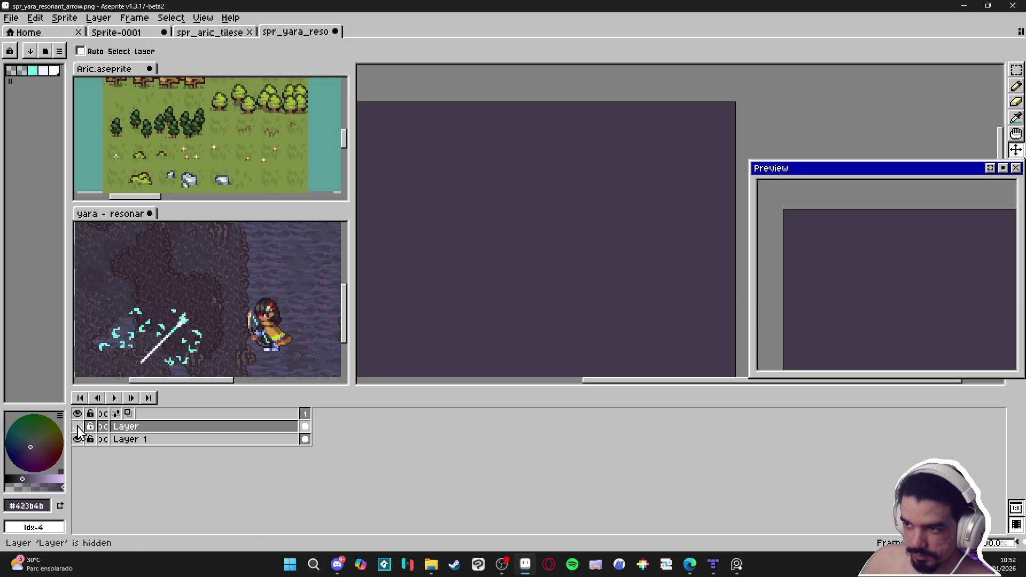
double_click(259, 431)
drag(163, 233, 85, 235)
key(Return)
key(b)
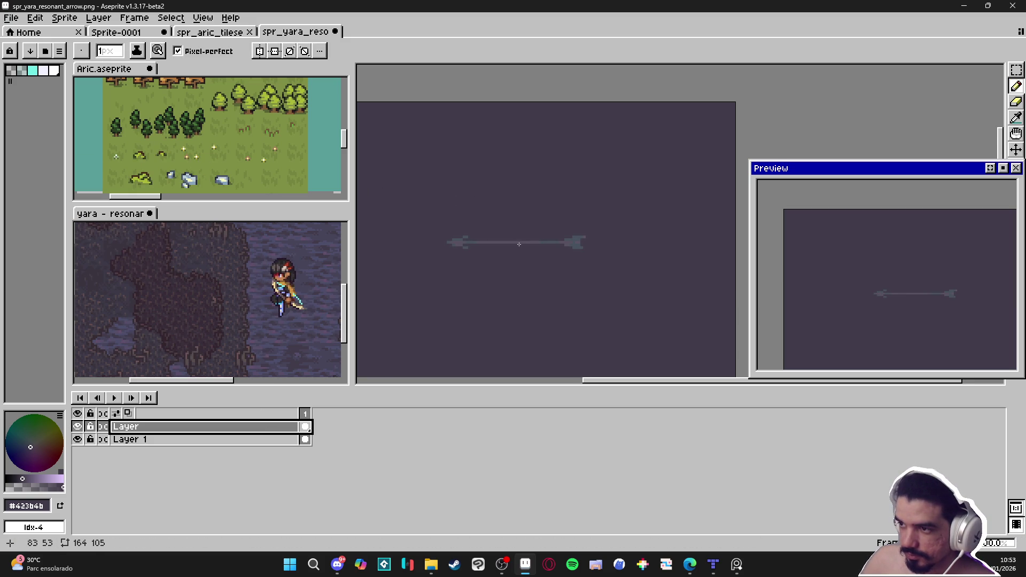
scroll(519, 244, up, 1)
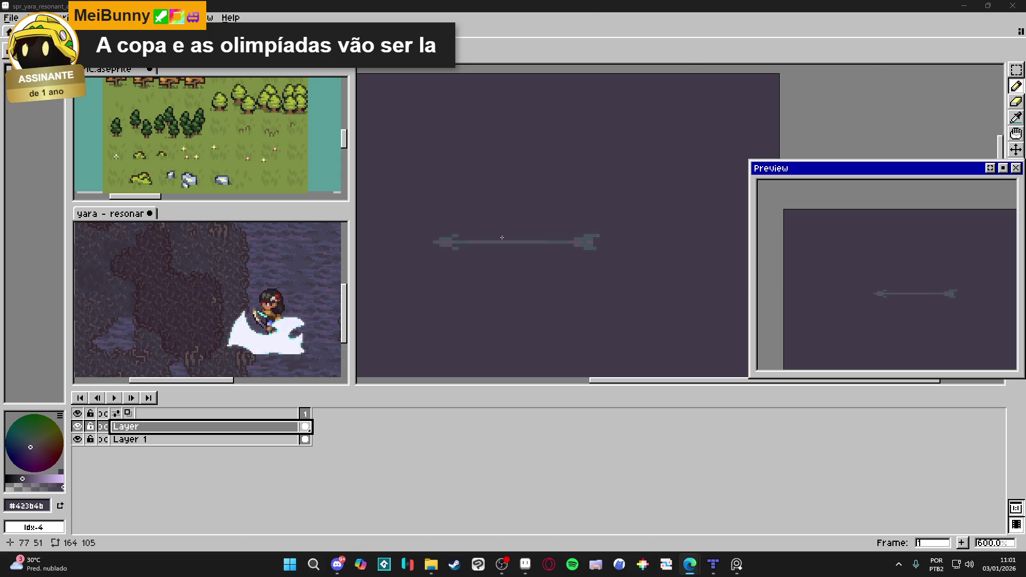
- Add an empty Layer 2 on top and open the palette presets to load AAP-Splendor128
scroll(508, 246, up, 3)
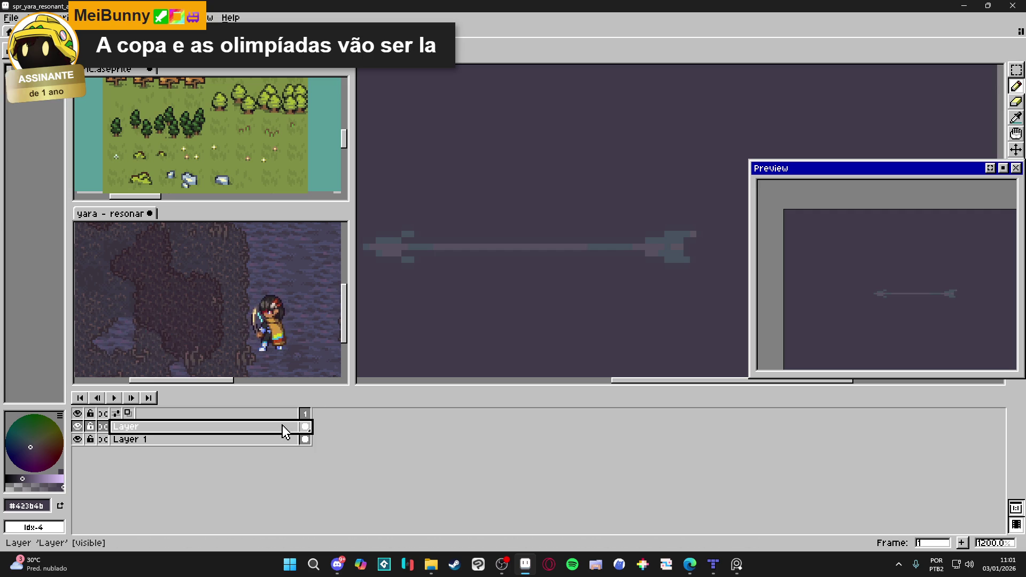
key(shift+n)
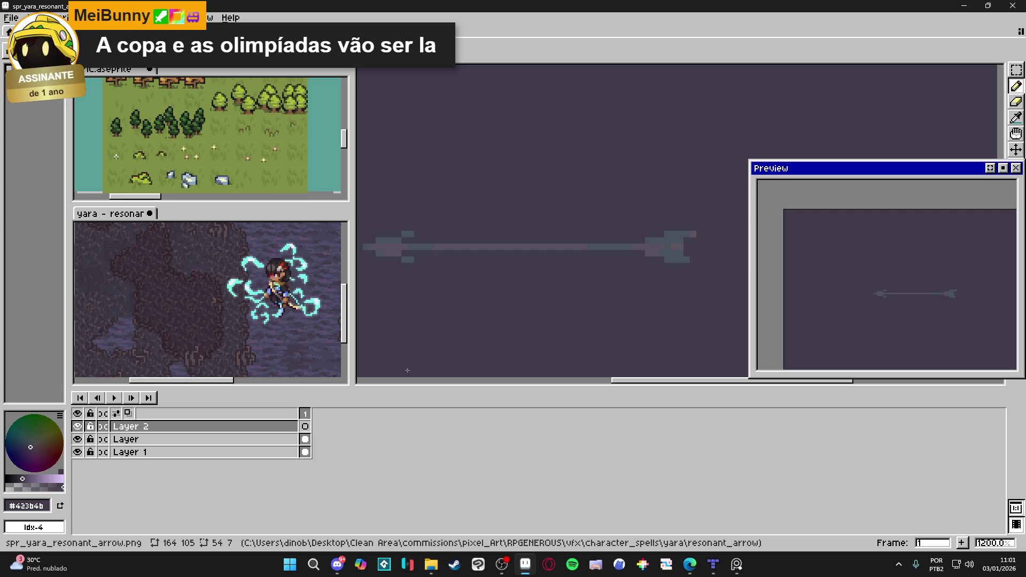
key(ctrl+l)
key(Escape)
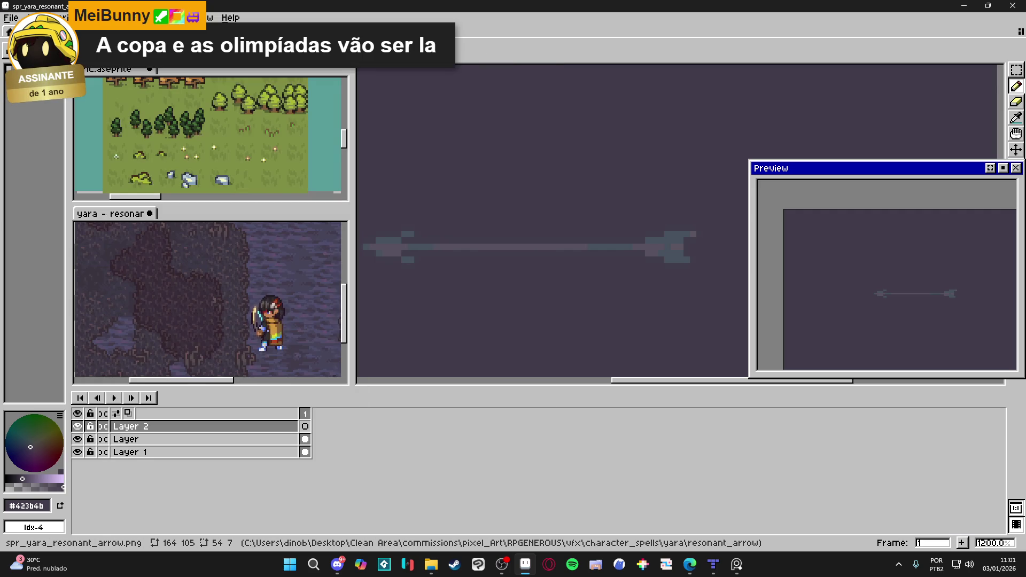
key(ctrl+l)
- Switch the sprite's palette to the AAP-Splendor128 preset and close the presets list
click(237, 193)
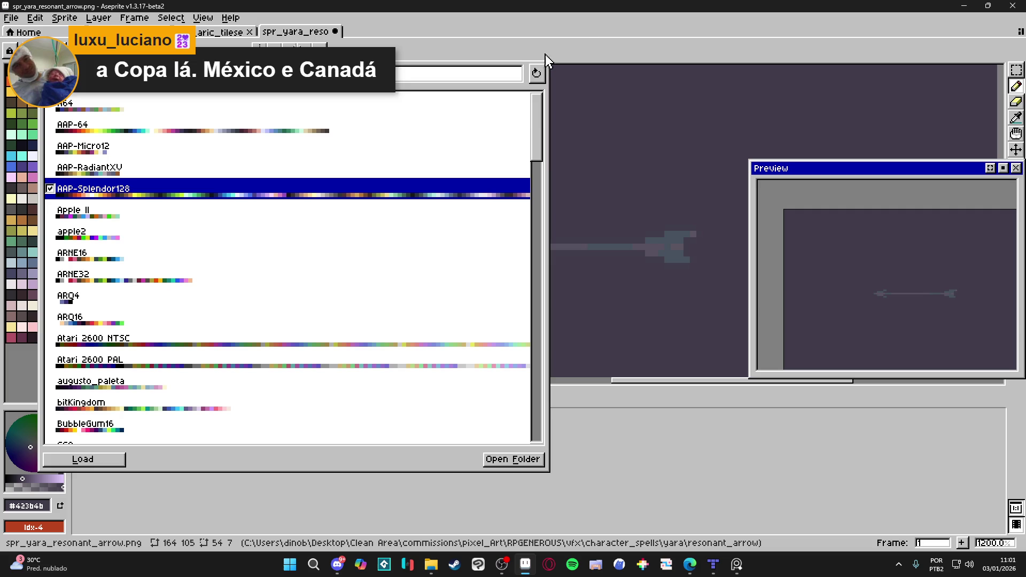
key(Escape)
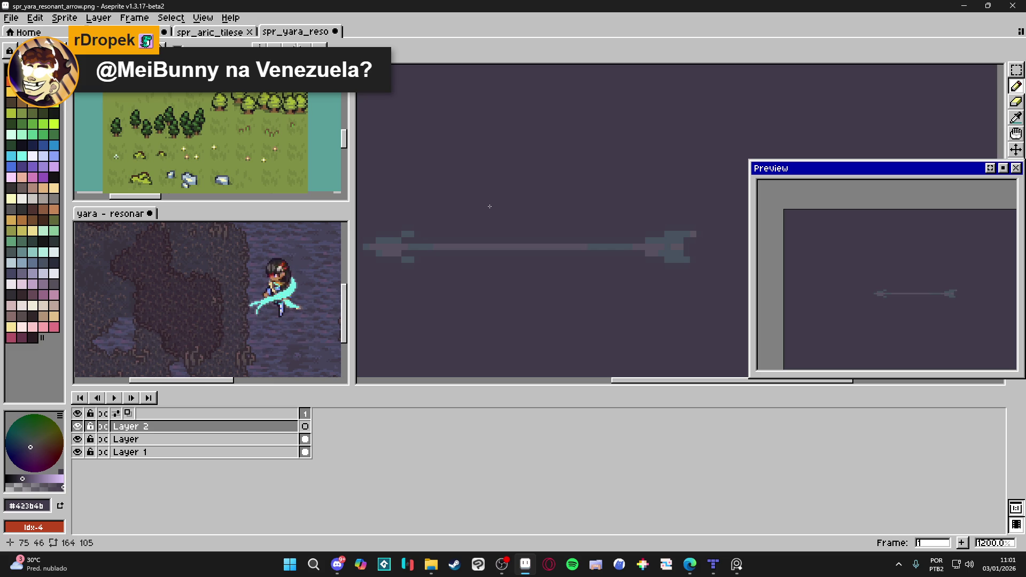
drag(495, 261, 545, 259)
- Paint a white dot at the centre of the arrow on Layer 2
click(43, 81)
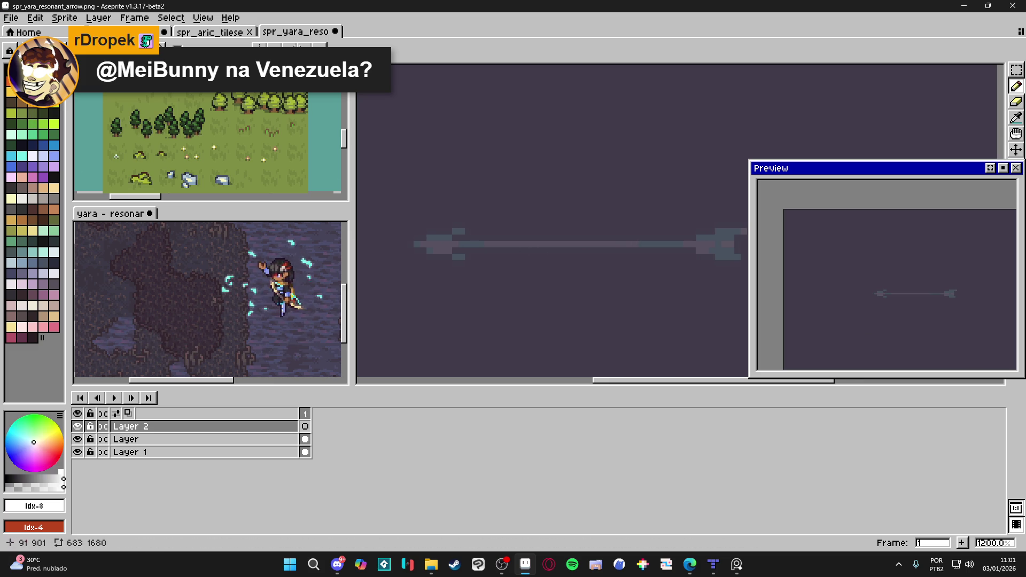
click(577, 244)
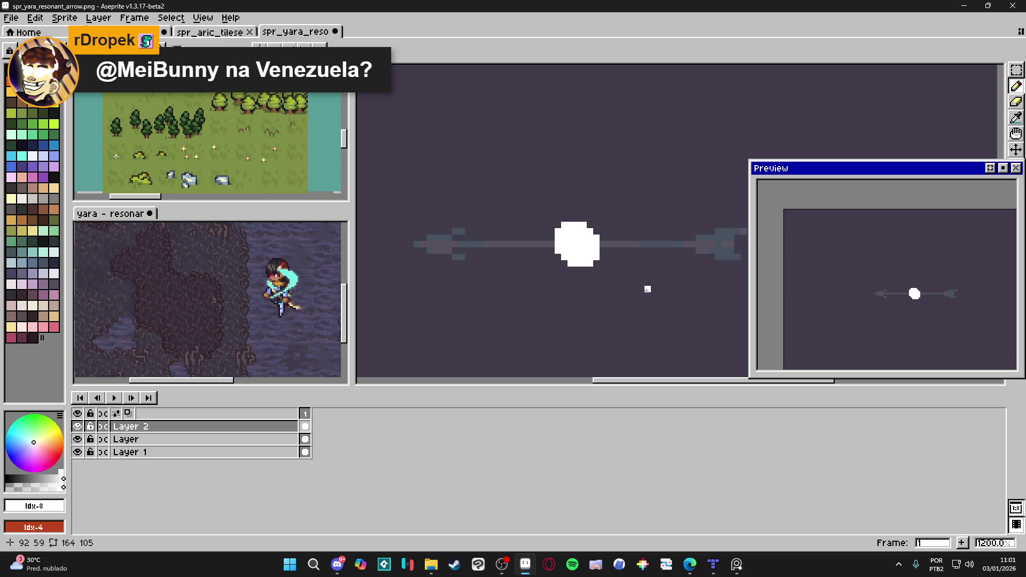
drag(647, 289, 625, 272)
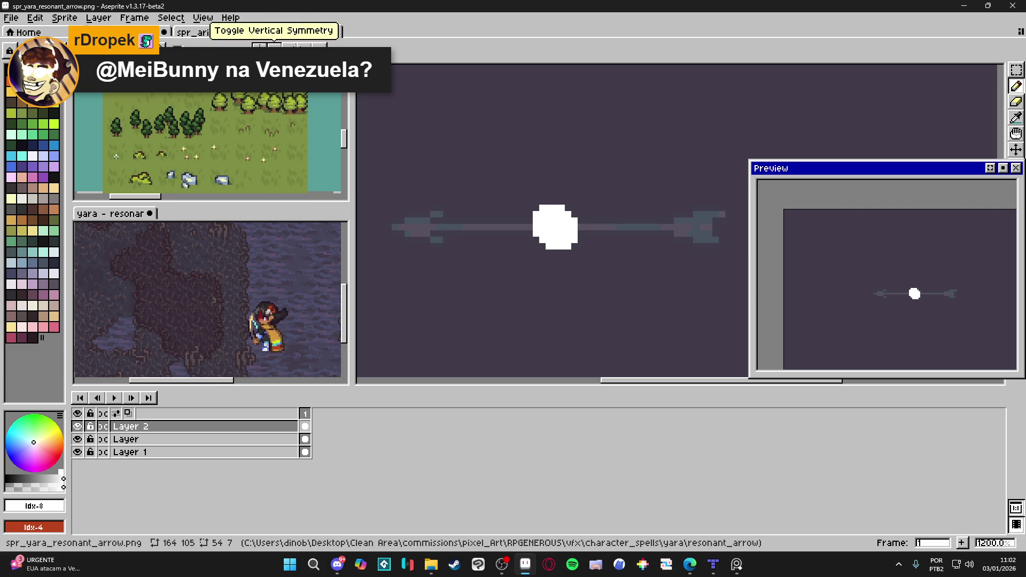
- Add a new Layer 3 and draw a white curve from the blob dipping below the arrow shaft
drag(562, 253, 553, 241)
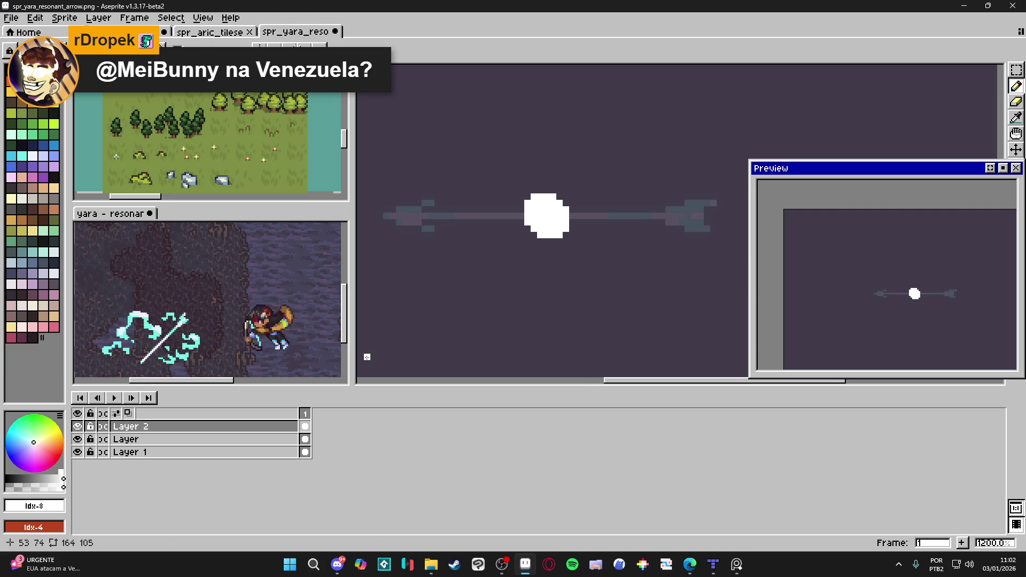
key(shift+n)
mouse_move(563, 237)
mouse_down()
mouse_move(540, 231)
mouse_move(580, 246)
mouse_move(615, 183)
mouse_move(668, 226)
mouse_move(675, 242)
mouse_move(655, 247)
mouse_up()
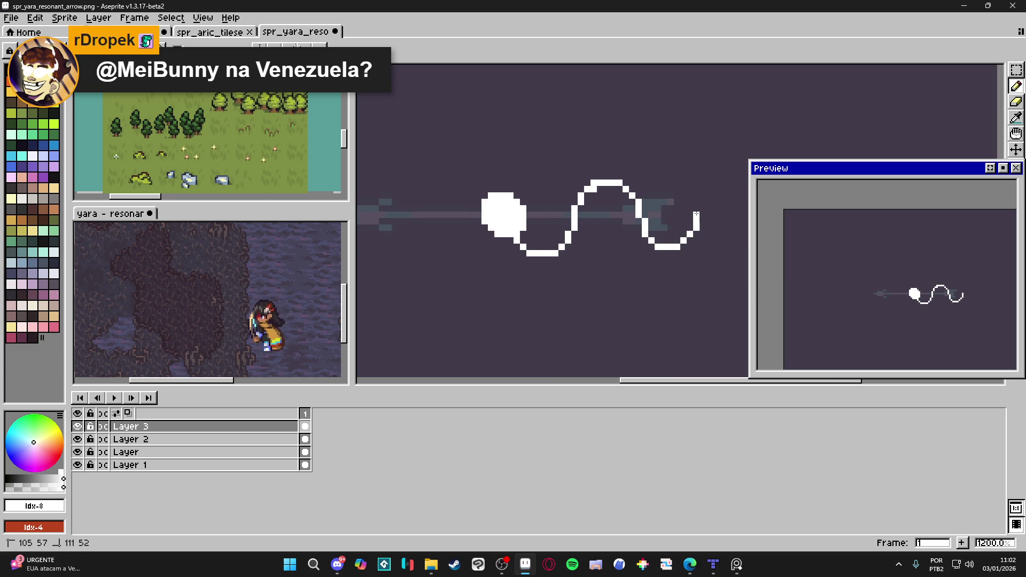
- Extend the white wave's right end up into a tail and set a red 2 px brush
drag(609, 187, 581, 186)
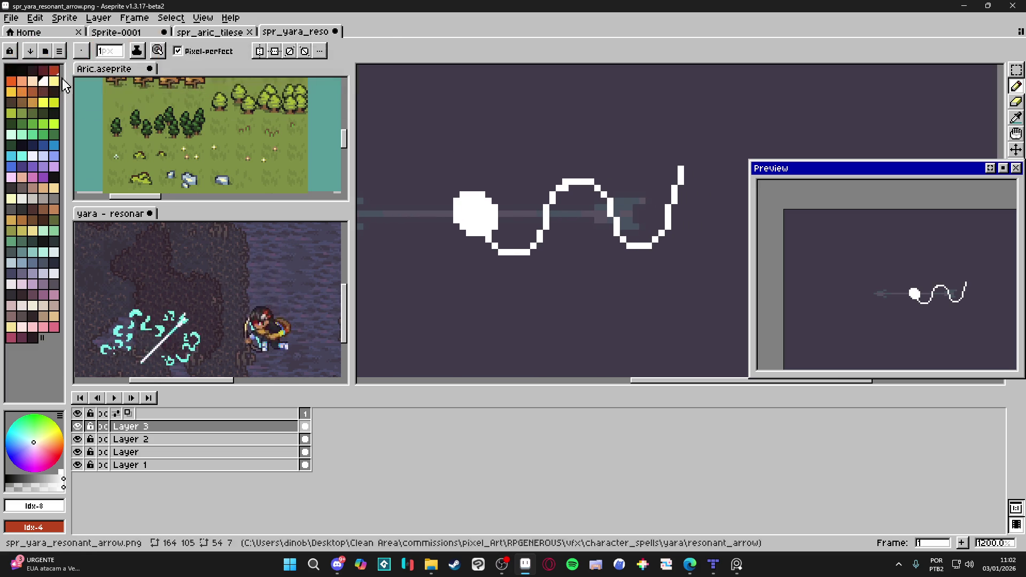
click(12, 338)
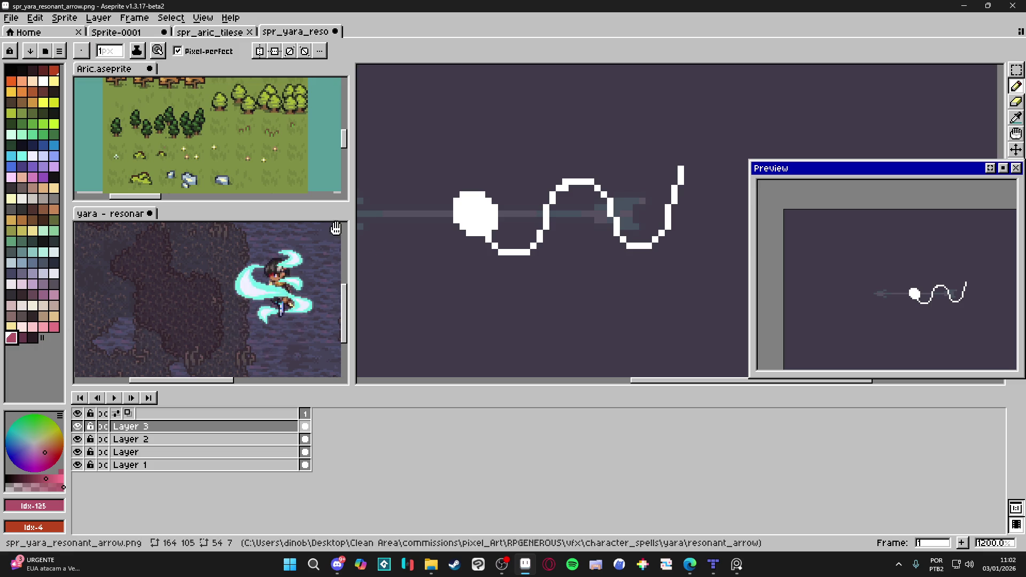
click(54, 74)
key(plus)
- Mark the blob's side, both troughs and the tail tip with red blocks, then move Layer 3 below Layer 2
click(495, 239)
click(527, 255)
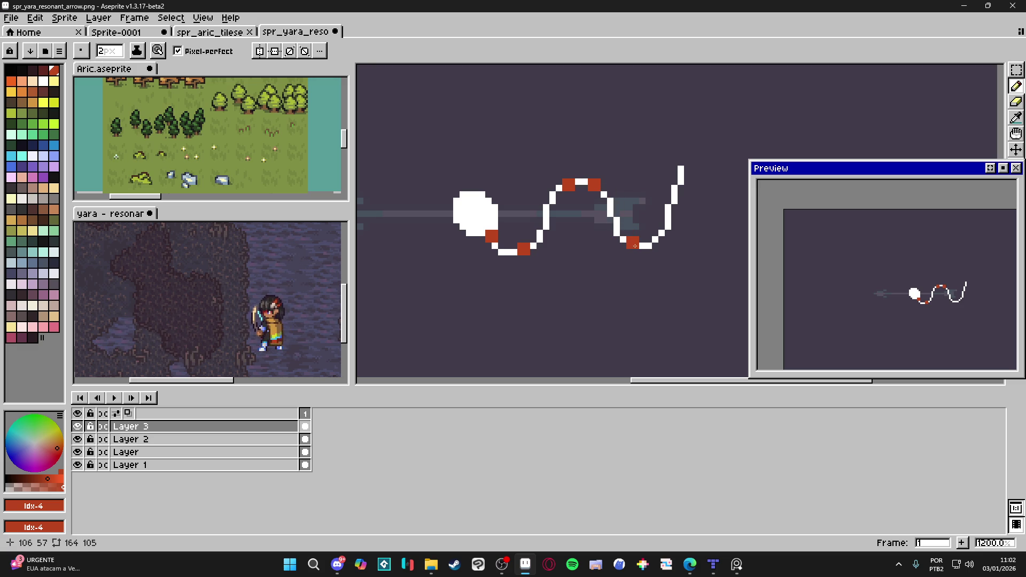
click(651, 244)
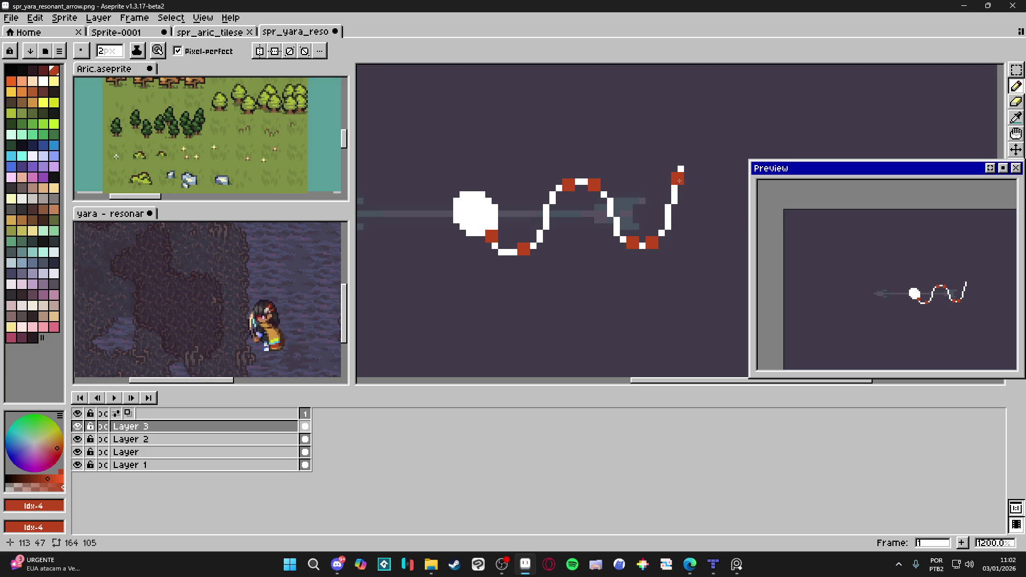
click(691, 159)
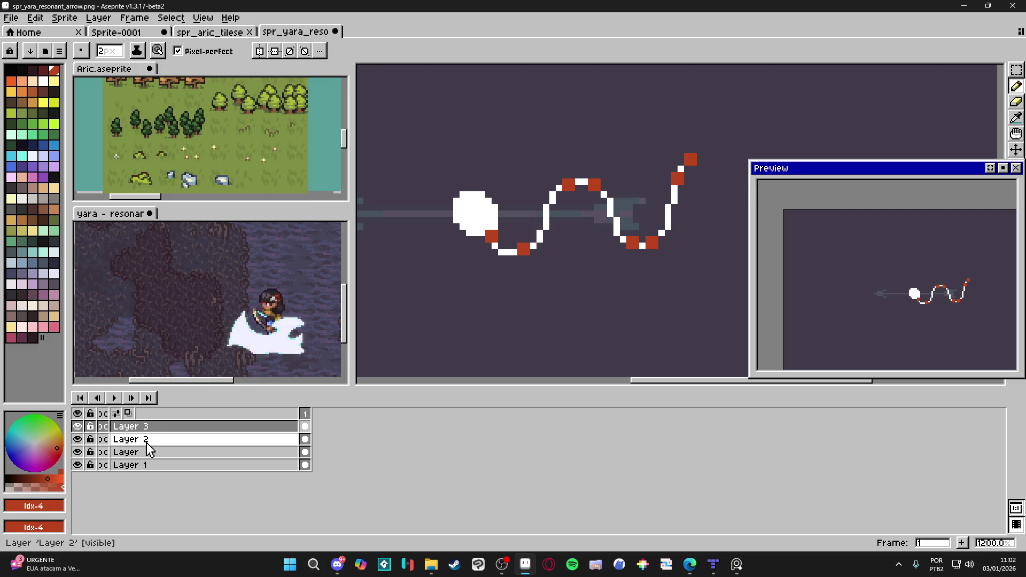
mouse_move(163, 427)
mouse_down()
mouse_move(193, 438)
mouse_move(184, 448)
mouse_up()
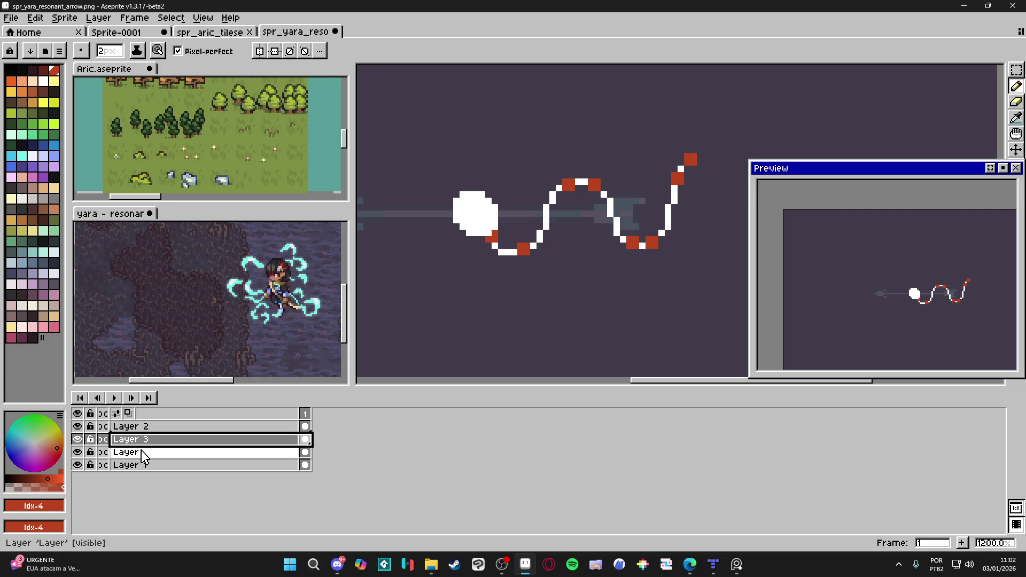
- Lower Layer 3's opacity to about 31% and return to drawing on Layer 2
double_click(160, 439)
drag(138, 227, 107, 228)
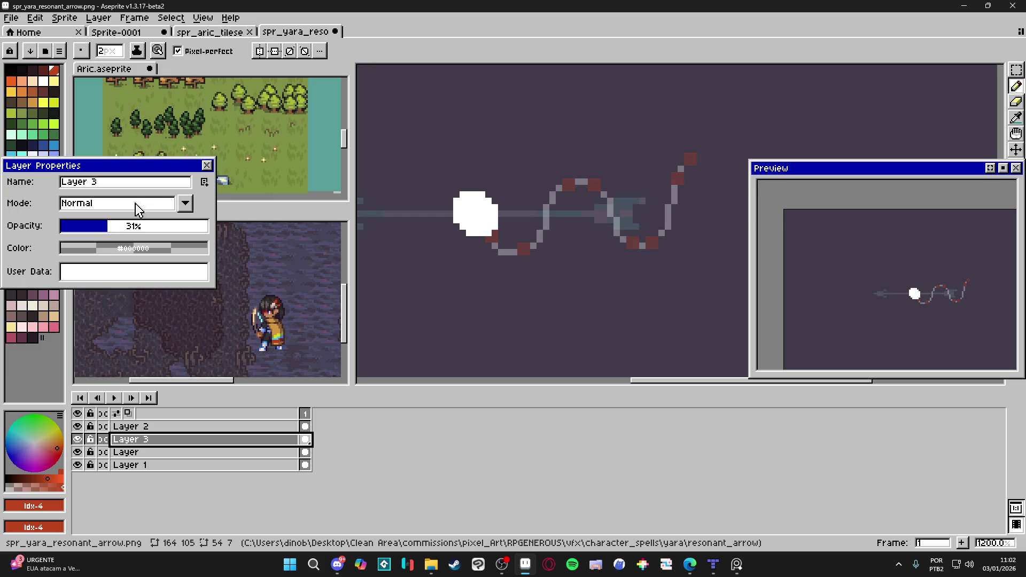
click(206, 166)
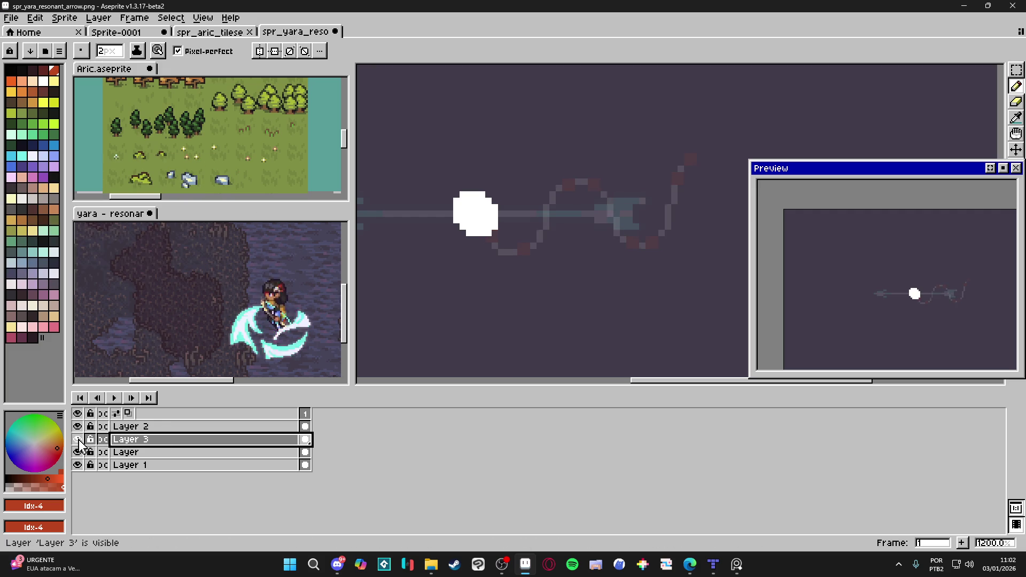
click(122, 426)
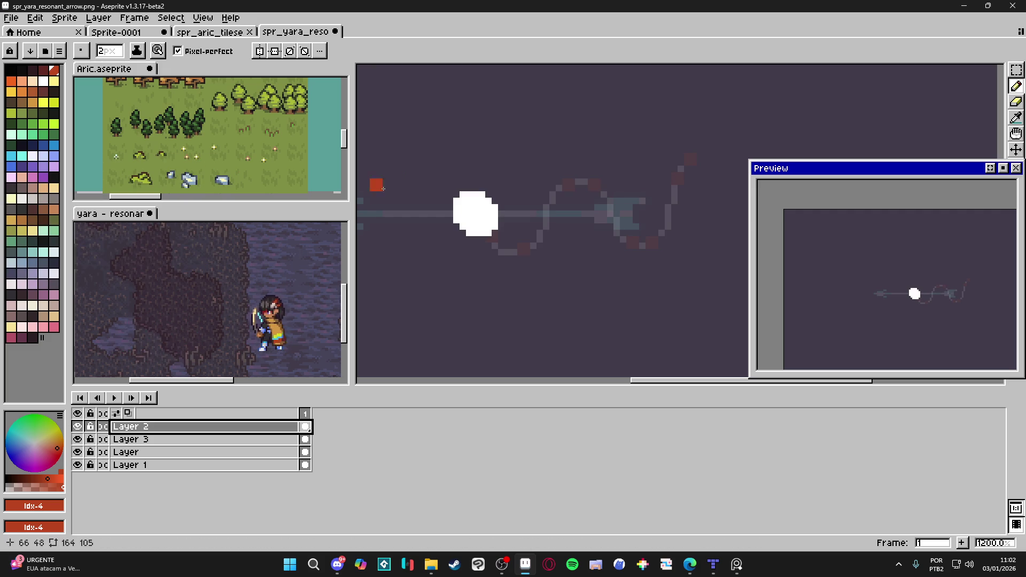
- Add frame 2 and reshape the white blob, filling its lower-right corner and erasing its upper-right step
click(962, 543)
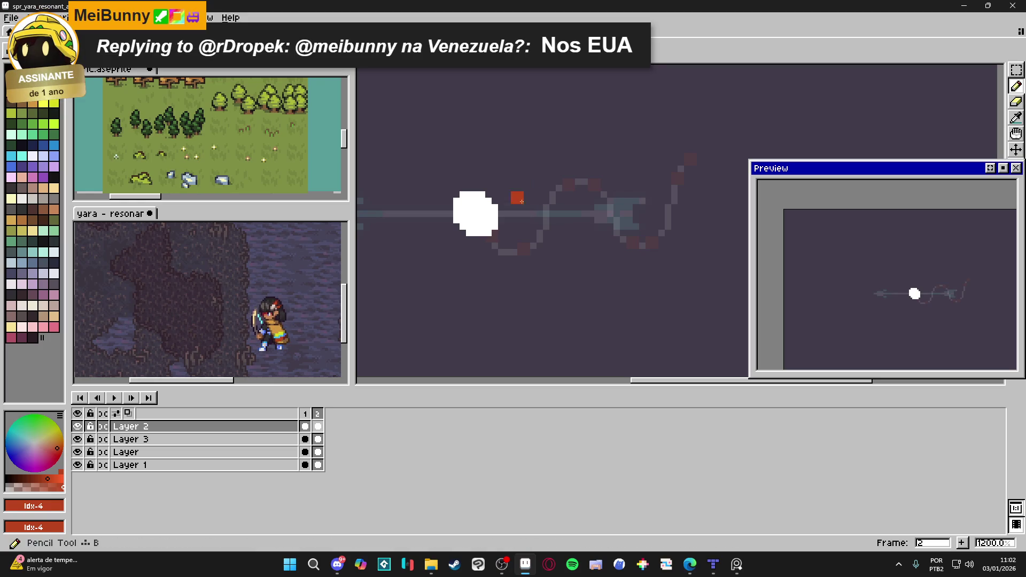
alt+click(492, 234)
drag(491, 239, 483, 241)
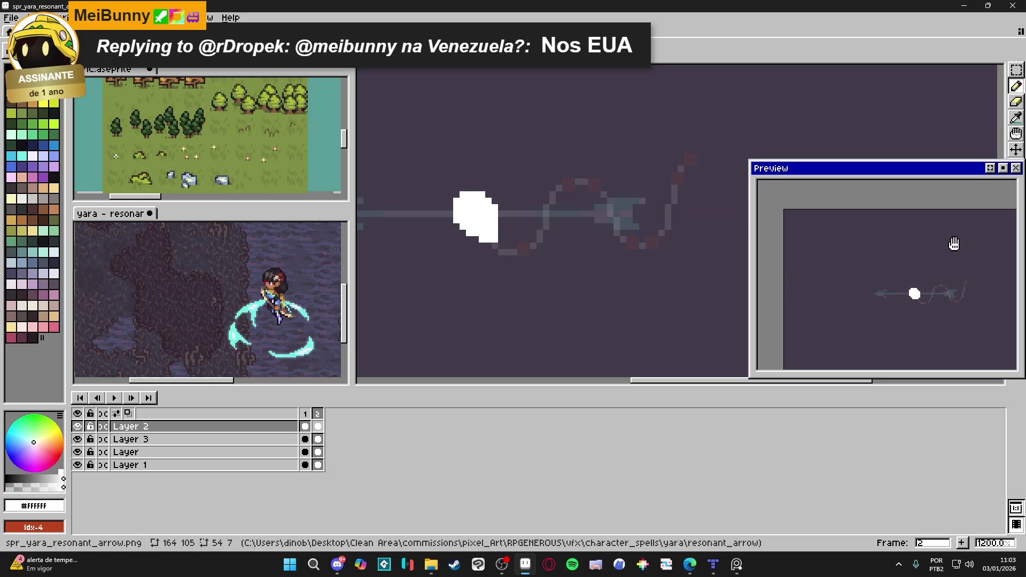
scroll(470, 252, up, 1)
key(e)
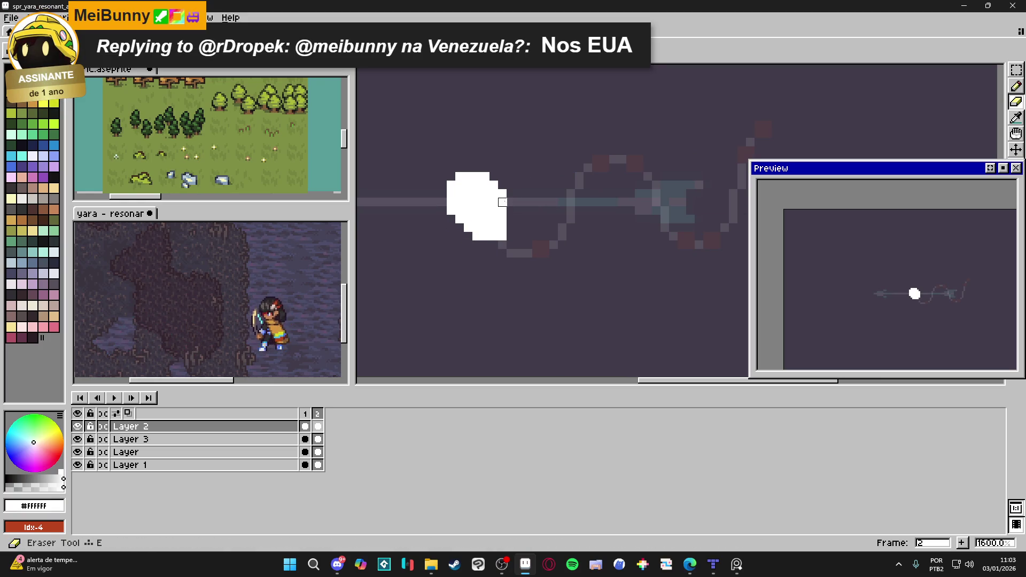
click(502, 194)
key(b)
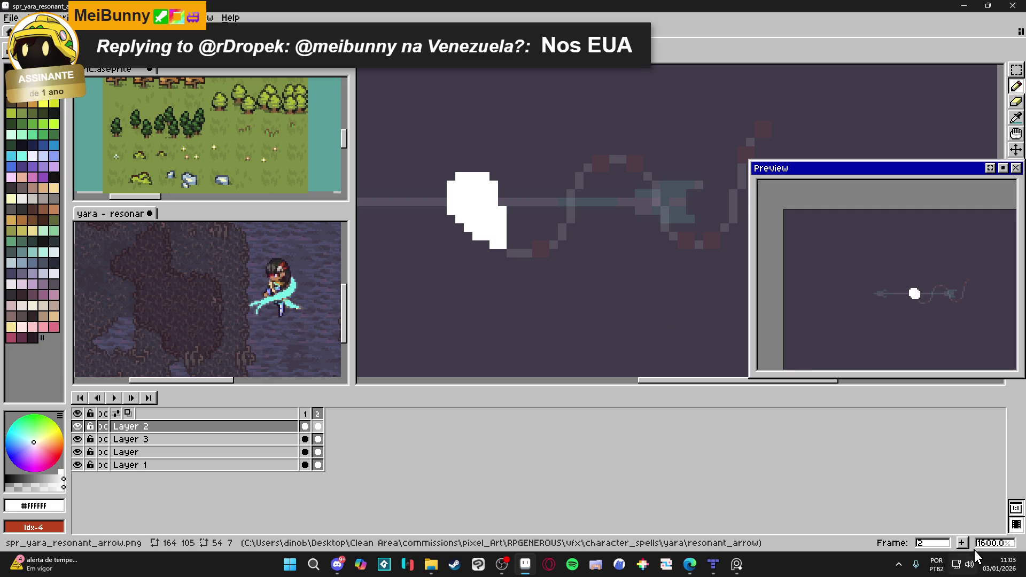
- Add frame 3 and thicken the white blob into a tail trailing down-right
key(alt+n)
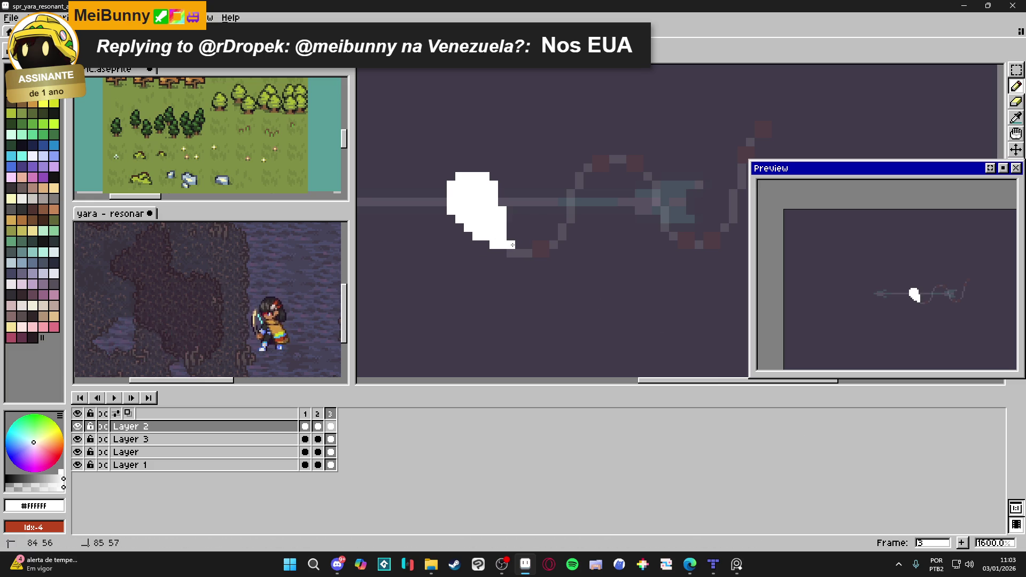
click(546, 253)
click(511, 253)
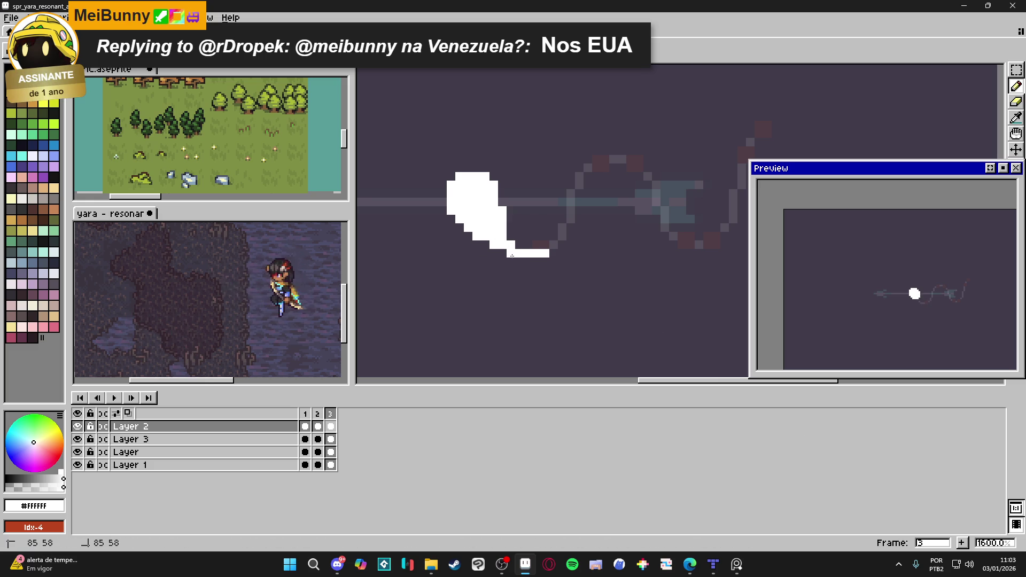
click(528, 244)
click(553, 244)
click(502, 253)
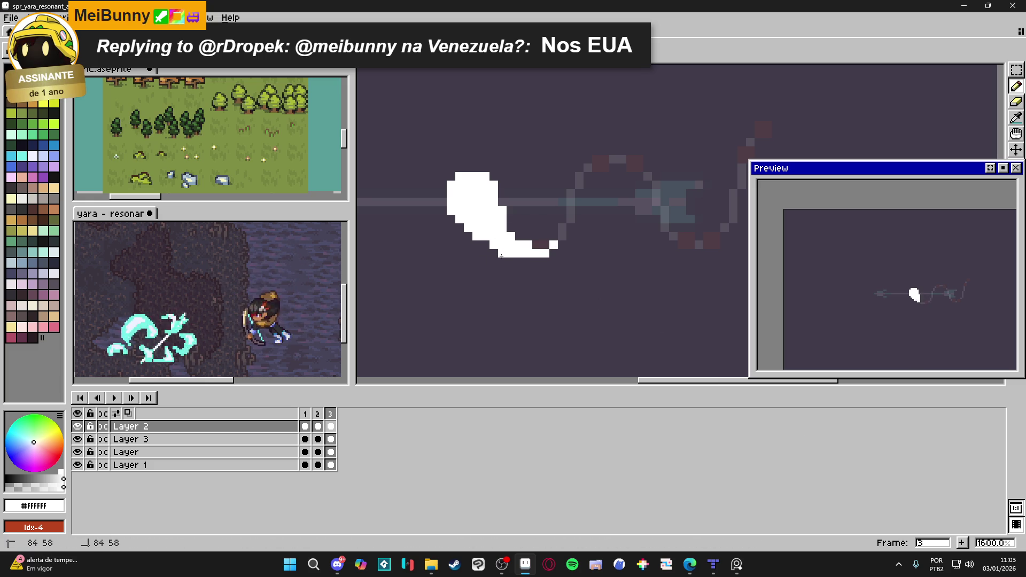
drag(520, 261, 543, 262)
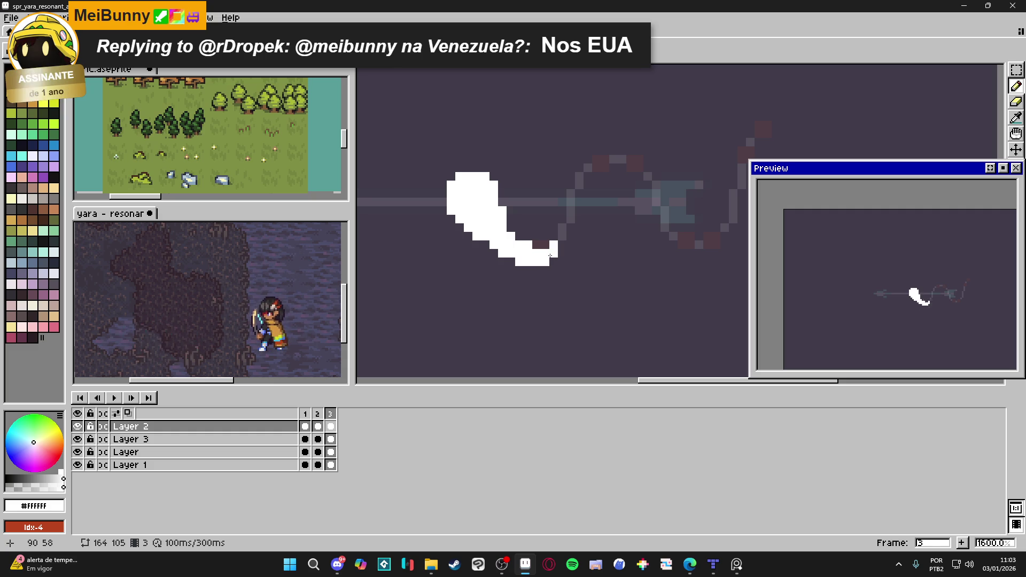
drag(554, 249, 536, 253)
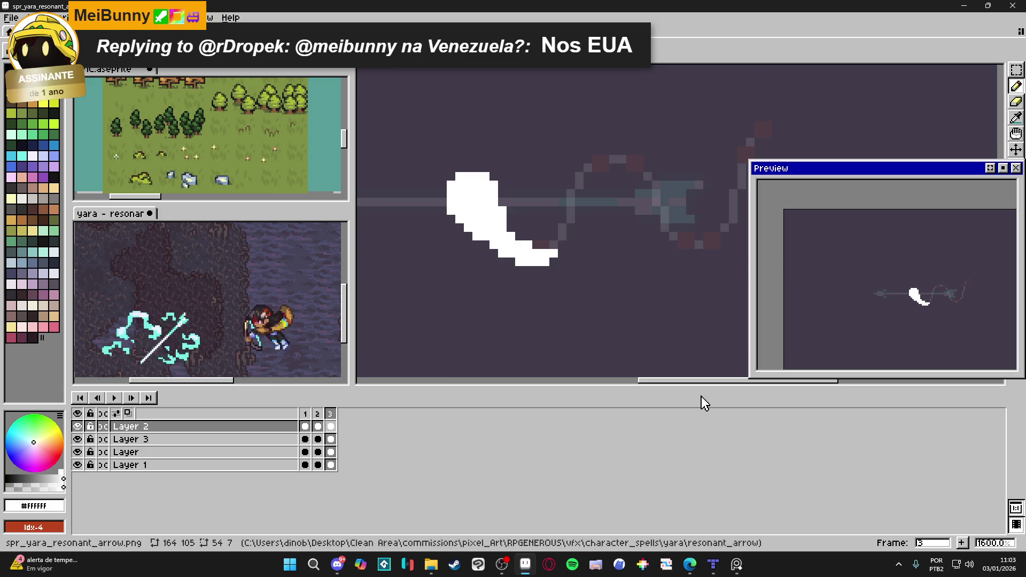
- Add frame 4 and draw the white trail rising along the guide wave into a hook
click(962, 542)
mouse_move(518, 255)
mouse_down()
mouse_move(549, 246)
mouse_move(598, 166)
mouse_move(564, 224)
mouse_move(565, 212)
mouse_up()
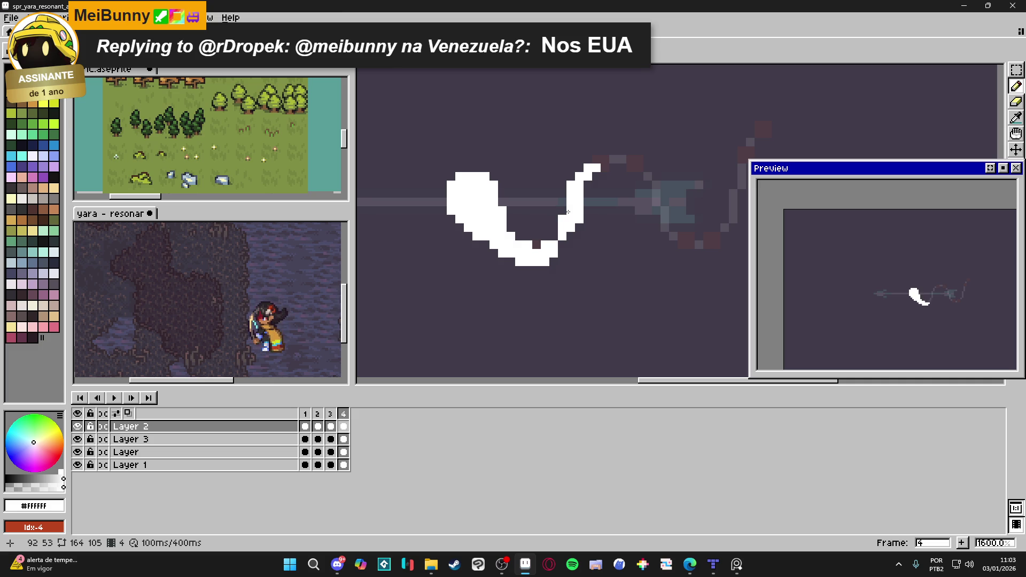
key(e)
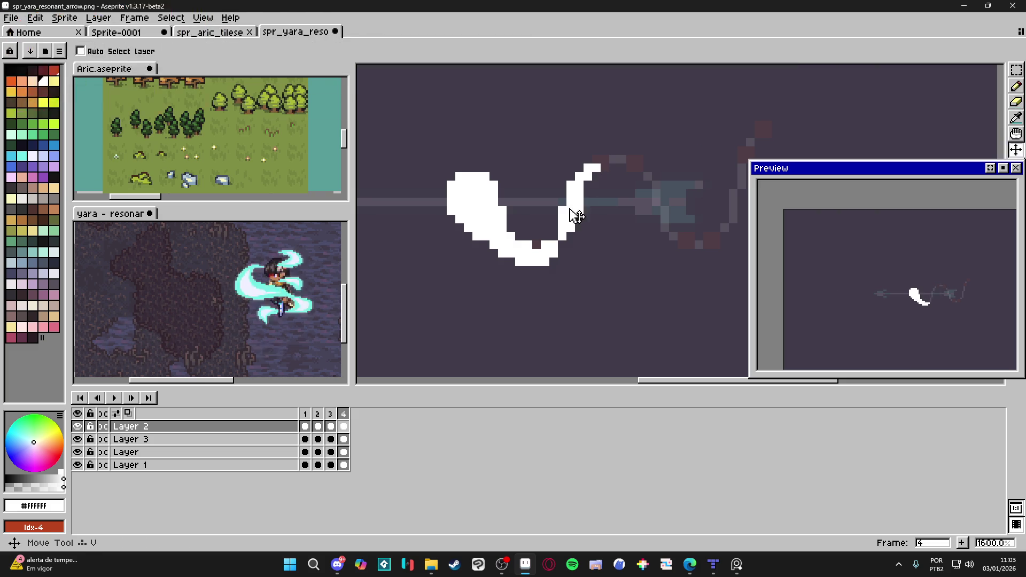
drag(559, 237, 530, 244)
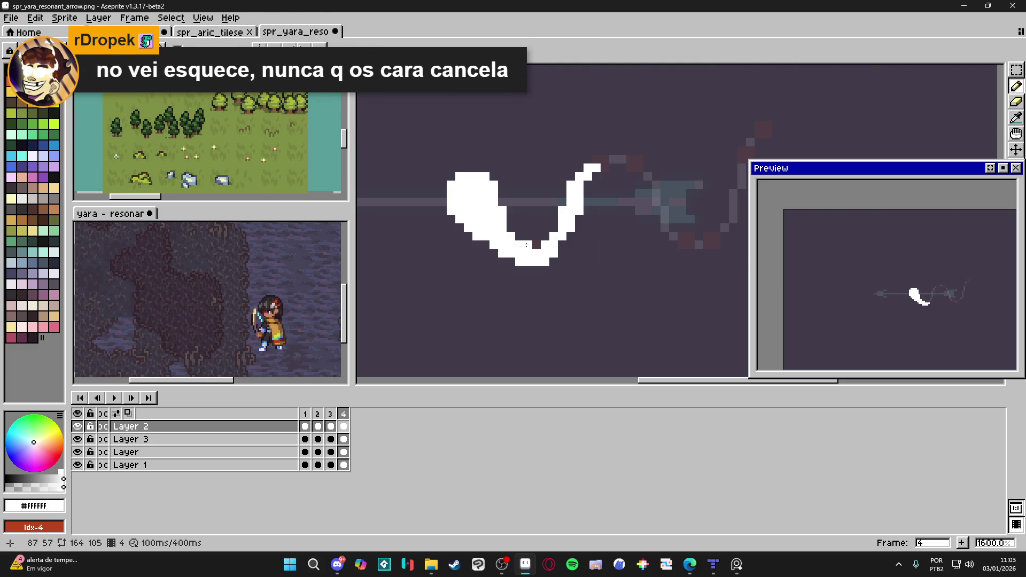
- Tidy the hook by erasing a stray pixel and shaping the stroke's top-right tip
key(e)
click(536, 244)
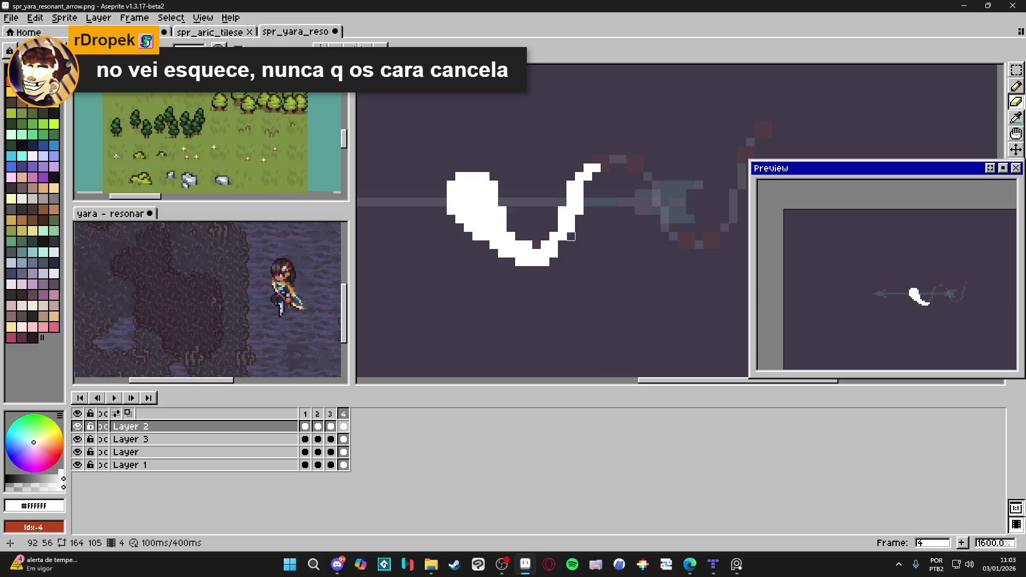
key(b)
key(e)
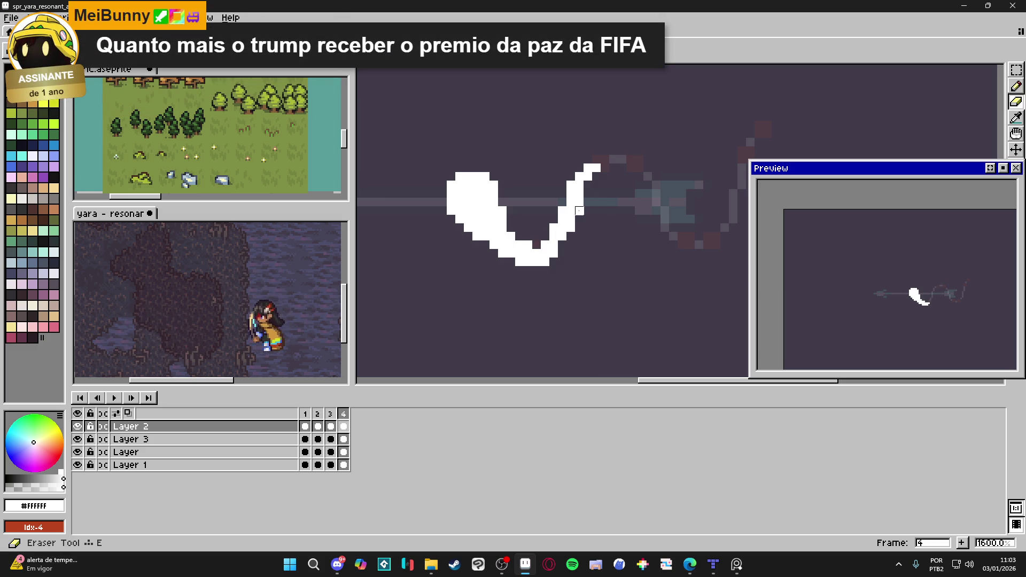
key(b)
click(589, 158)
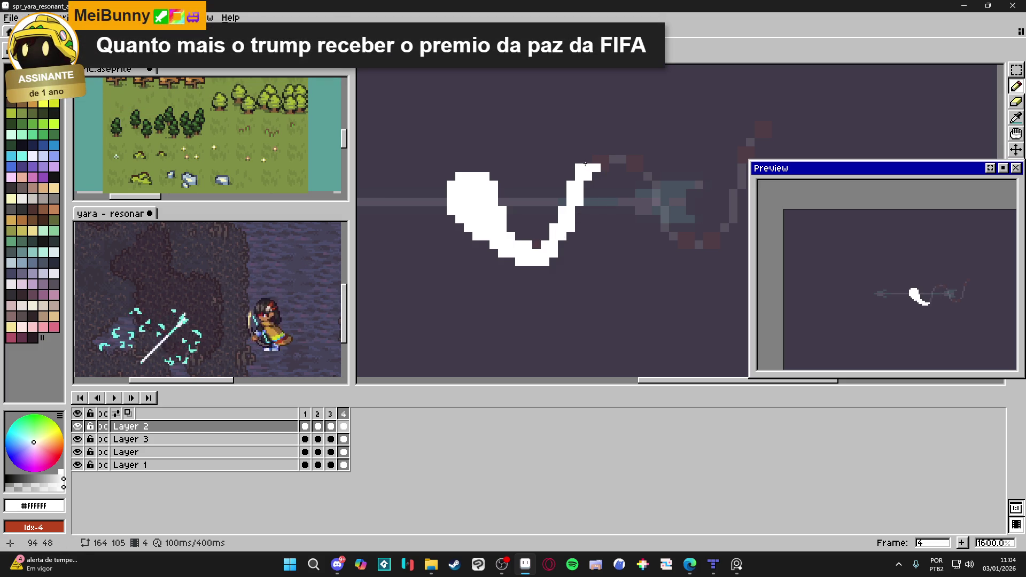
click(609, 158)
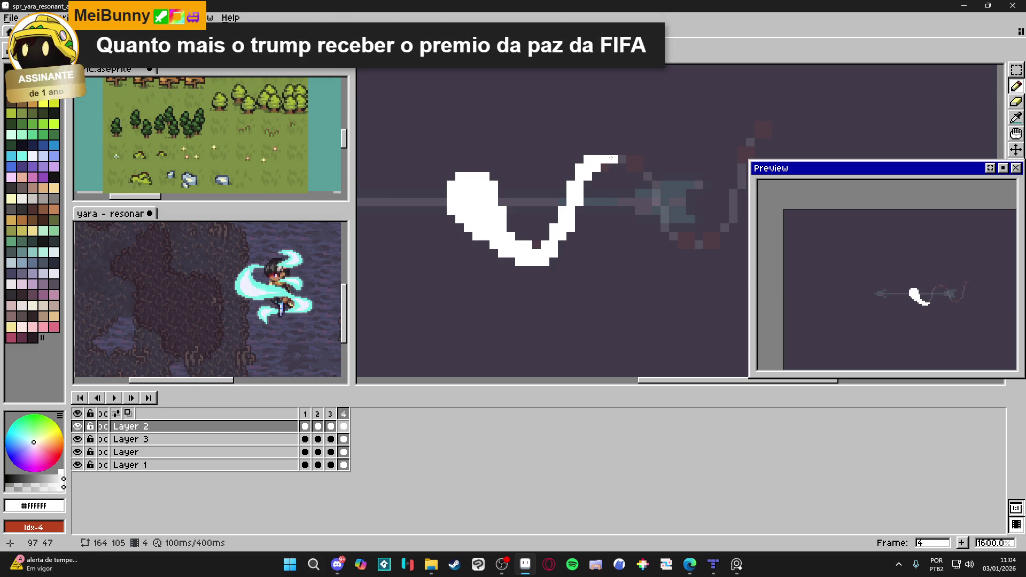
key(e)
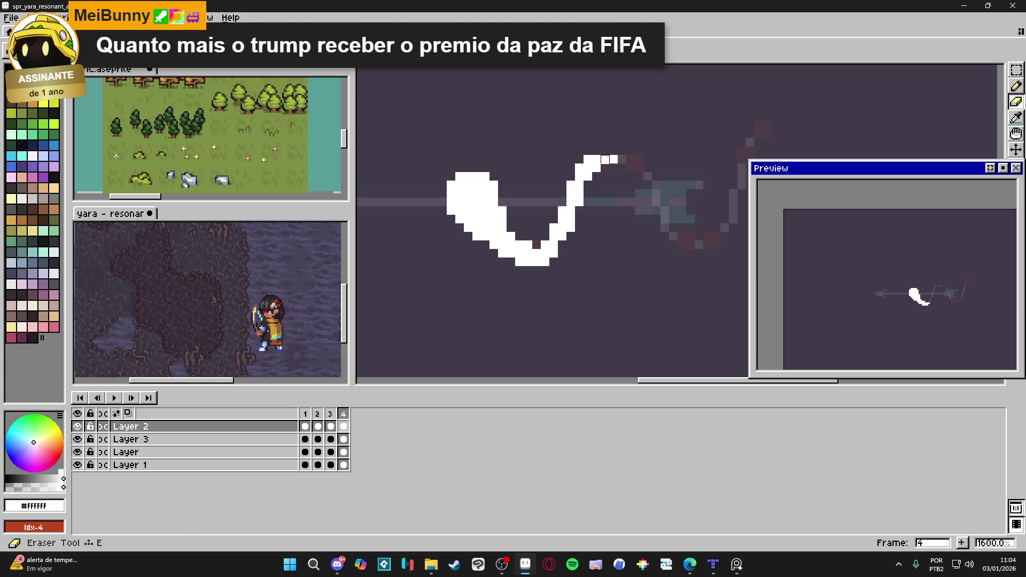
click(614, 158)
key(b)
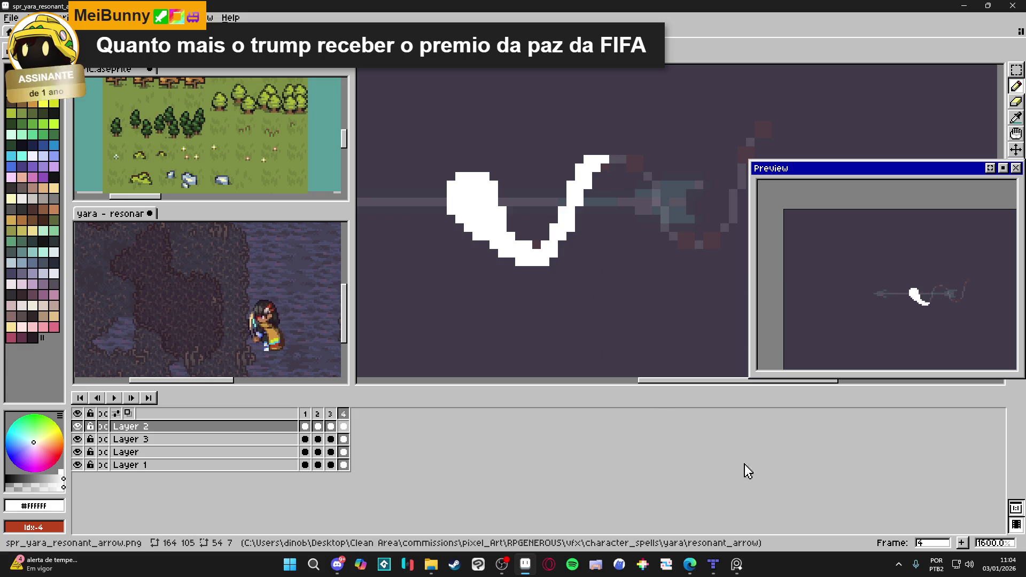
click(962, 543)
- On frame 5, extend the white trail's top-right end down and to the right
click(604, 150)
click(622, 150)
drag(613, 159, 637, 166)
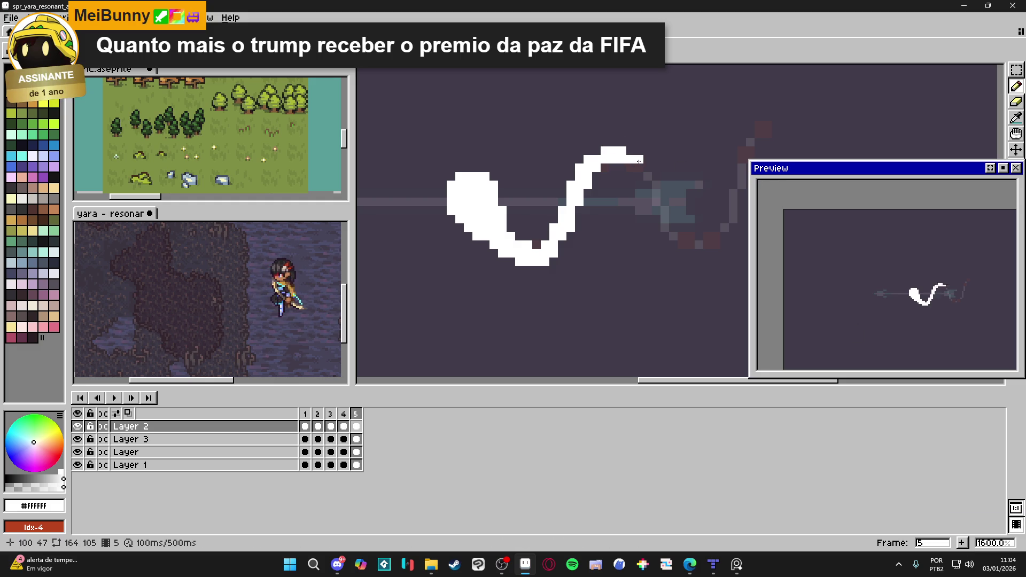
click(649, 175)
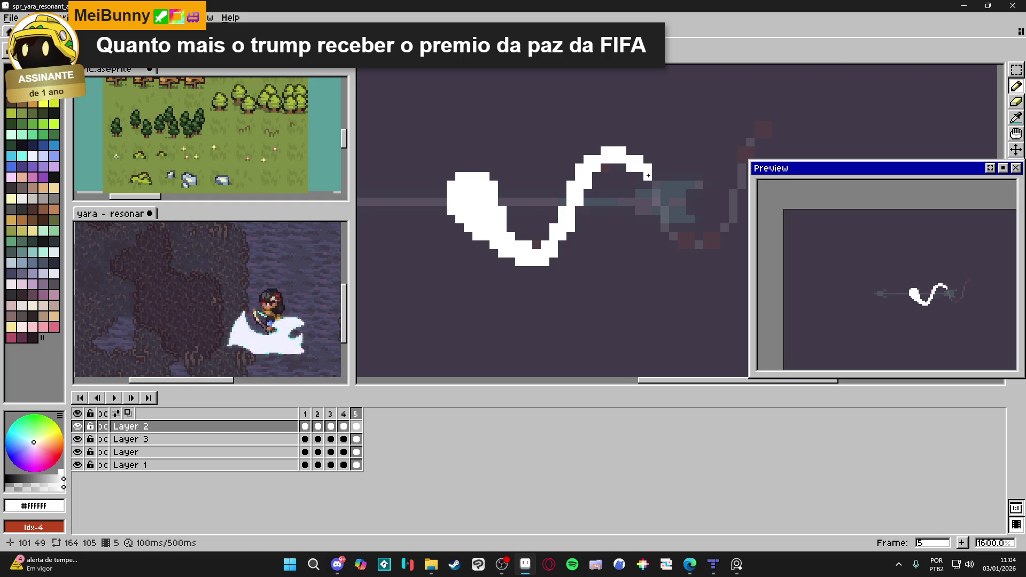
- Add frame 6 and carry the white trail down to the wave's lower-right end
click(961, 543)
drag(681, 304, 592, 267)
drag(549, 143, 588, 207)
drag(552, 160, 574, 208)
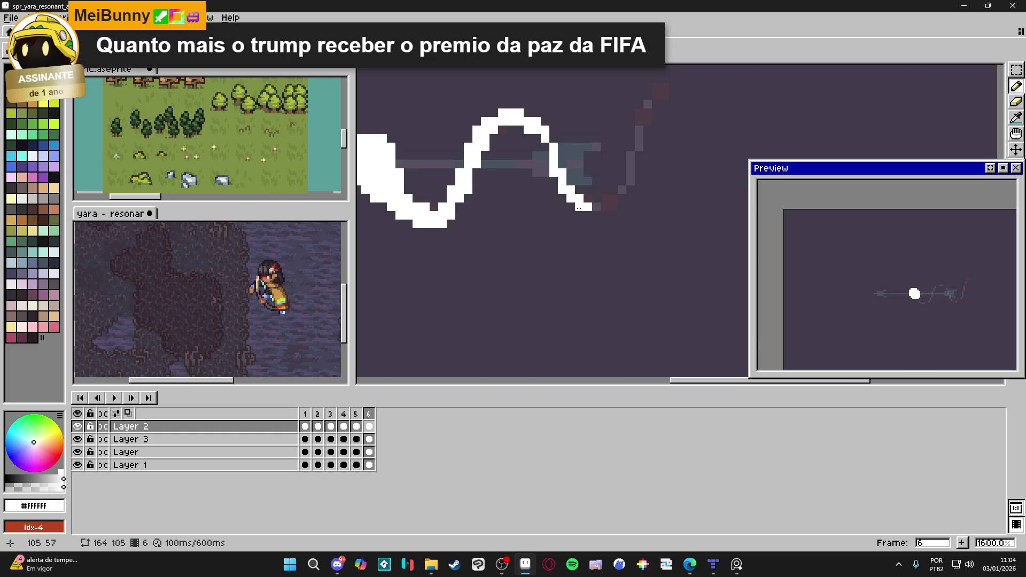
click(573, 208)
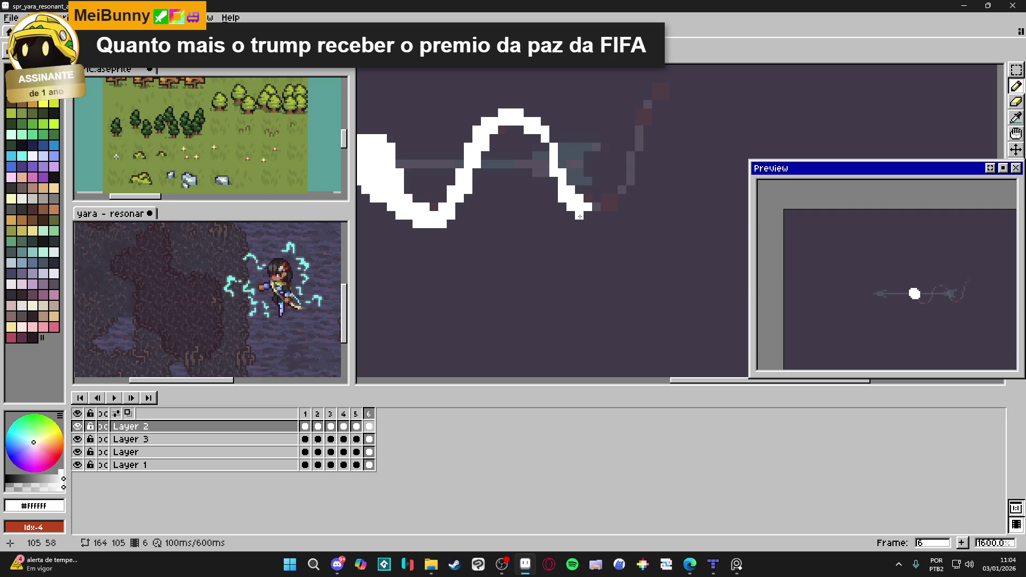
click(598, 207)
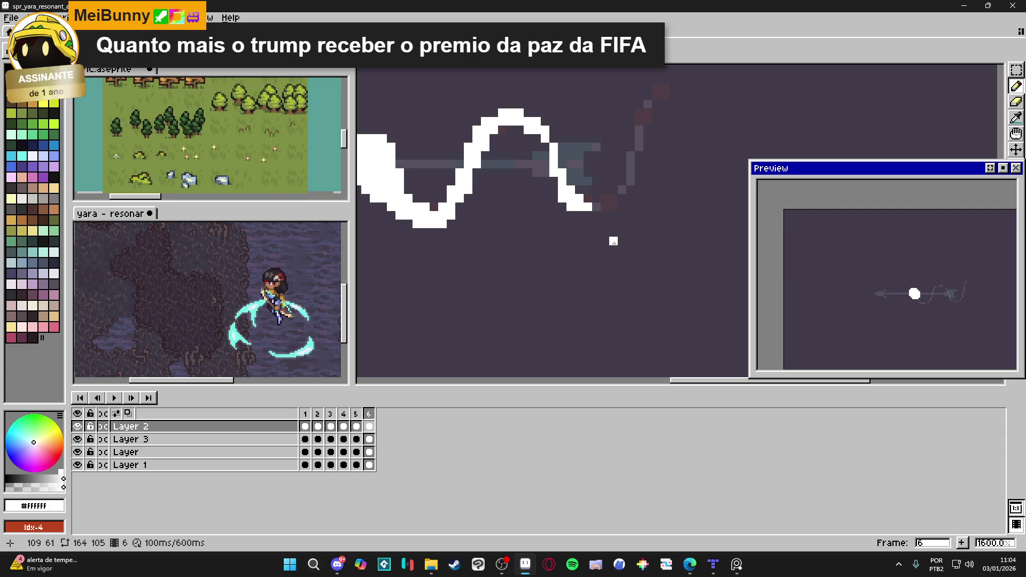
key(alt+n)
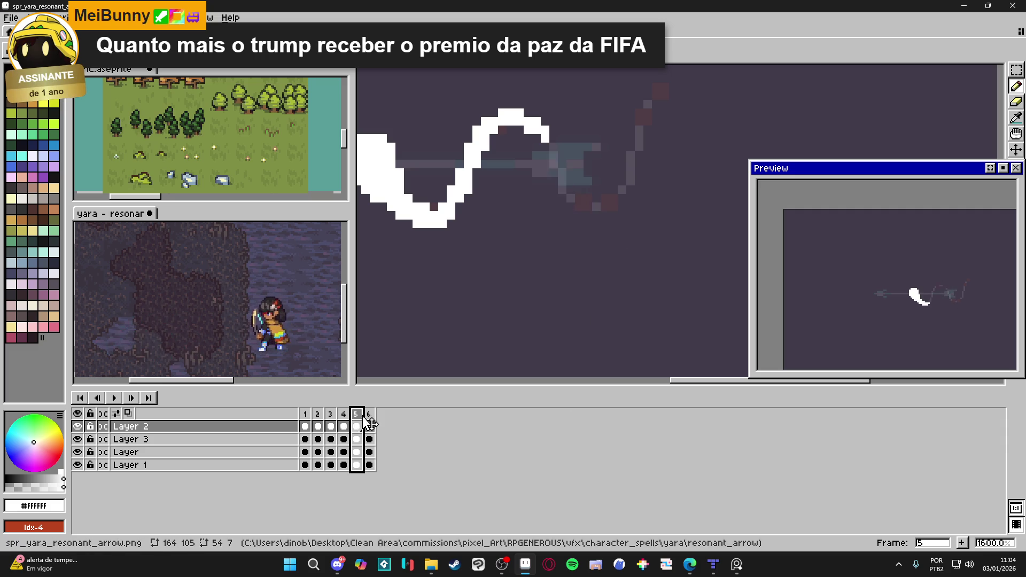
- On frame 7, extend the white trail's end a few pixels to the right
drag(597, 207, 611, 206)
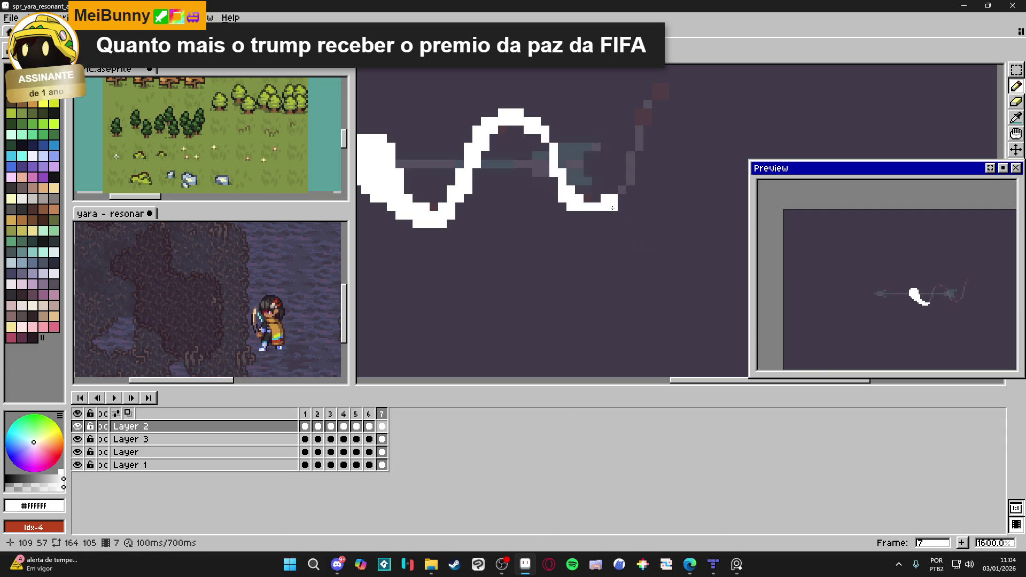
mouse_move(609, 203)
mouse_down()
mouse_move(586, 215)
mouse_move(622, 190)
mouse_move(632, 216)
mouse_up()
scroll(617, 246, down, 1)
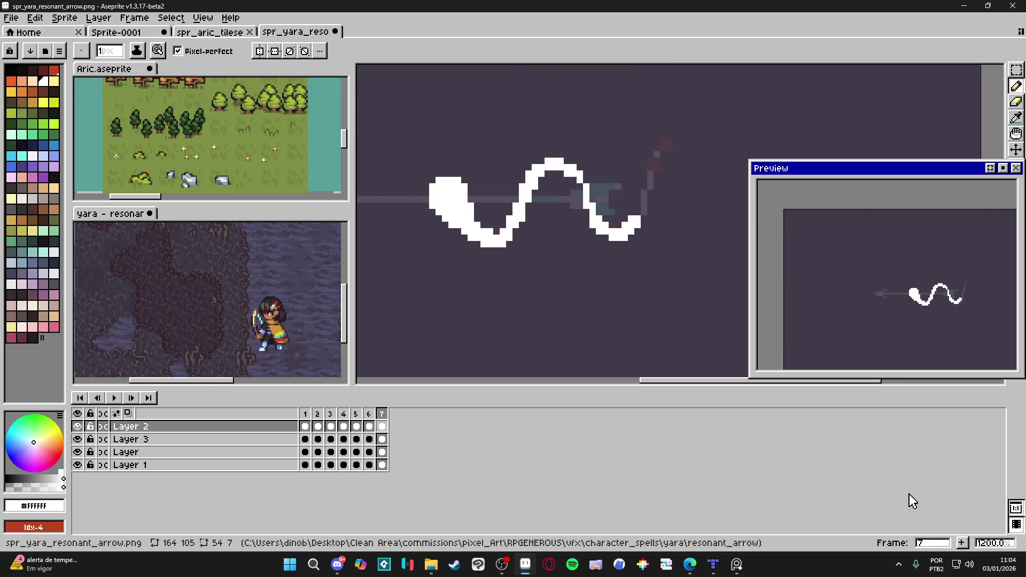
- Add frame 8 and draw a straight diagonal tail up past the arrow's tip
click(962, 543)
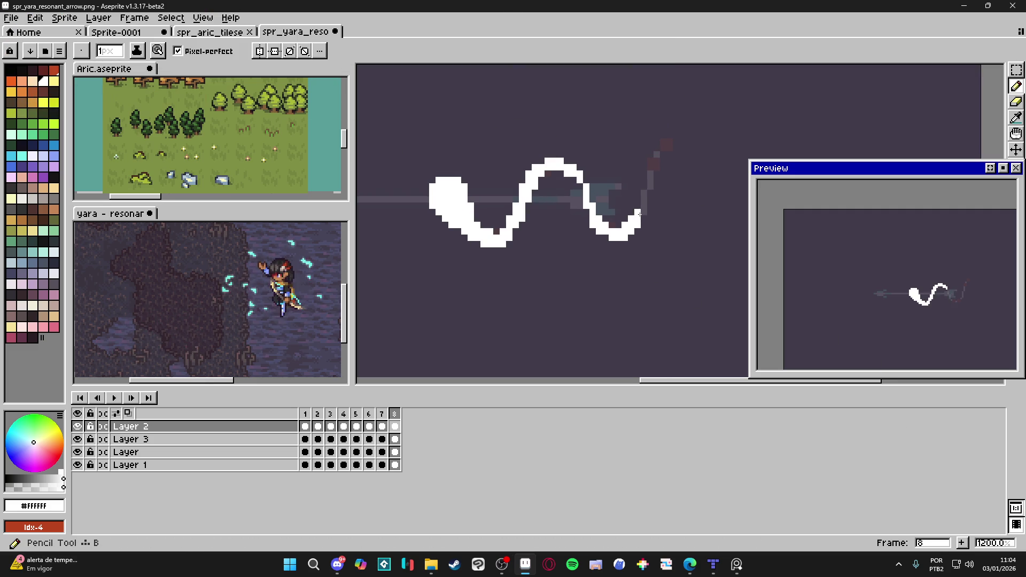
mouse_move(643, 219)
mouse_down()
mouse_move(661, 150)
mouse_move(676, 146)
mouse_move(657, 169)
mouse_move(682, 142)
mouse_up()
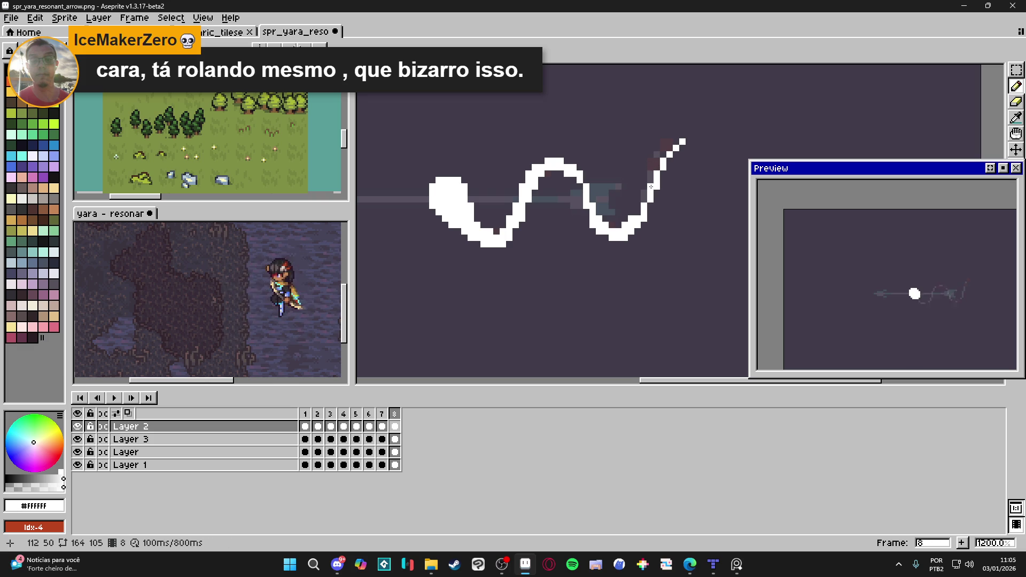
click(668, 159)
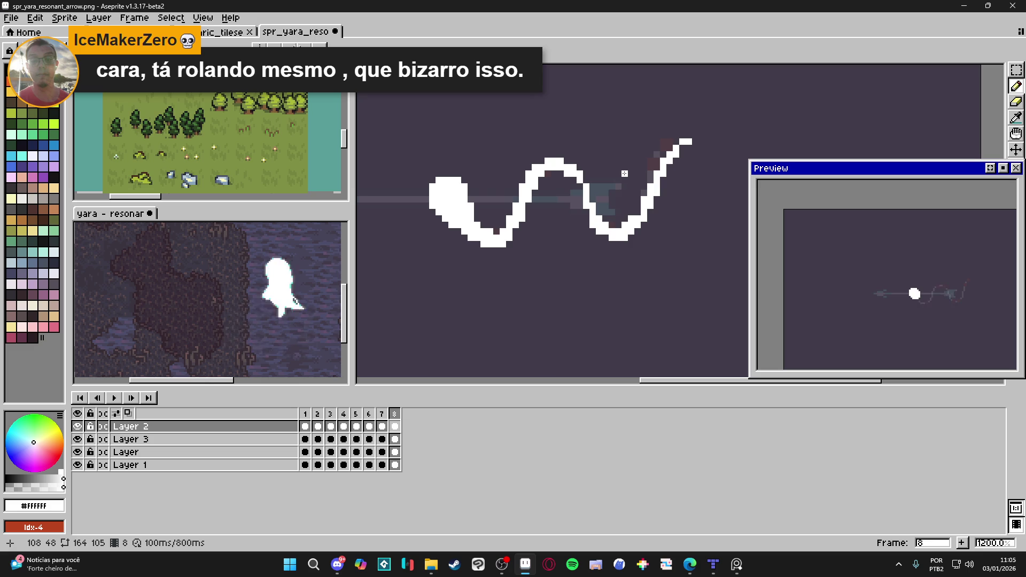
scroll(612, 200, down, 3)
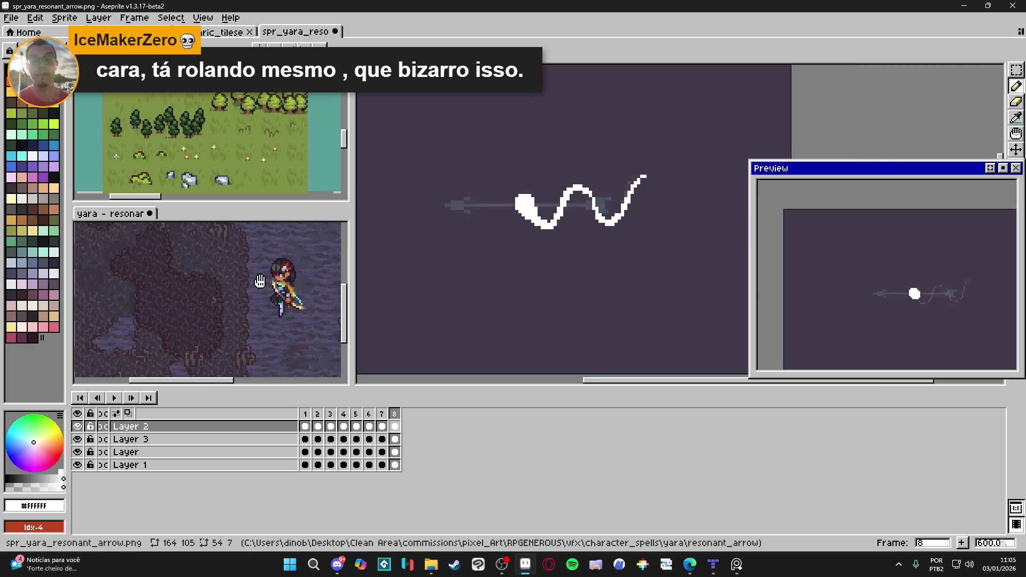
- Hide the Layer 3 guide wave and give frames 1–8 a 50 ms duration each
click(176, 11)
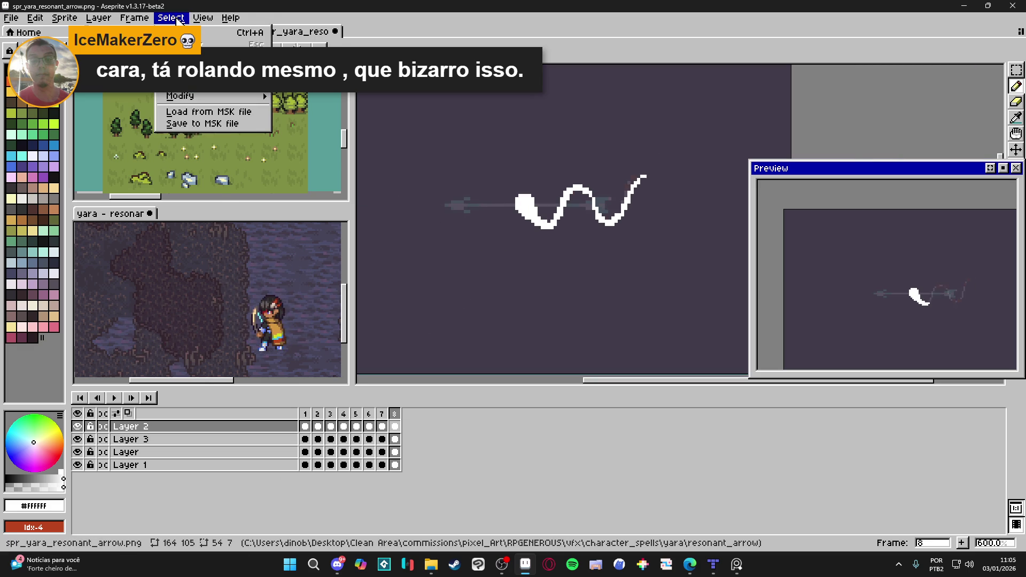
click(77, 443)
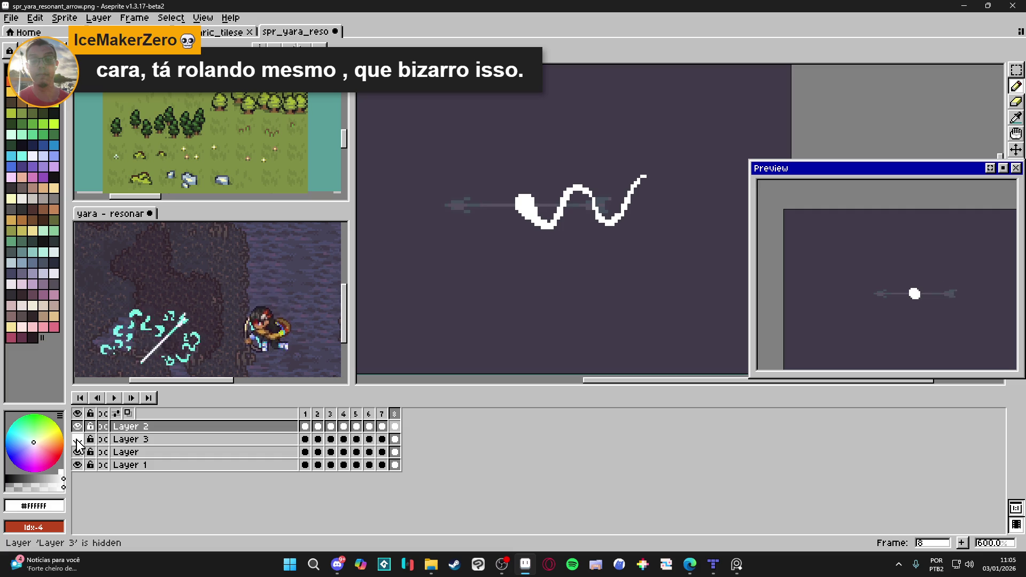
click(130, 18)
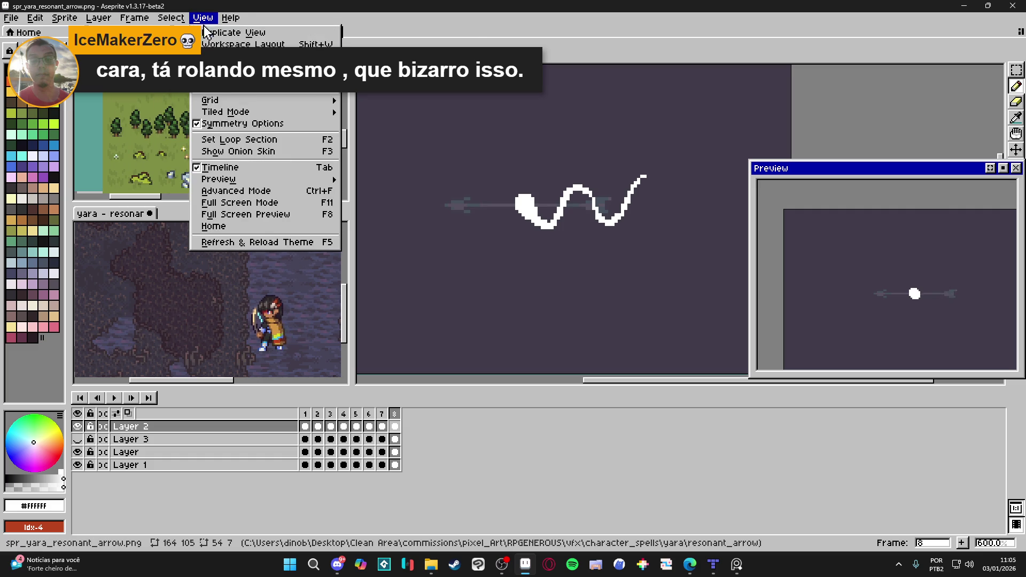
mouse_move(258, 114)
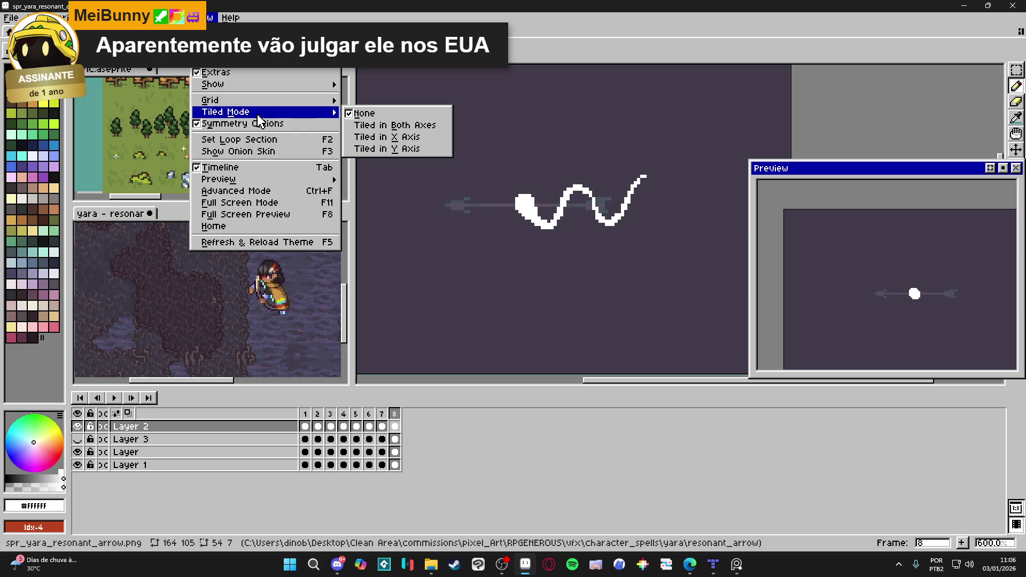
mouse_move(131, 17)
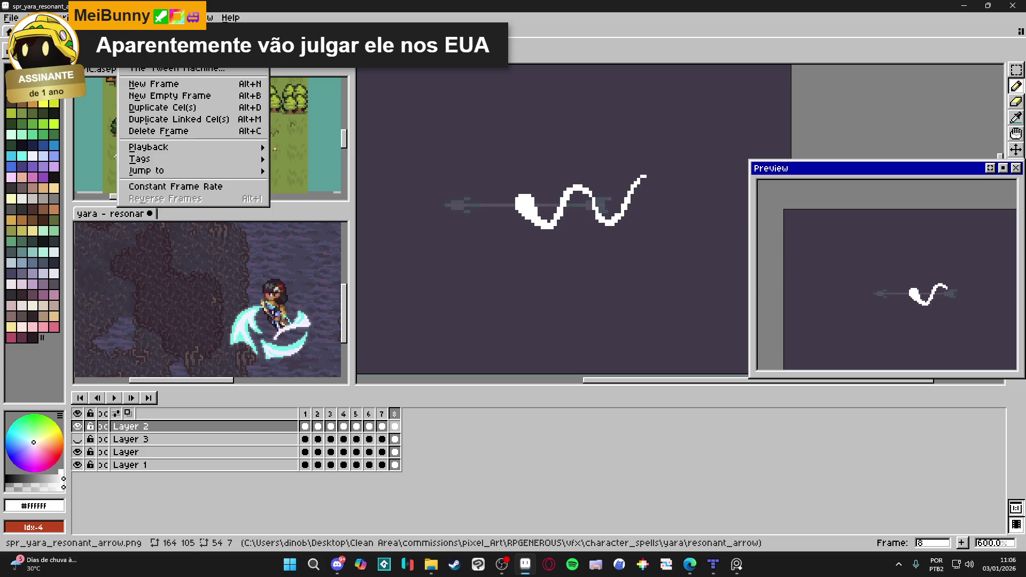
click(145, 186)
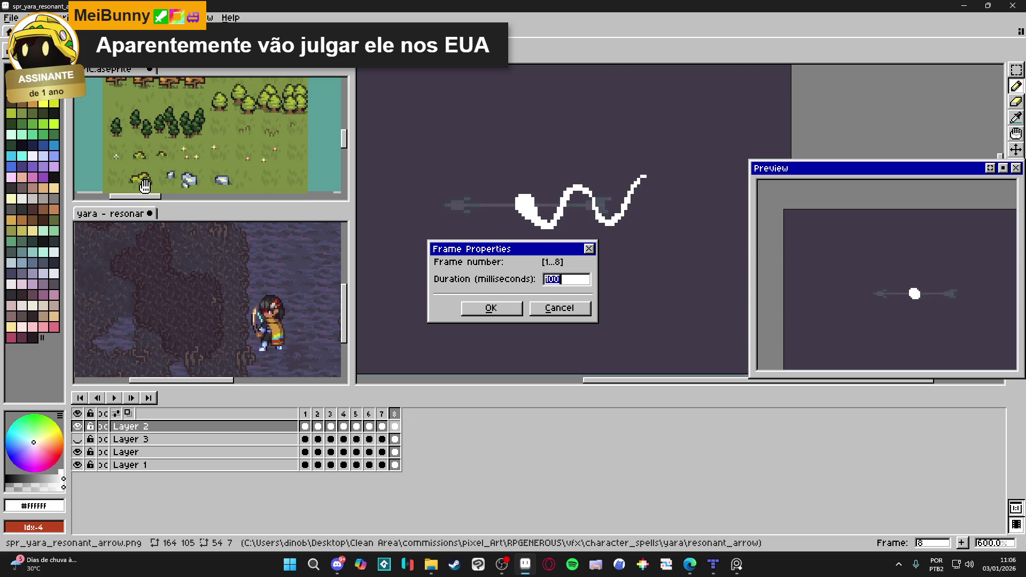
key(Return)
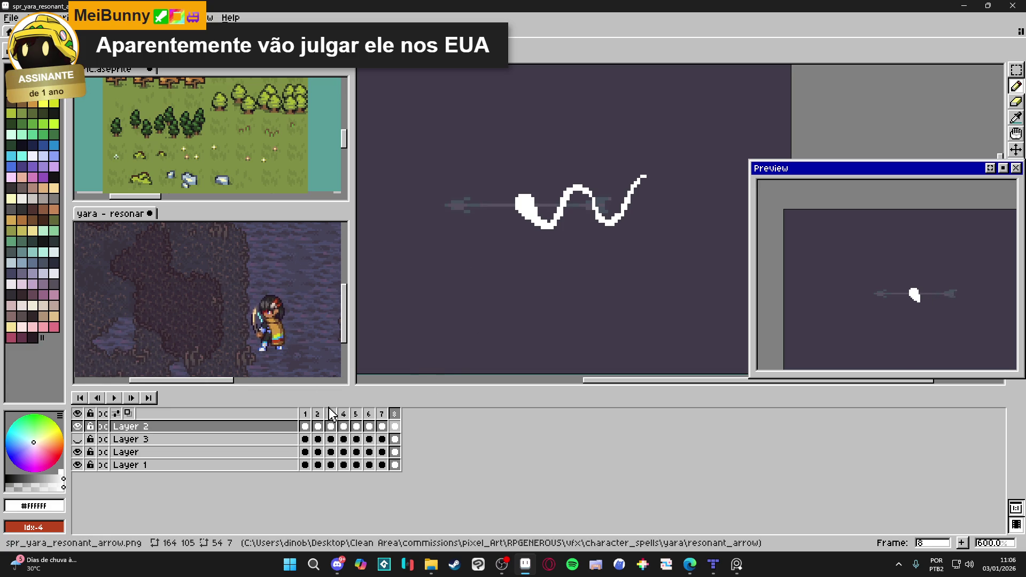
click(305, 414)
- Review frames 1 through 5 one by one to check the trail's progression
click(317, 415)
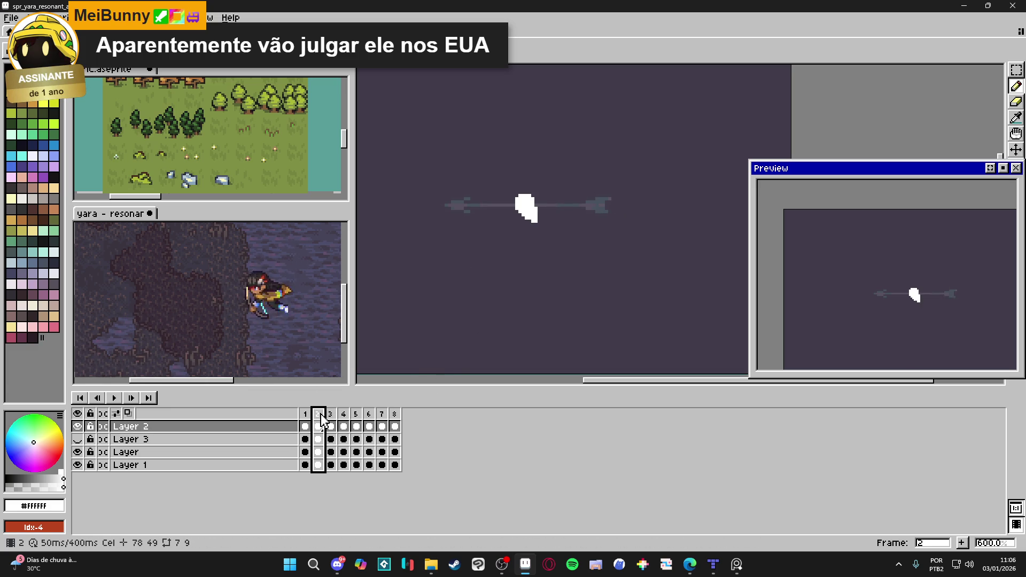
click(331, 414)
drag(344, 414, 356, 414)
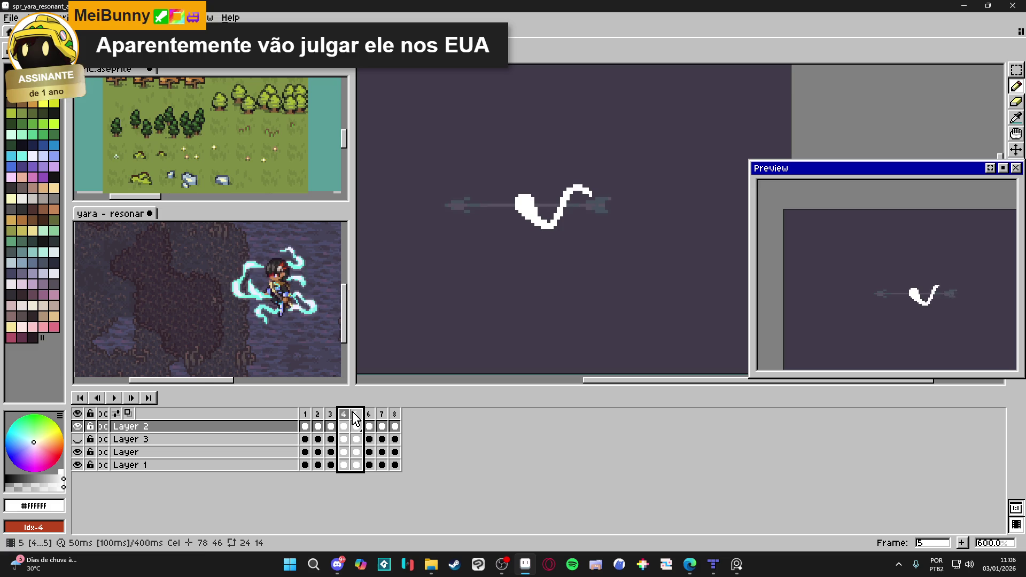
click(305, 414)
click(318, 415)
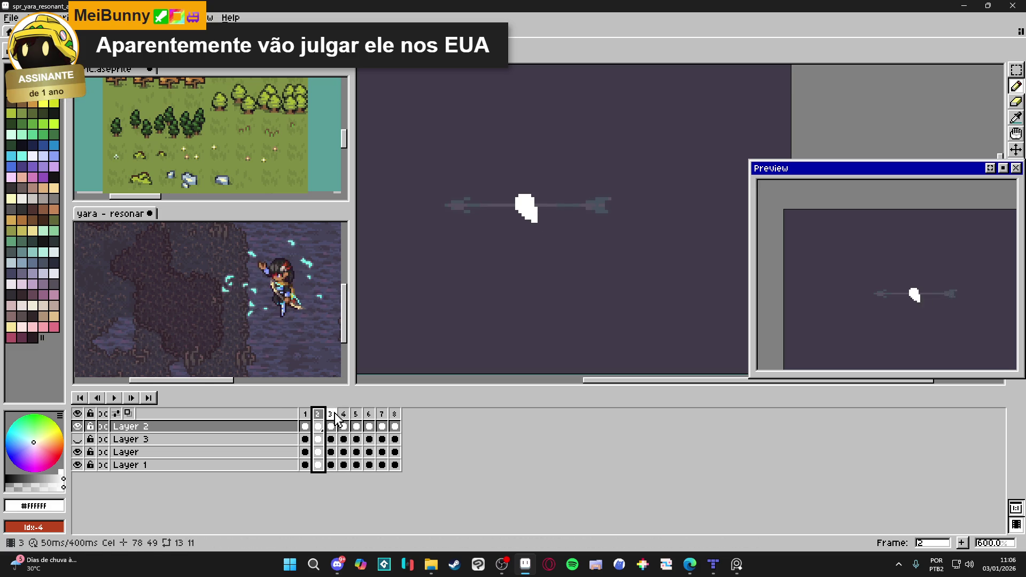
click(330, 415)
- On frame 3, extend the white blob down-right and cut a notch into its upper-right edge
scroll(532, 224, up, 2)
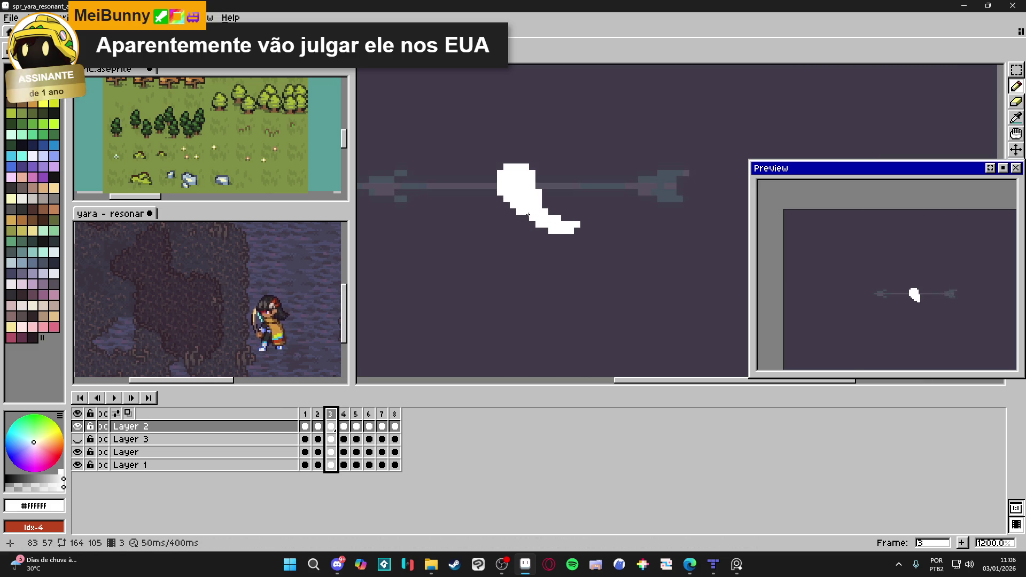
mouse_move(531, 224)
mouse_down()
mouse_move(550, 263)
mouse_move(570, 256)
mouse_move(574, 237)
mouse_move(559, 236)
mouse_move(566, 263)
mouse_up()
key(e)
key(b)
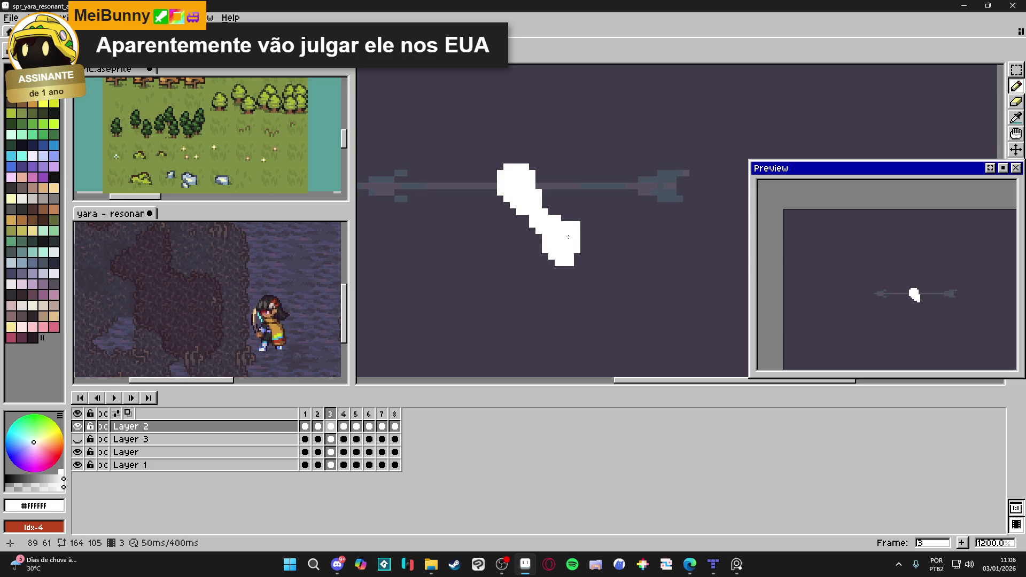
key(e)
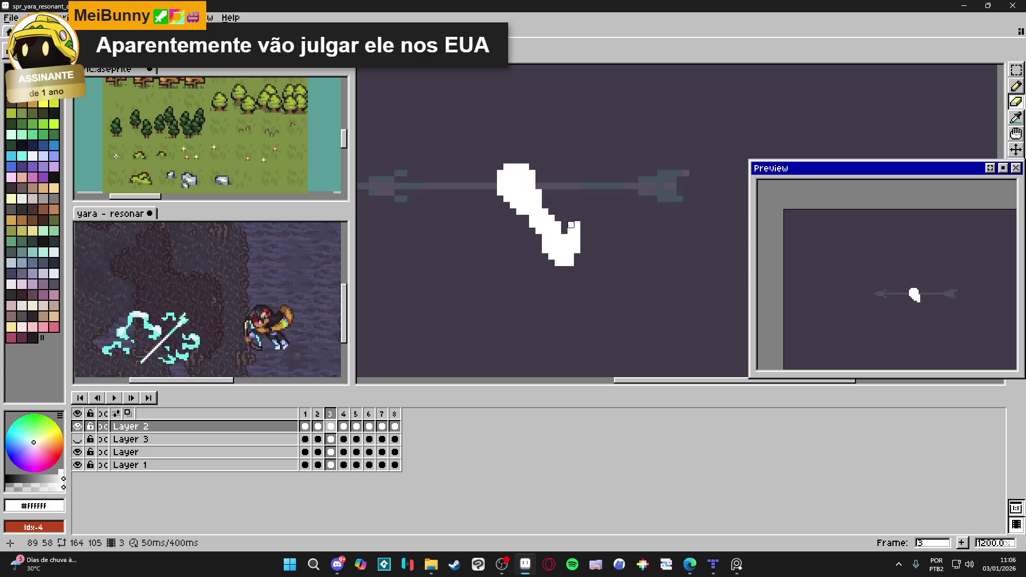
drag(564, 229, 570, 230)
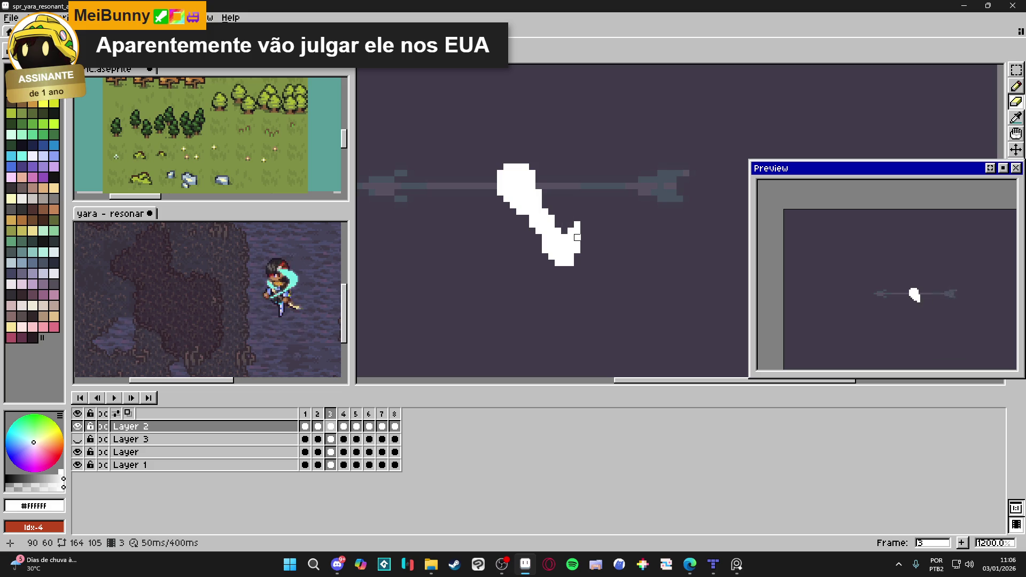
scroll(571, 237, down, 4)
- On frame 4, redraw the stroke above the hook into a solid, upward-hooking tip
key(period)
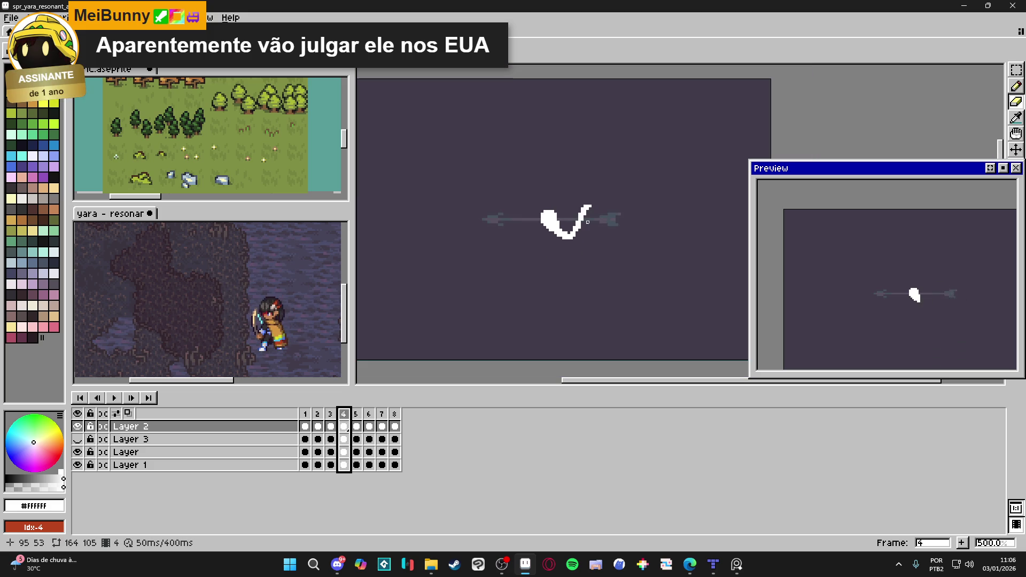
key(b)
scroll(587, 207, up, 2)
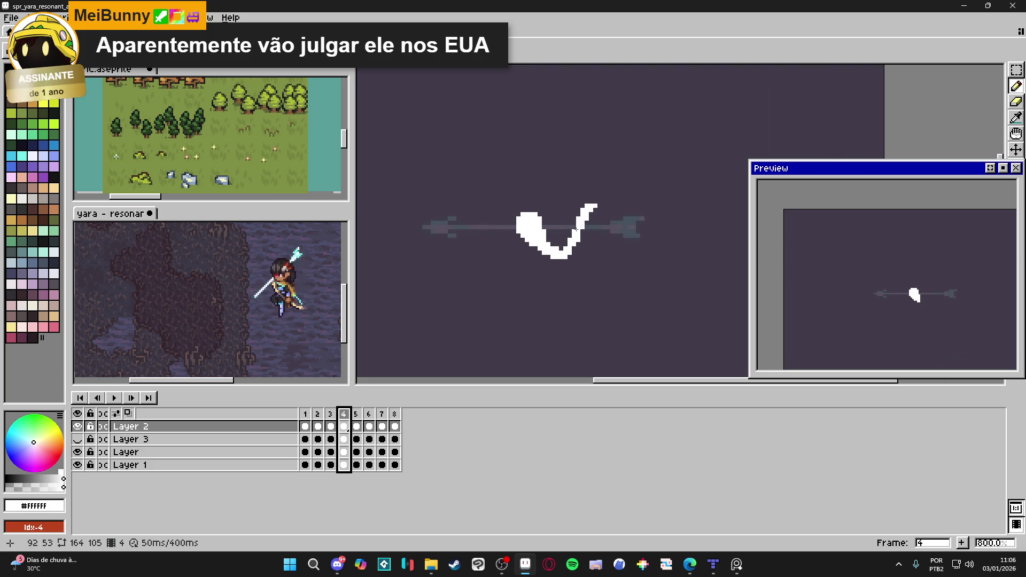
drag(579, 196, 579, 216)
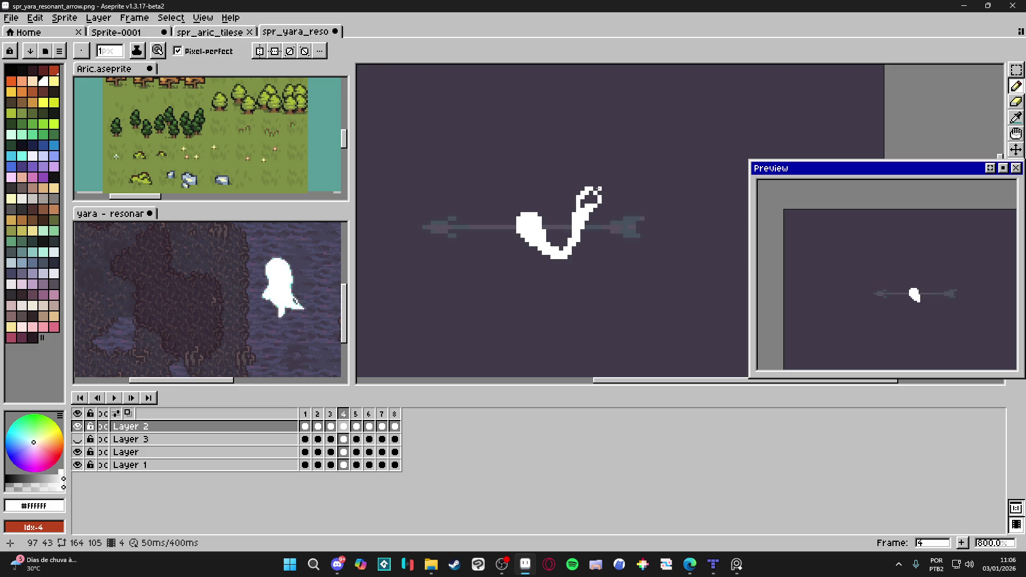
key(plus)
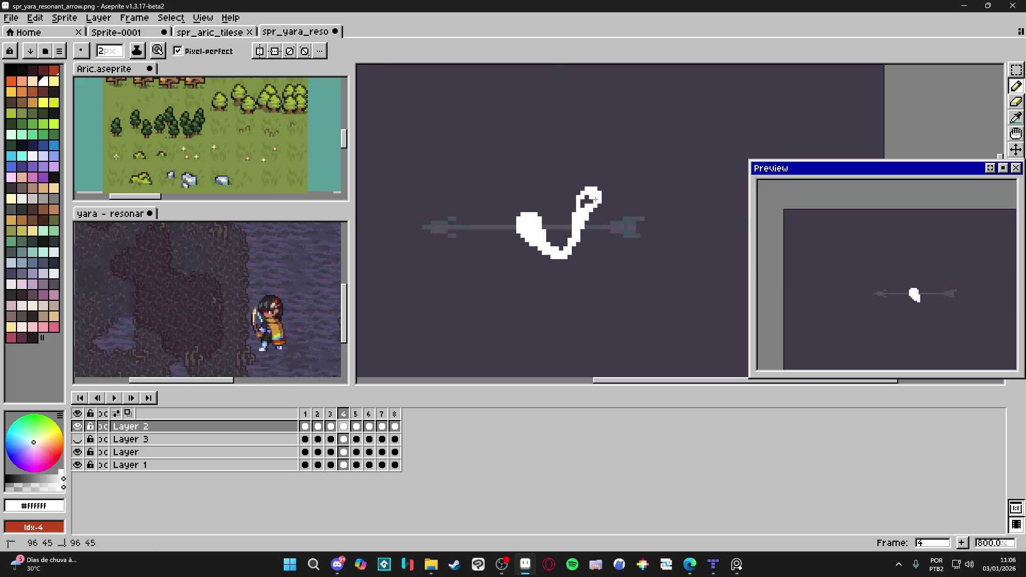
key(minus)
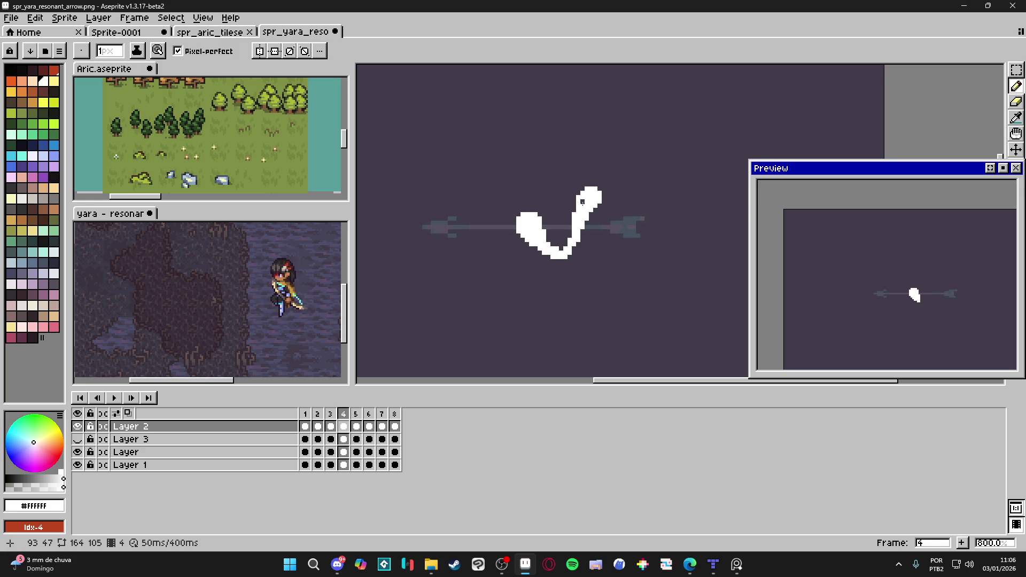
key(e)
click(578, 197)
key(b)
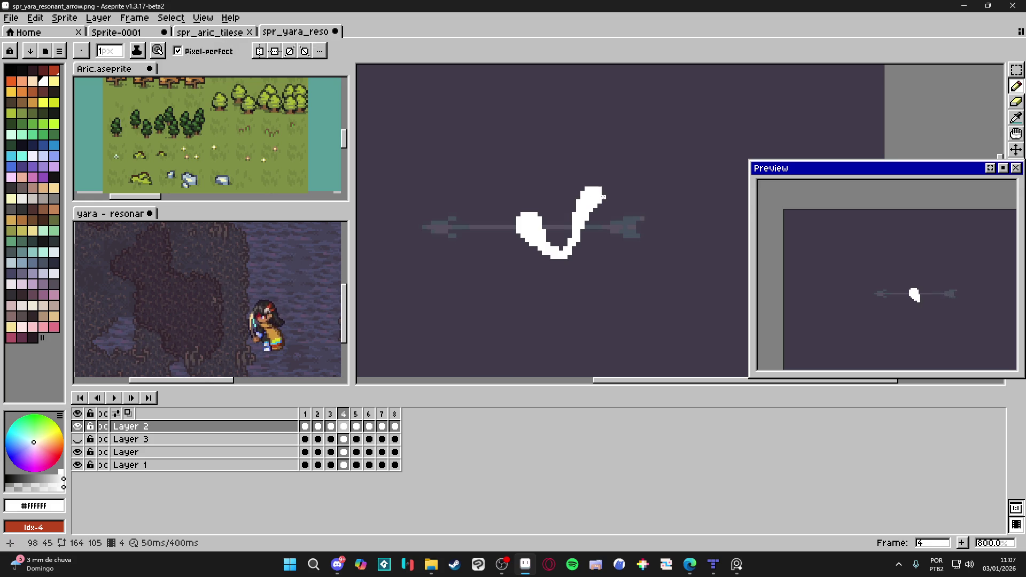
click(606, 196)
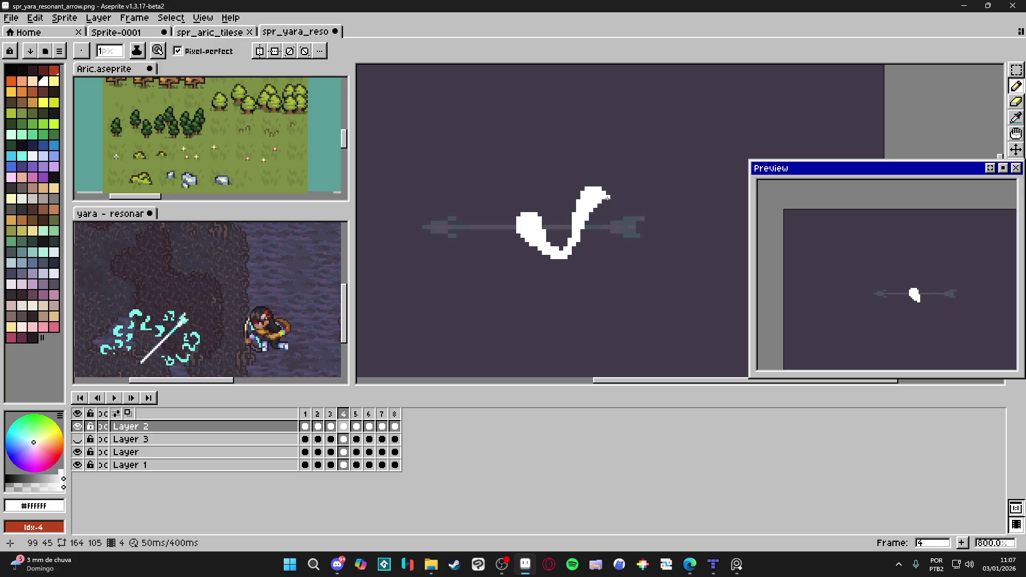
- Compare with frame 5, return to frame 4, and hide Layer 1's dark background
click(356, 426)
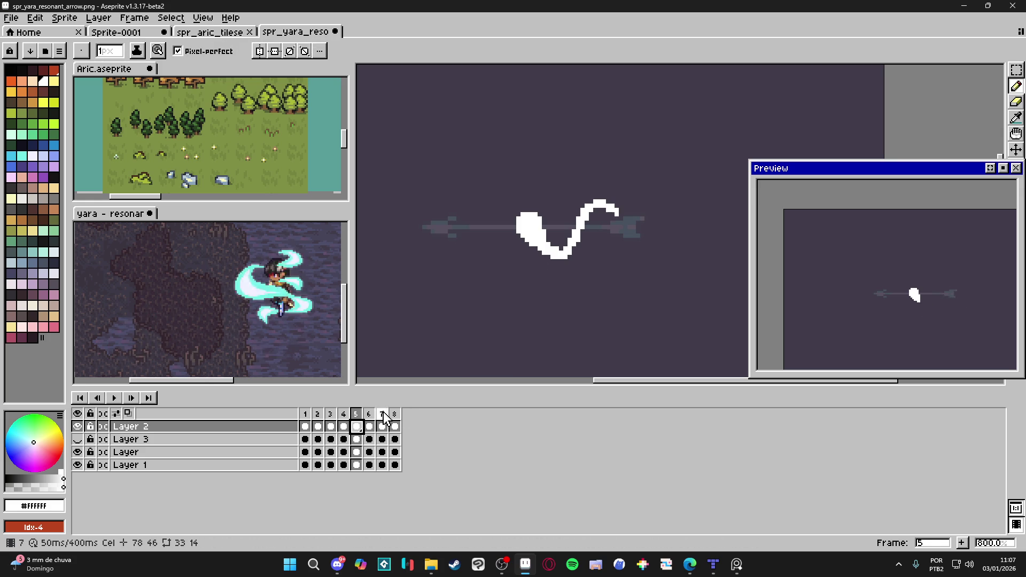
click(344, 430)
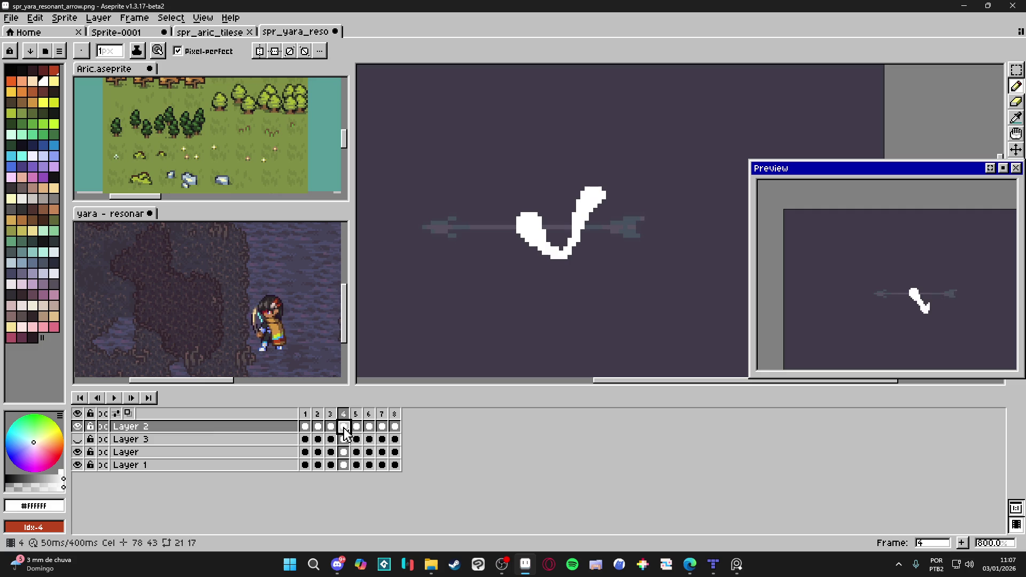
click(78, 464)
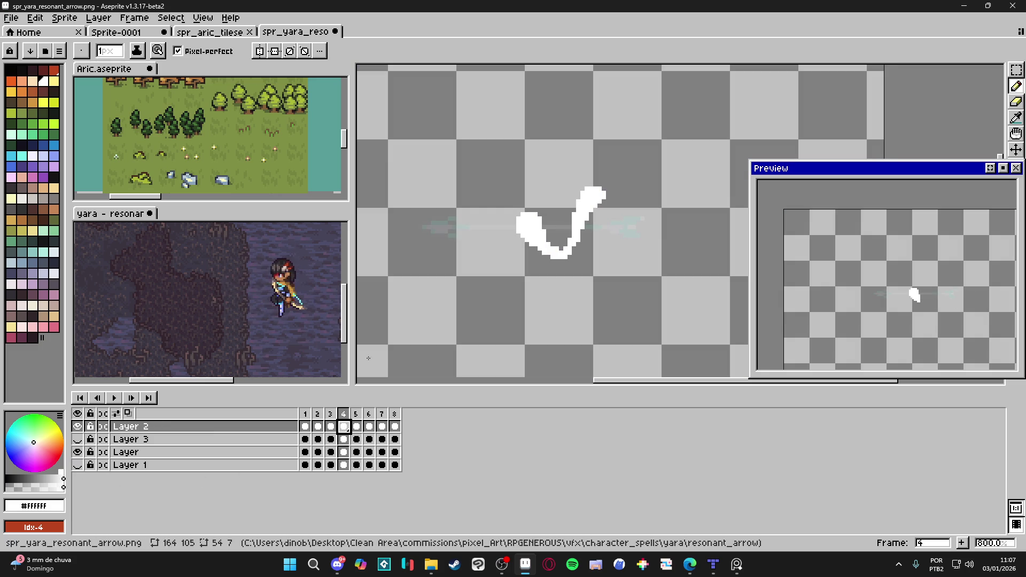
- On frame 5, turn on onion skin and extend the stroke upward above its bend
click(356, 414)
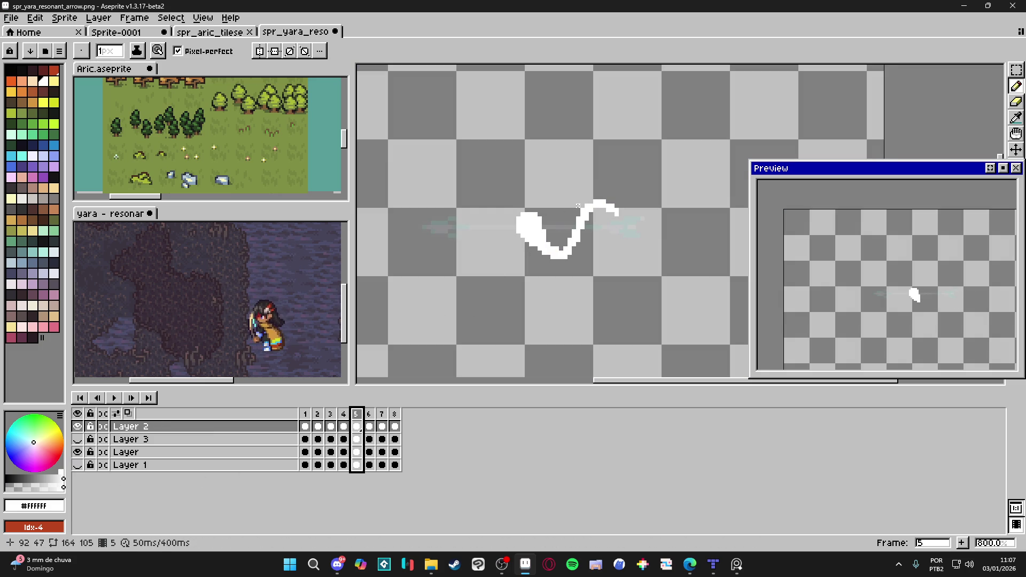
click(128, 413)
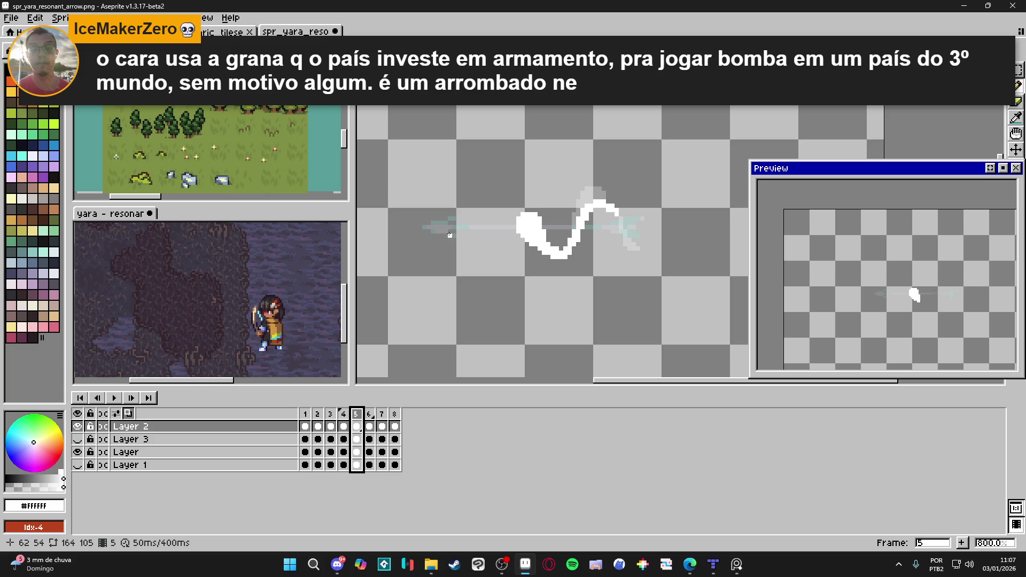
scroll(574, 210, up, 1)
mouse_move(575, 222)
mouse_down()
mouse_move(588, 177)
mouse_move(627, 177)
mouse_move(620, 190)
mouse_move(641, 181)
mouse_move(603, 198)
mouse_move(655, 199)
mouse_move(667, 212)
mouse_up()
scroll(596, 170, up, 1)
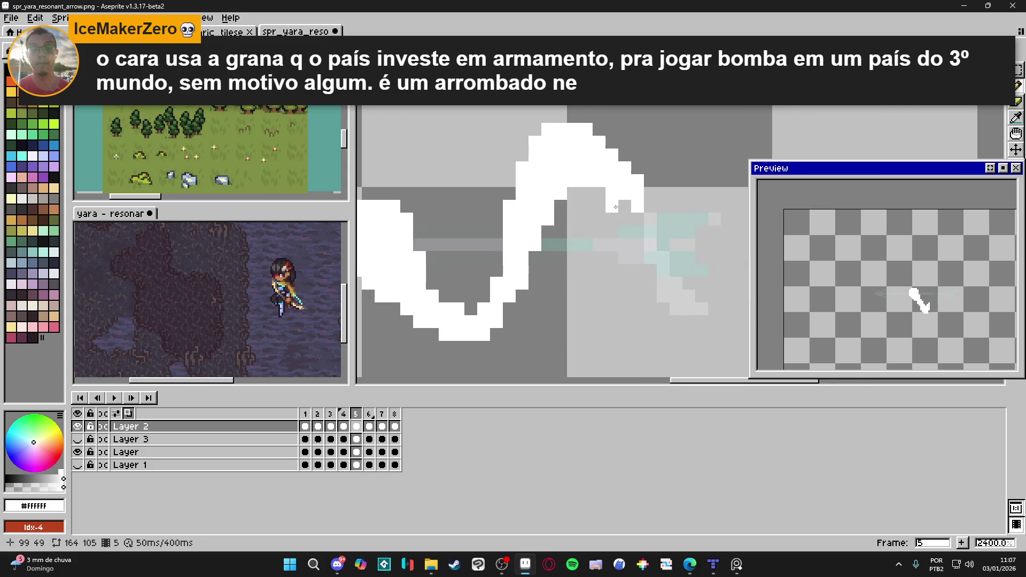
- Checking against frame 4, draw a white tail down from frame 5's upper-right stroke end
scroll(559, 199, down, 2)
key(Left)
click(345, 415)
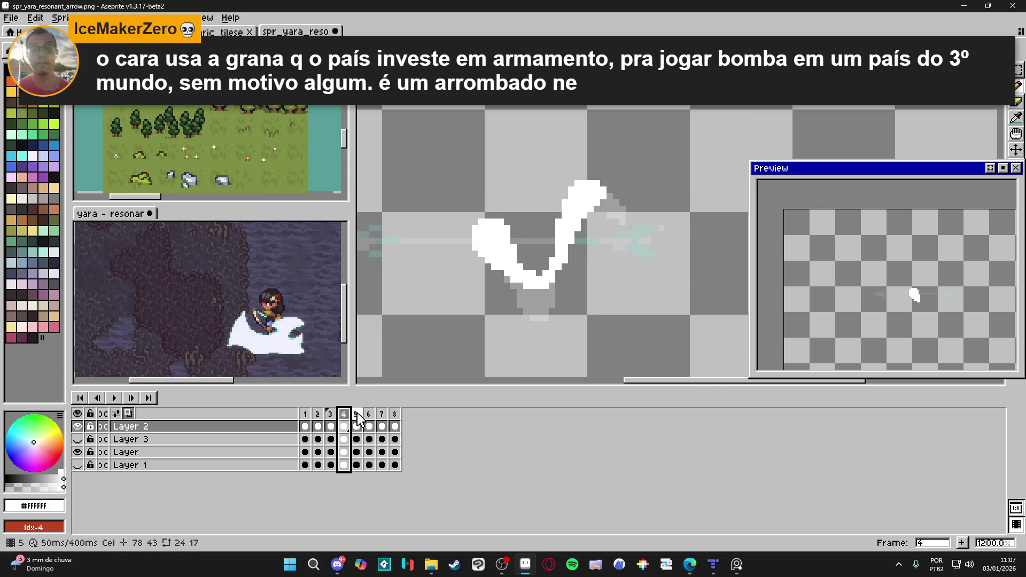
click(356, 416)
drag(621, 221, 634, 267)
drag(618, 226, 640, 275)
click(630, 264)
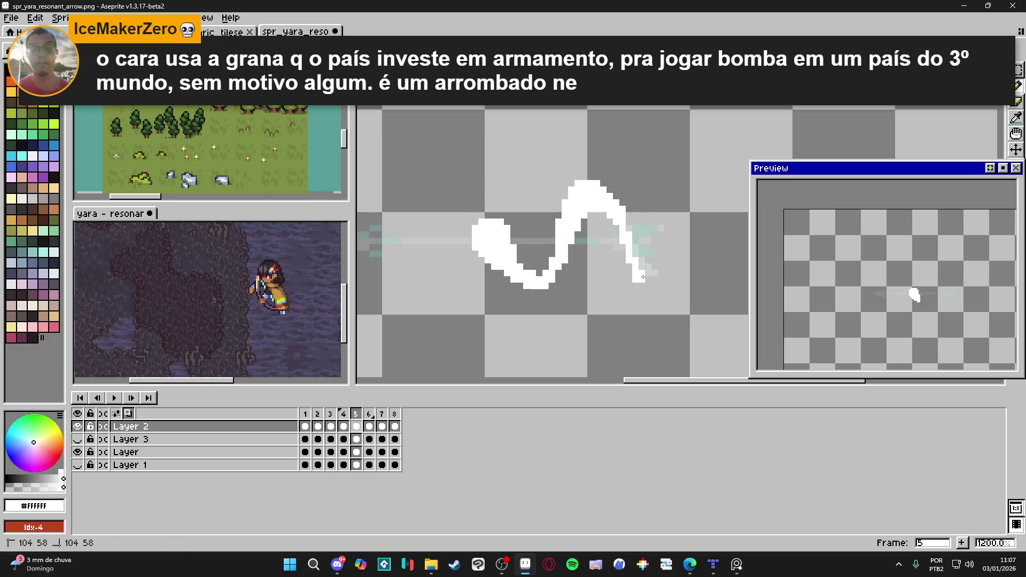
- Thicken frame 5's tail end and extend it a few pixels right and down
drag(633, 252, 633, 252)
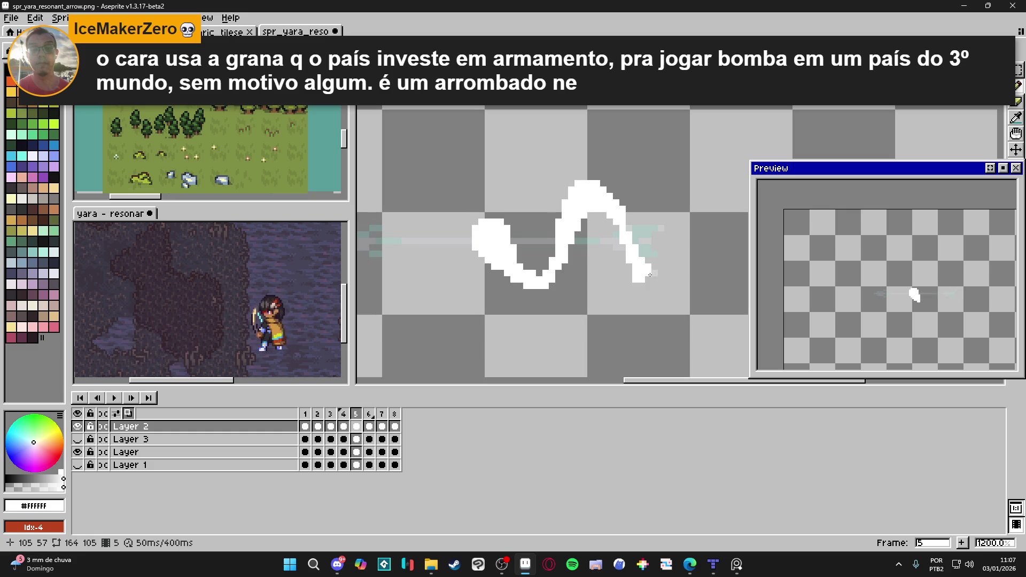
drag(648, 277, 657, 275)
key(e)
key(b)
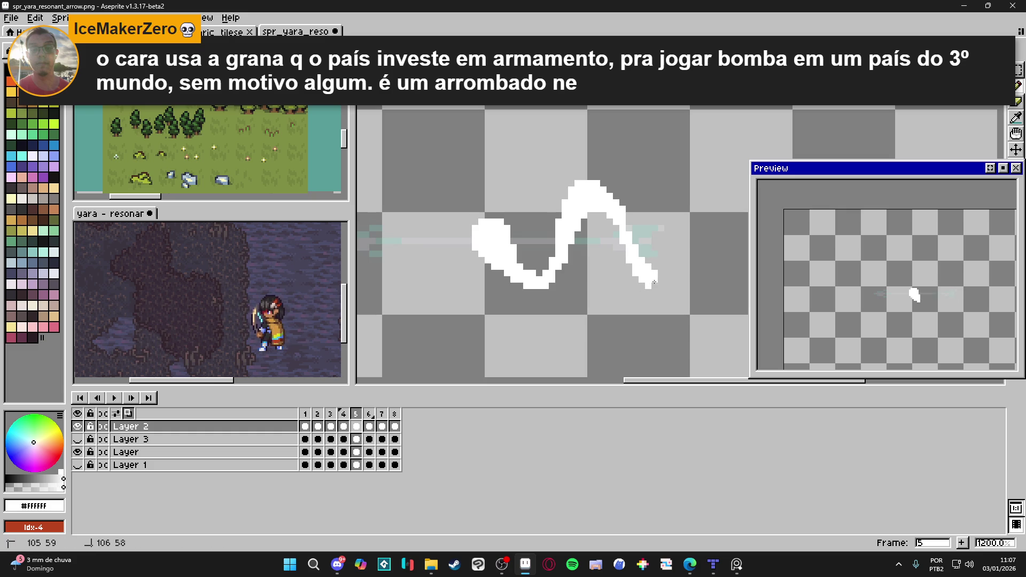
click(652, 286)
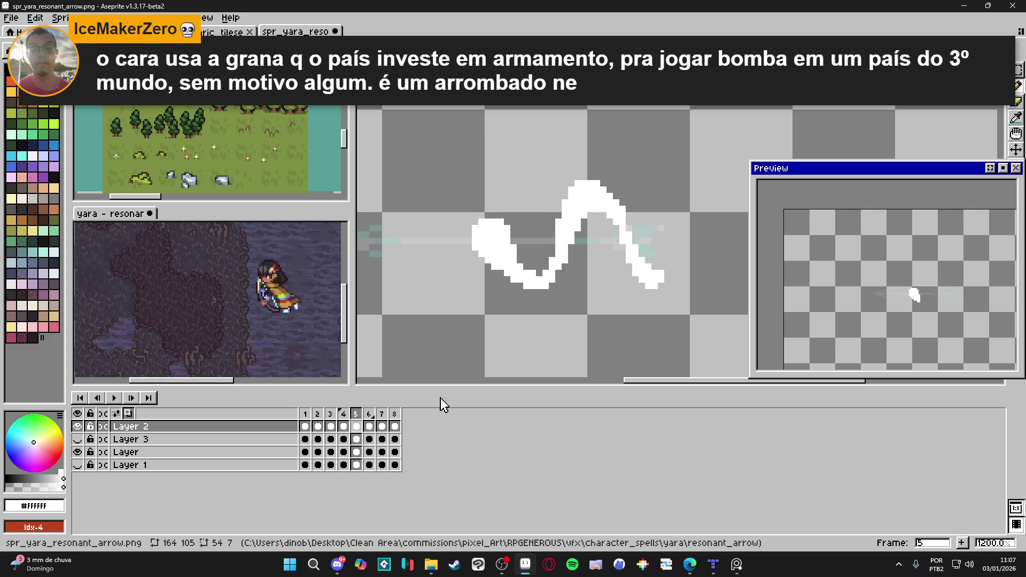
click(345, 425)
click(357, 425)
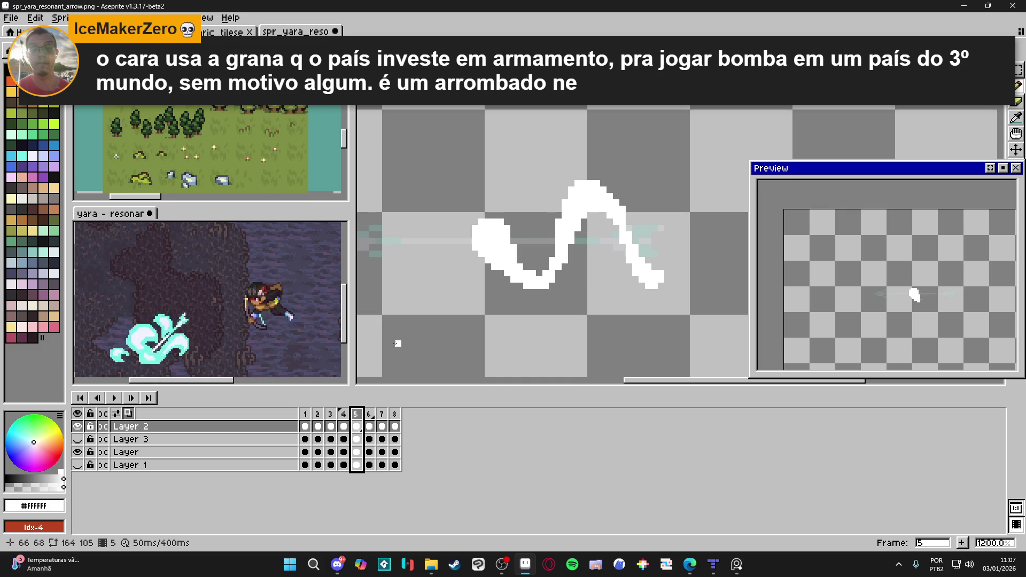
- On frame 7, extend the wave diagonally up-right with a tail curling right at its tip
click(368, 414)
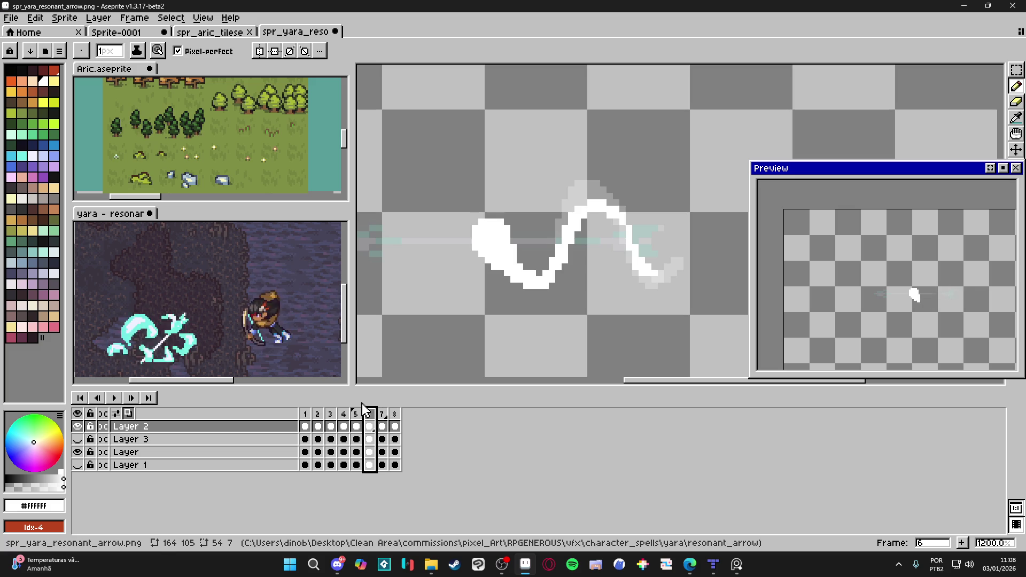
click(382, 414)
drag(620, 299, 593, 300)
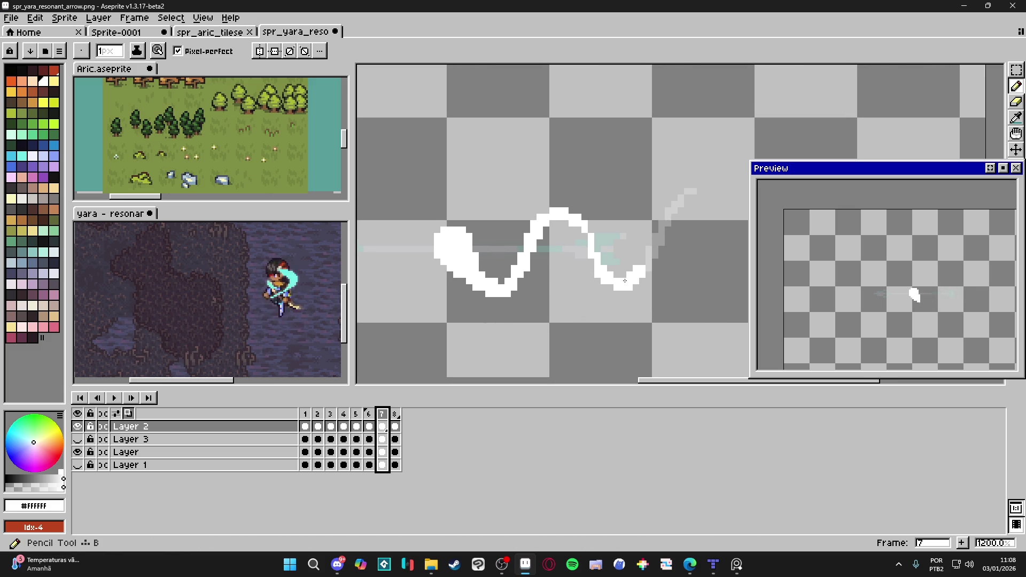
scroll(657, 241, up, 1)
mouse_move(657, 241)
mouse_down()
mouse_move(681, 191)
mouse_move(709, 178)
mouse_up()
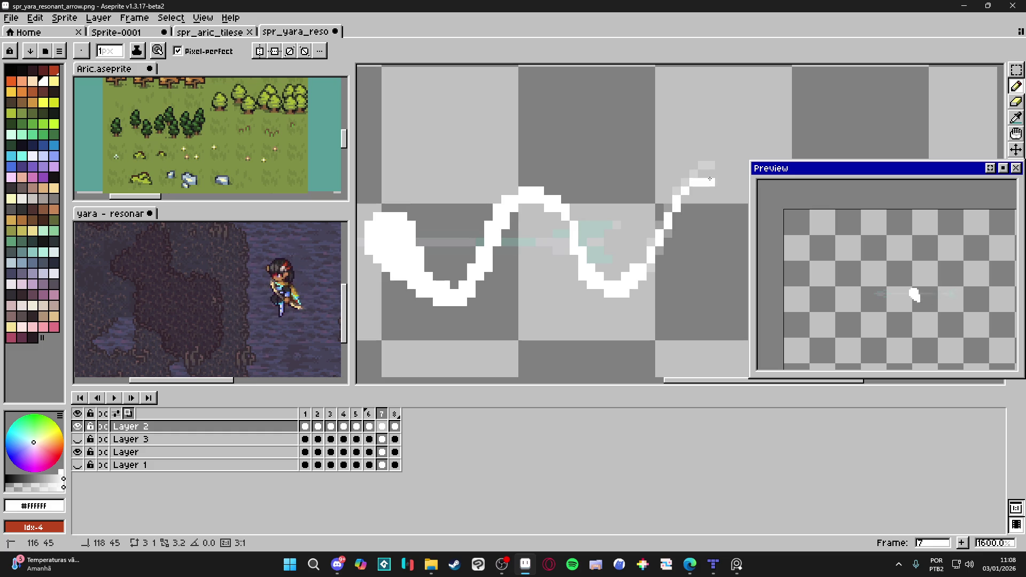
click(718, 183)
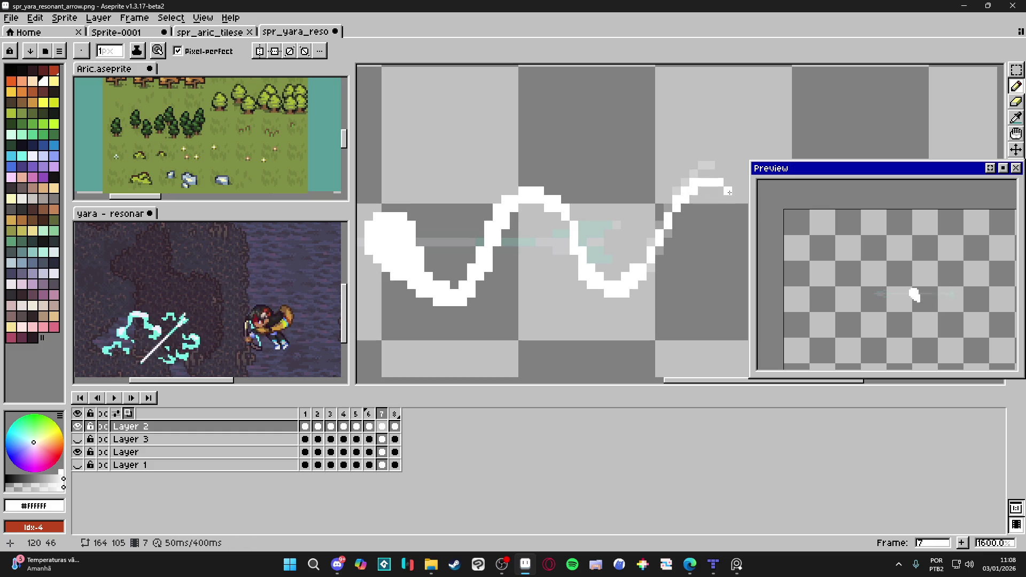
drag(736, 191, 721, 193)
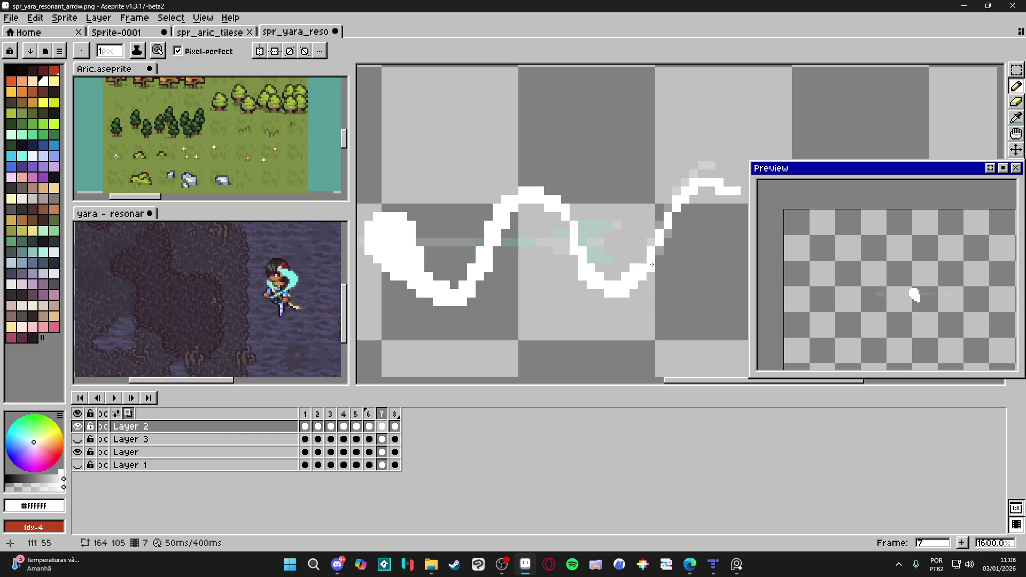
scroll(650, 266, down, 1)
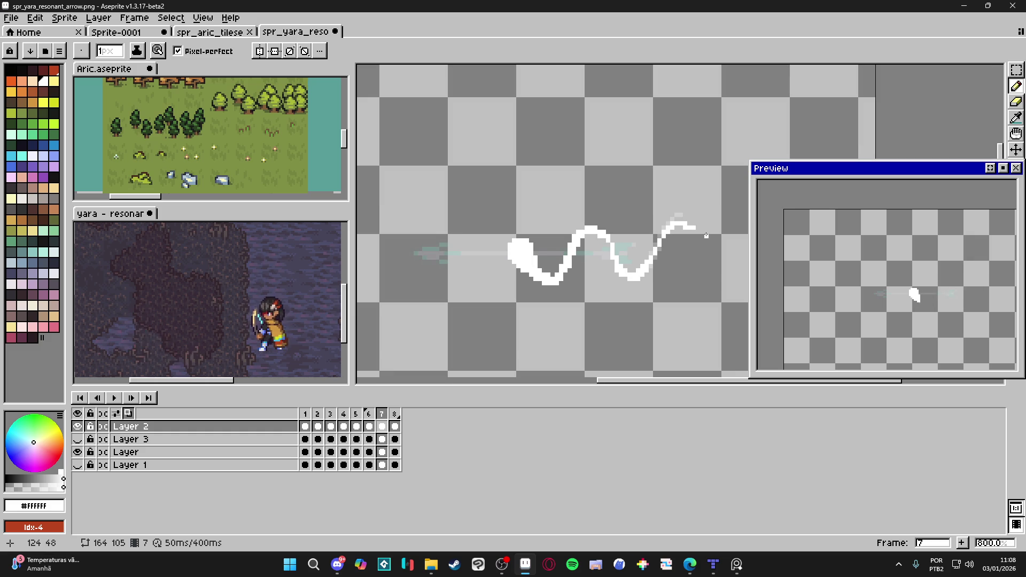